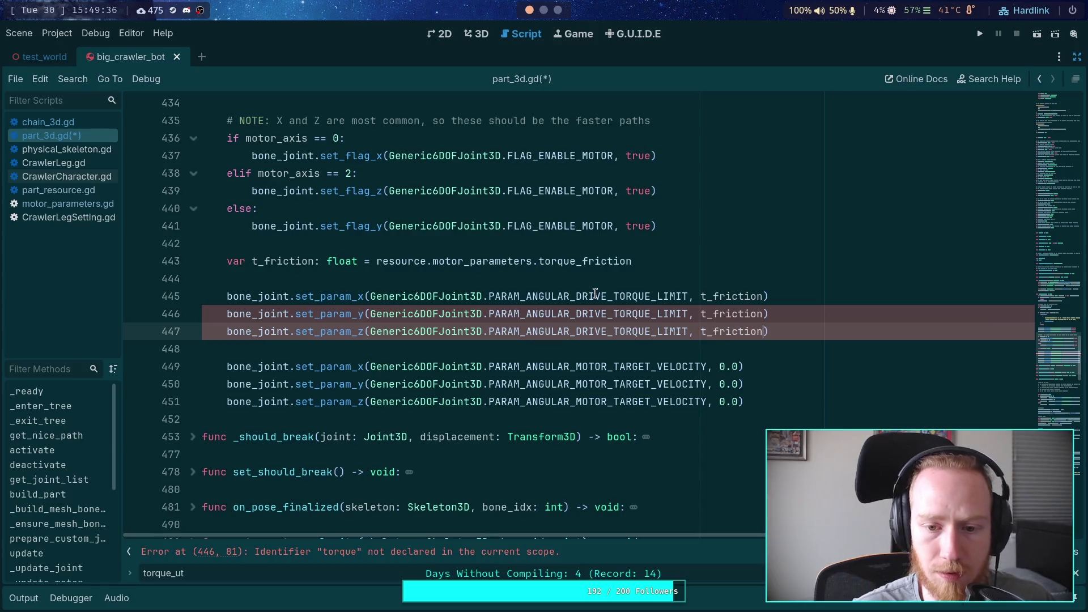
Edit the search term from torque_ to torque_pow.
{"action": "scroll", "coordinate": [589, 280], "scroll_direction": "up", "scroll_amount": 3}
{"action": "scroll", "coordinate": [584, 280], "scroll_direction": "down", "scroll_amount": 3}
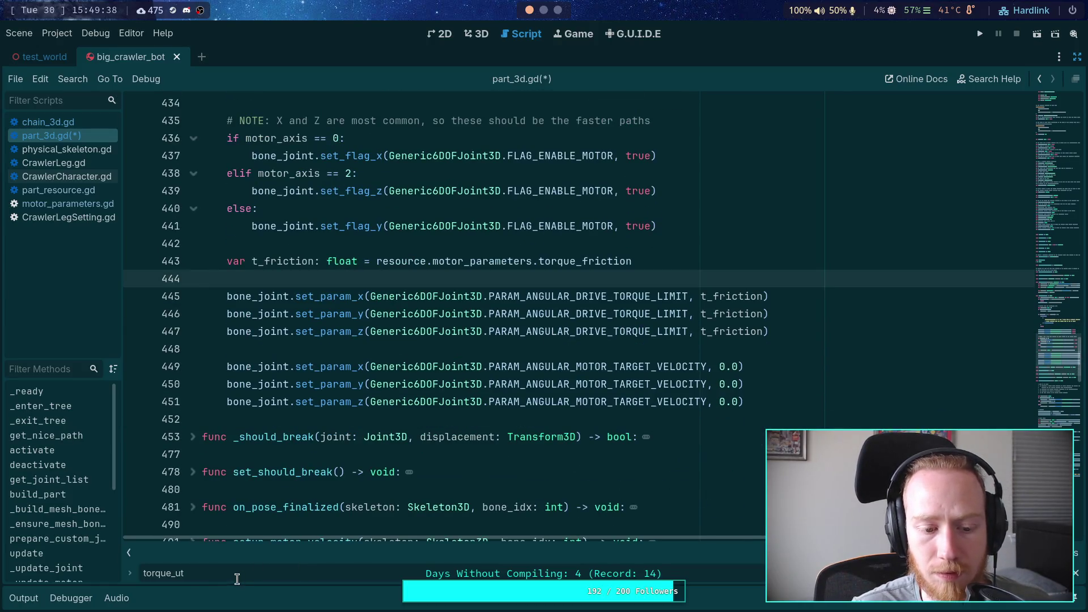
{"action": "key", "text": "BackSpace"}
{"action": "type", "text": "s"}
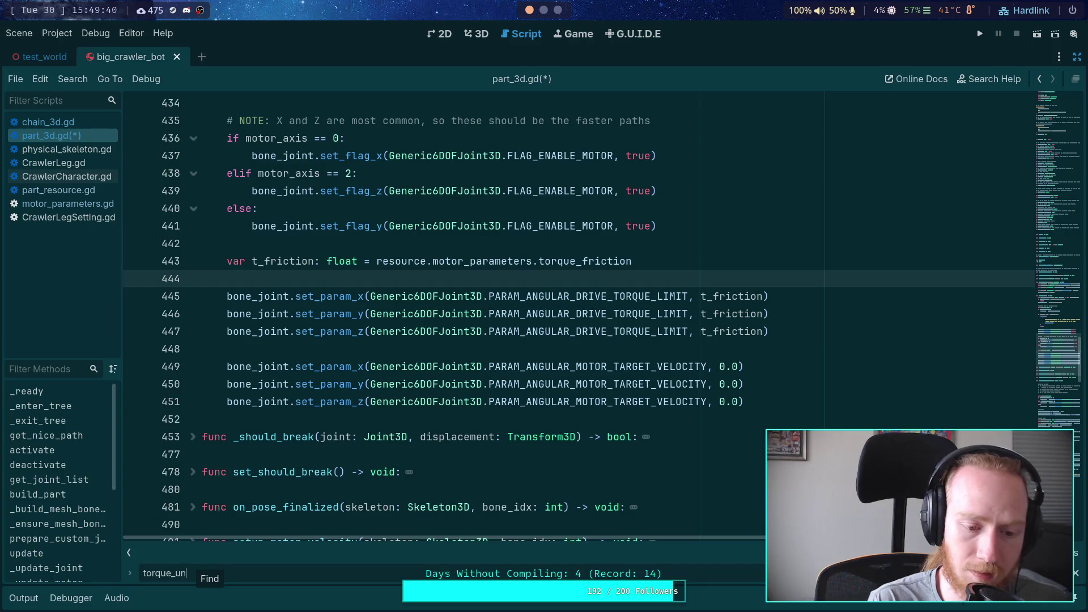
{"action": "key", "text": "BackSpace"}
{"action": "key", "text": "BackSpace"}
{"action": "type", "text": "pow"}
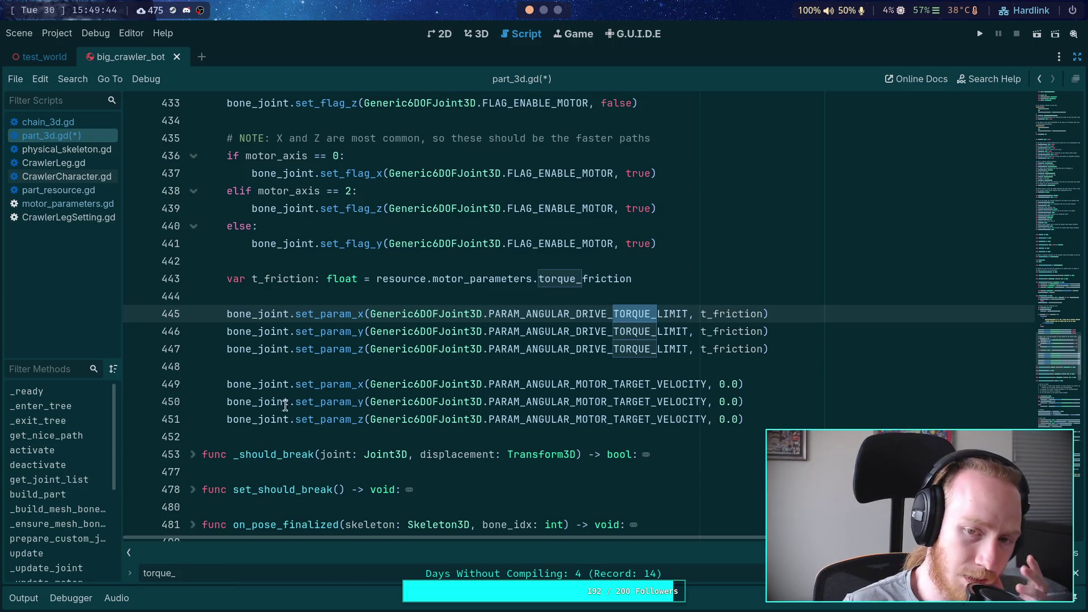
Scroll through part_3d.gd and unfold the update function to read its body.
{"action": "scroll", "coordinate": [395, 274], "scroll_direction": "up", "scroll_amount": 14}
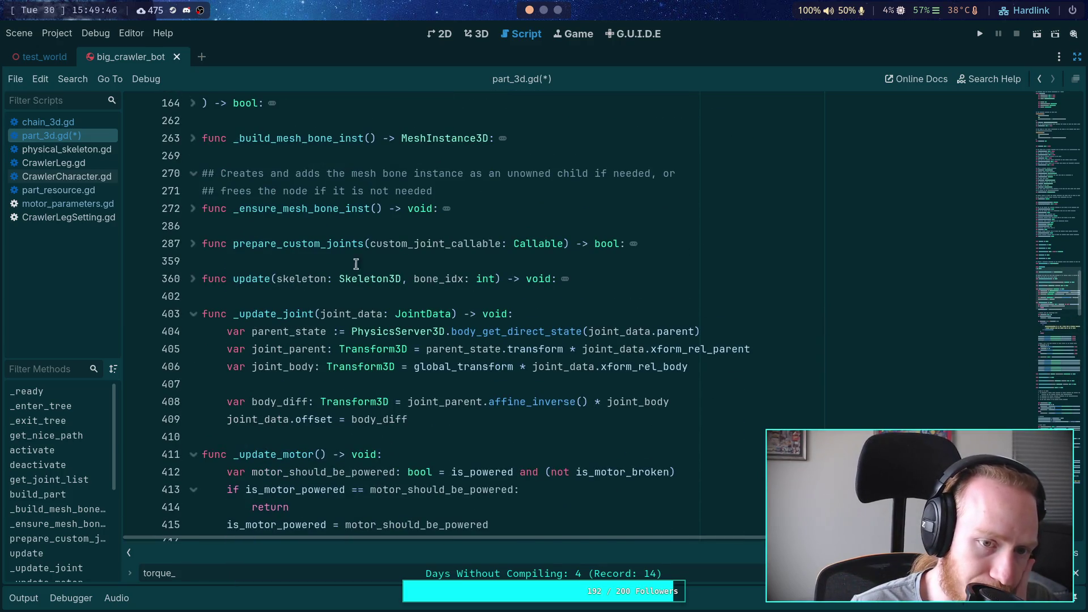
{"action": "scroll", "coordinate": [273, 225], "scroll_direction": "up", "scroll_amount": 6}
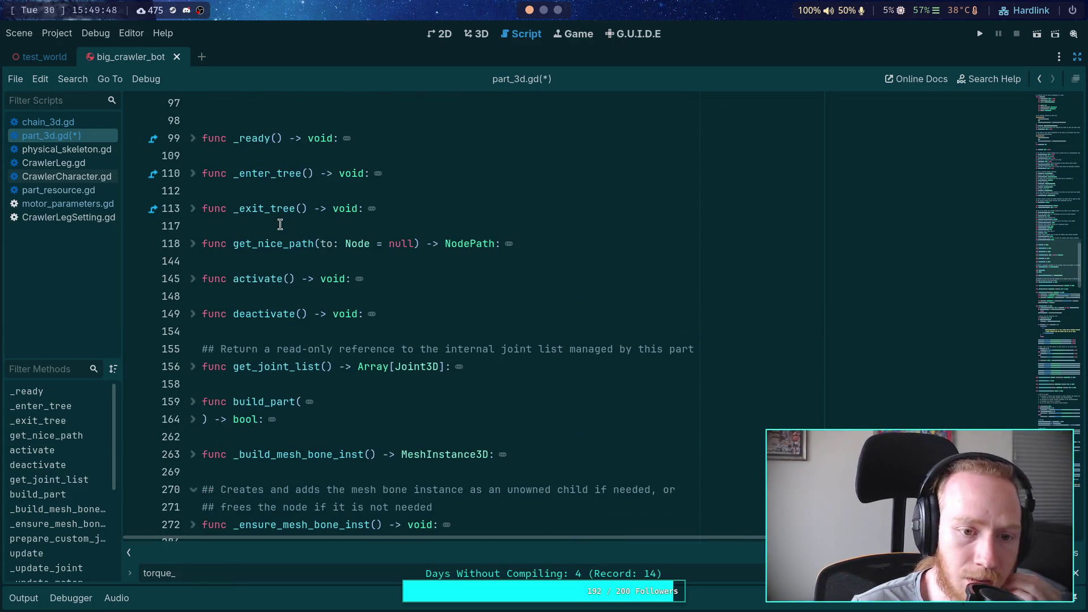
{"action": "scroll", "coordinate": [280, 225], "scroll_direction": "up", "scroll_amount": 3}
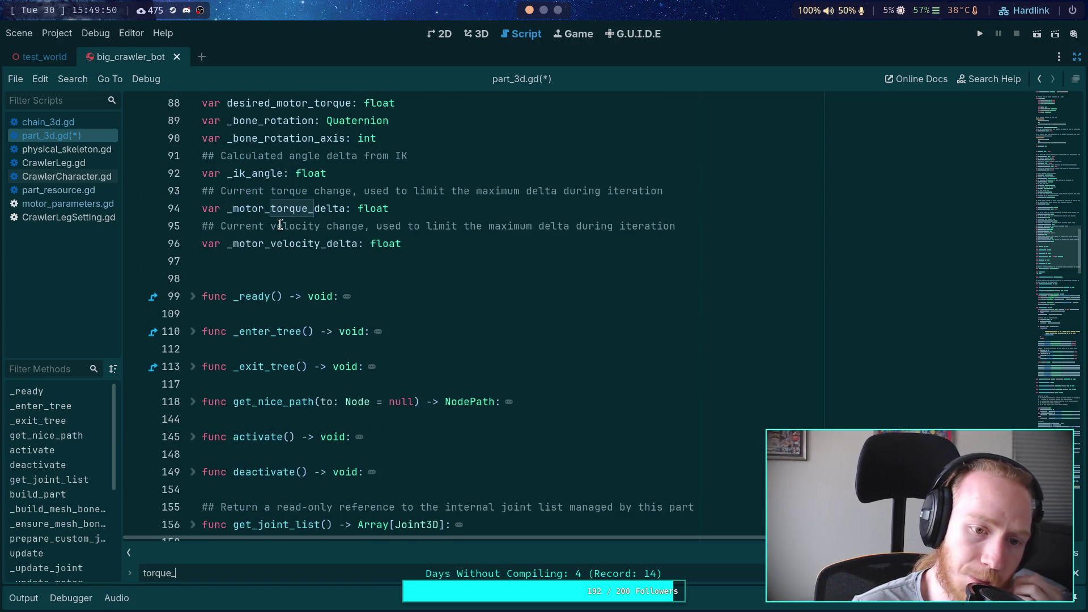
{"action": "scroll", "coordinate": [230, 409], "scroll_direction": "down", "scroll_amount": 5}
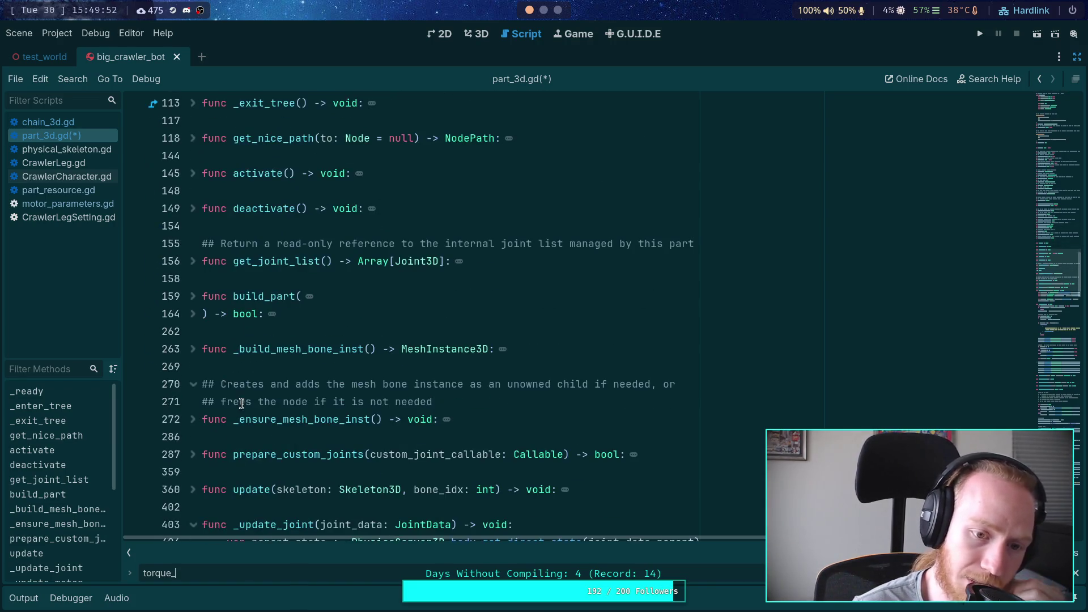
{"action": "scroll", "coordinate": [242, 389], "scroll_direction": "down", "scroll_amount": 4}
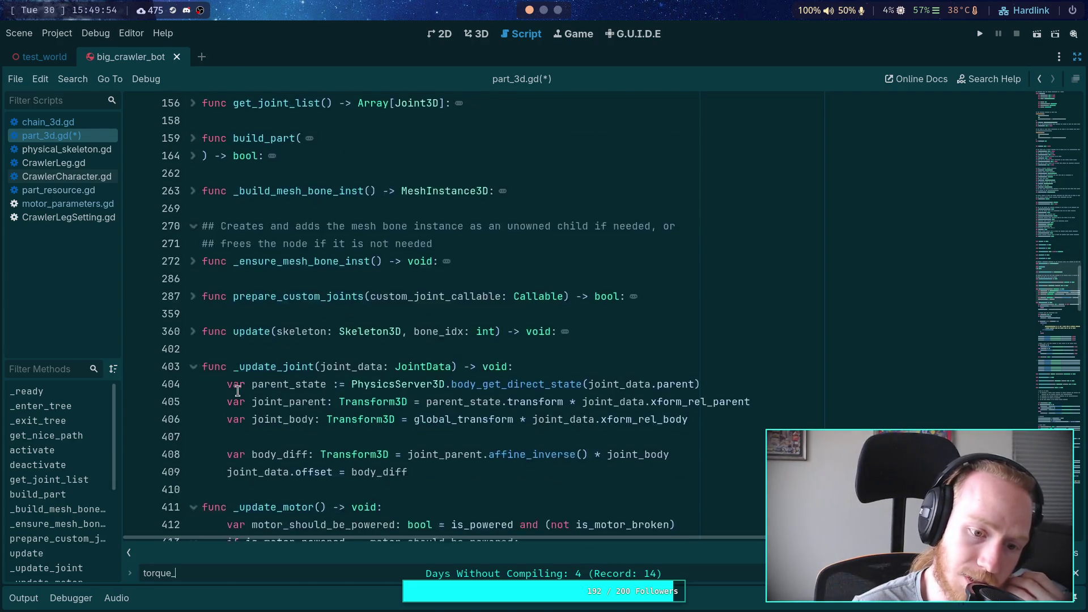
{"action": "scroll", "coordinate": [237, 390], "scroll_direction": "down", "scroll_amount": 8}
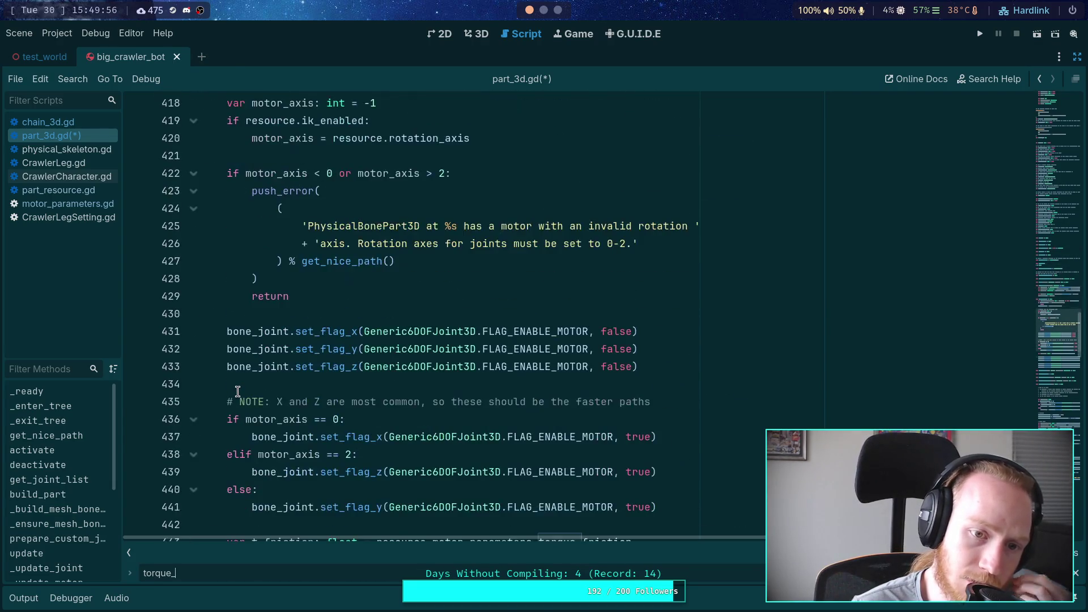
{"action": "scroll", "coordinate": [237, 390], "scroll_direction": "down", "scroll_amount": 3}
{"action": "scroll", "coordinate": [239, 388], "scroll_direction": "up", "scroll_amount": 5}
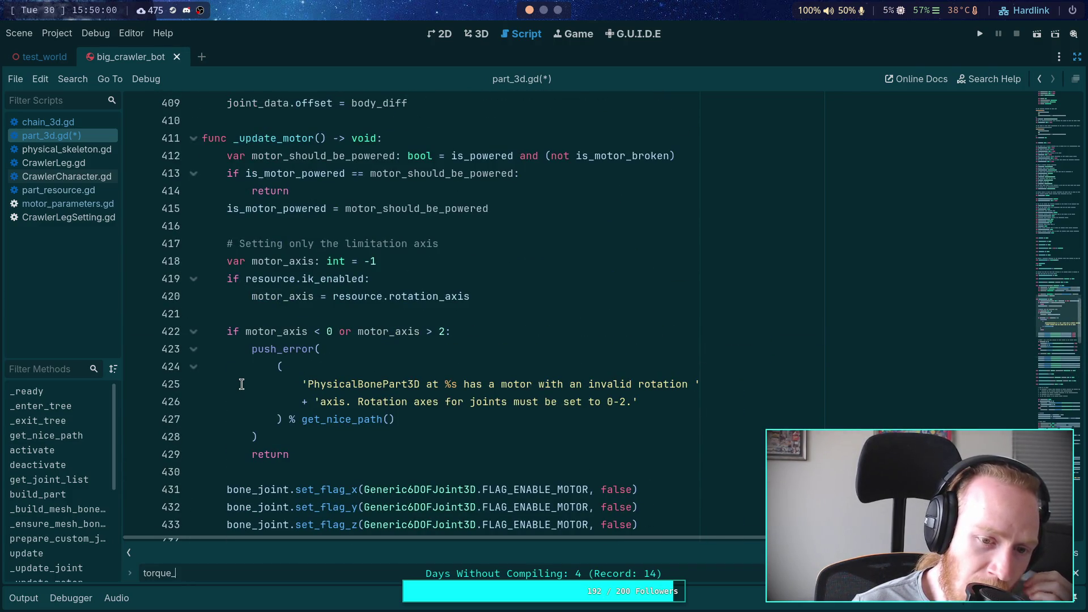
{"action": "scroll", "coordinate": [241, 384], "scroll_direction": "down", "scroll_amount": 6}
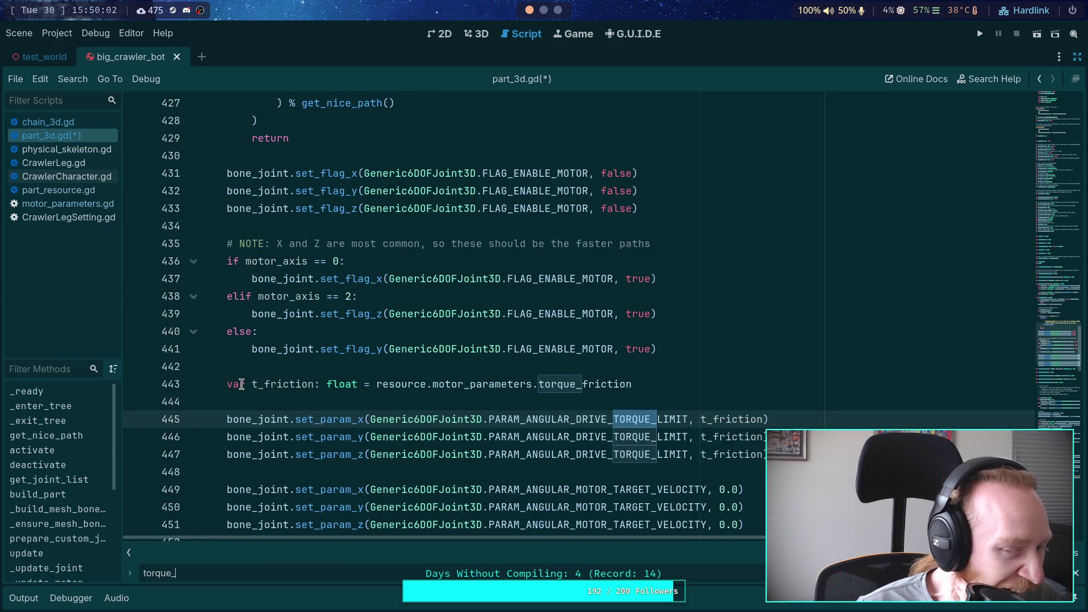
{"action": "scroll", "coordinate": [242, 384], "scroll_direction": "down", "scroll_amount": 5}
{"action": "scroll", "coordinate": [255, 383], "scroll_direction": "down", "scroll_amount": 4}
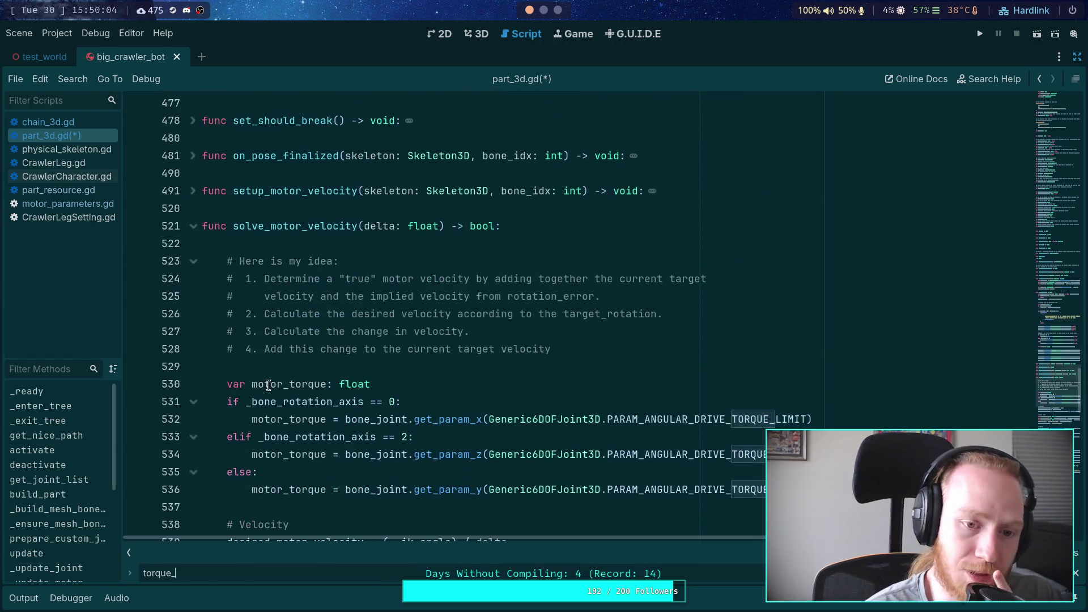
{"action": "scroll", "coordinate": [442, 369], "scroll_direction": "up", "scroll_amount": 20}
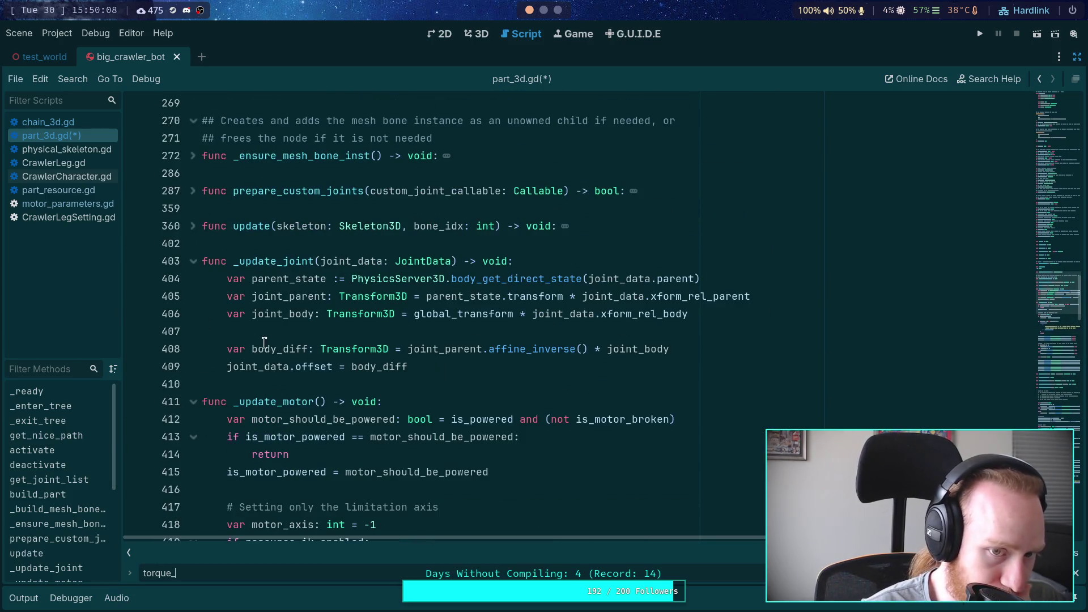
{"action": "left_click", "coordinate": [192, 225]}
{"action": "scroll", "coordinate": [340, 261], "scroll_direction": "down", "scroll_amount": 2}
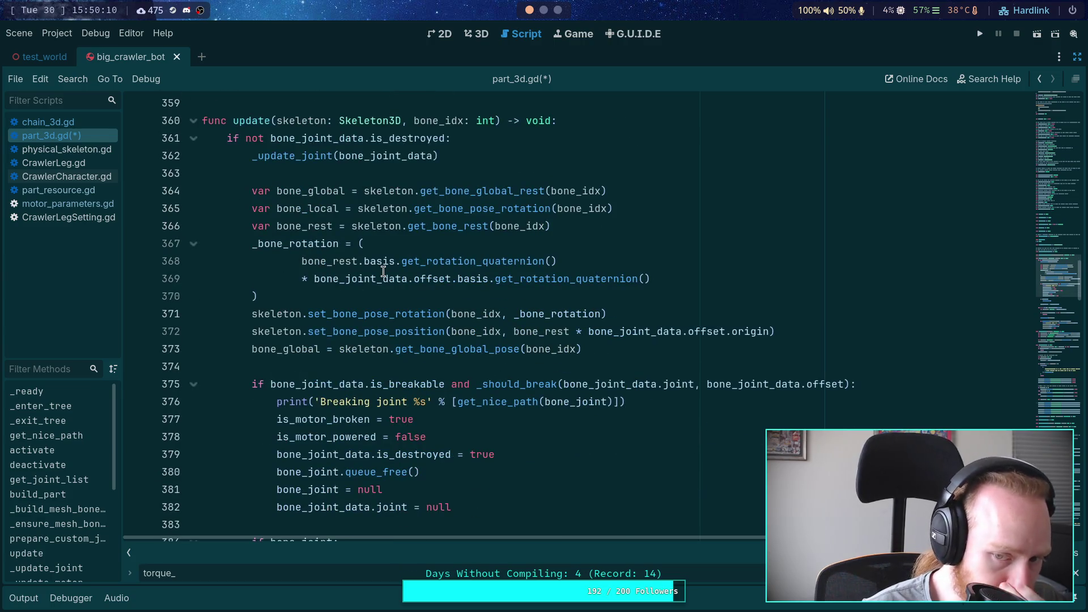
{"action": "scroll", "coordinate": [384, 271], "scroll_direction": "down", "scroll_amount": 2}
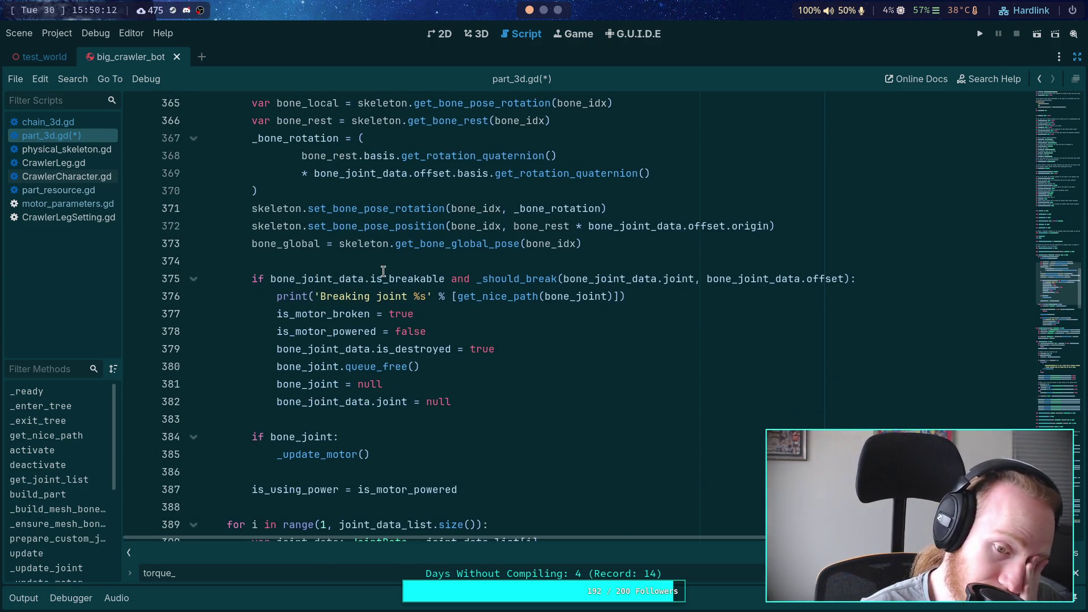
{"action": "scroll", "coordinate": [356, 367], "scroll_direction": "down", "scroll_amount": 2}
Jump from the _update_motor call to its definition with Lookup Symbol.
{"action": "double_click", "coordinate": [320, 352]}
{"action": "scroll", "coordinate": [406, 346], "scroll_direction": "down", "scroll_amount": 3}
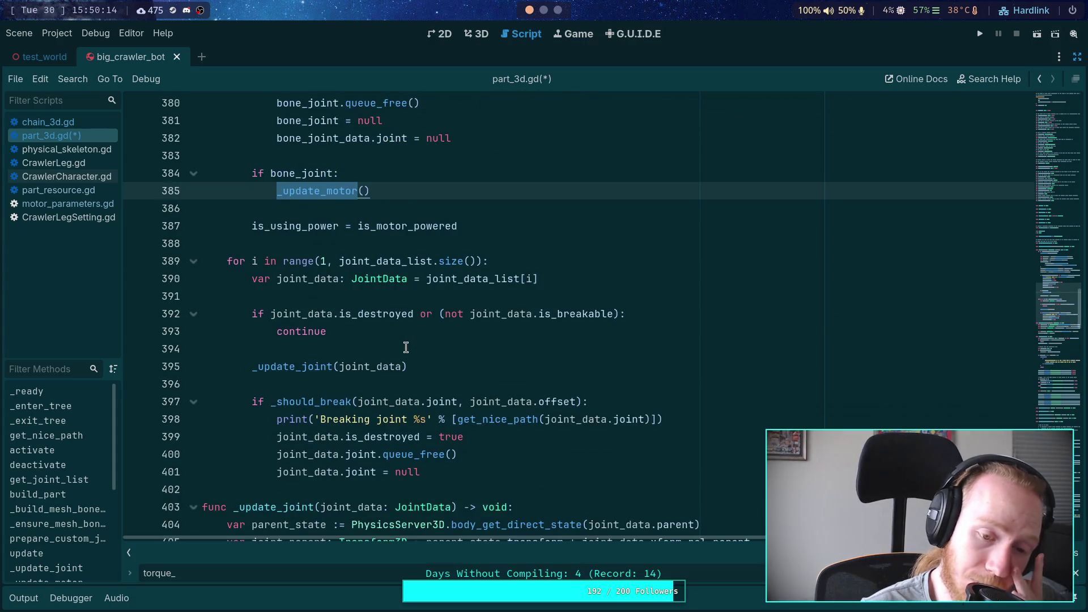
{"action": "scroll", "coordinate": [405, 346], "scroll_direction": "down", "scroll_amount": 2}
{"action": "scroll", "coordinate": [405, 346], "scroll_direction": "up", "scroll_amount": 9}
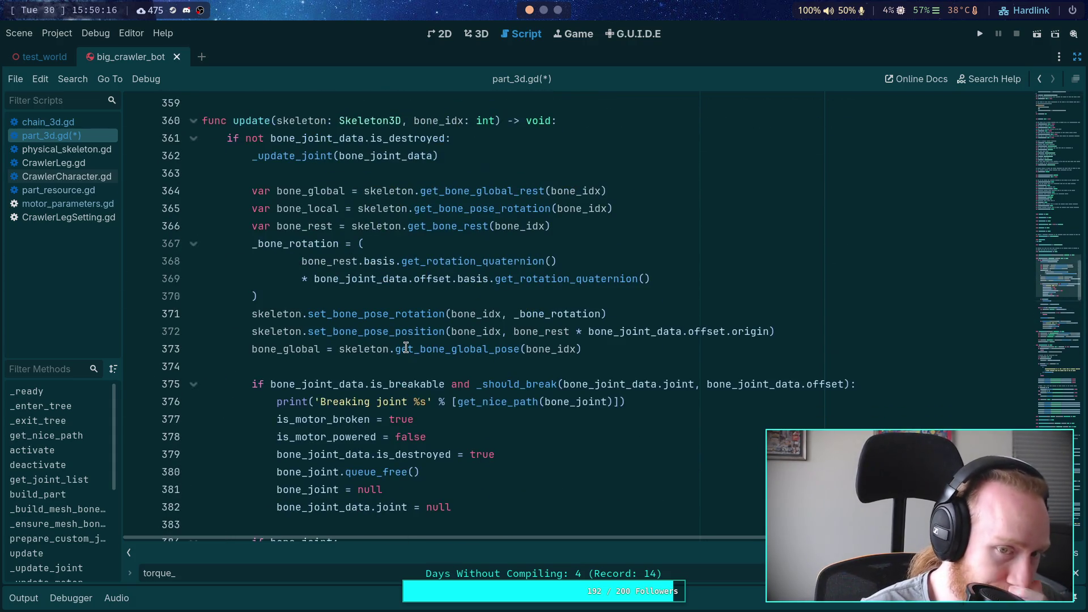
{"action": "scroll", "coordinate": [406, 347], "scroll_direction": "down", "scroll_amount": 4}
{"action": "right_click", "coordinate": [323, 351]}
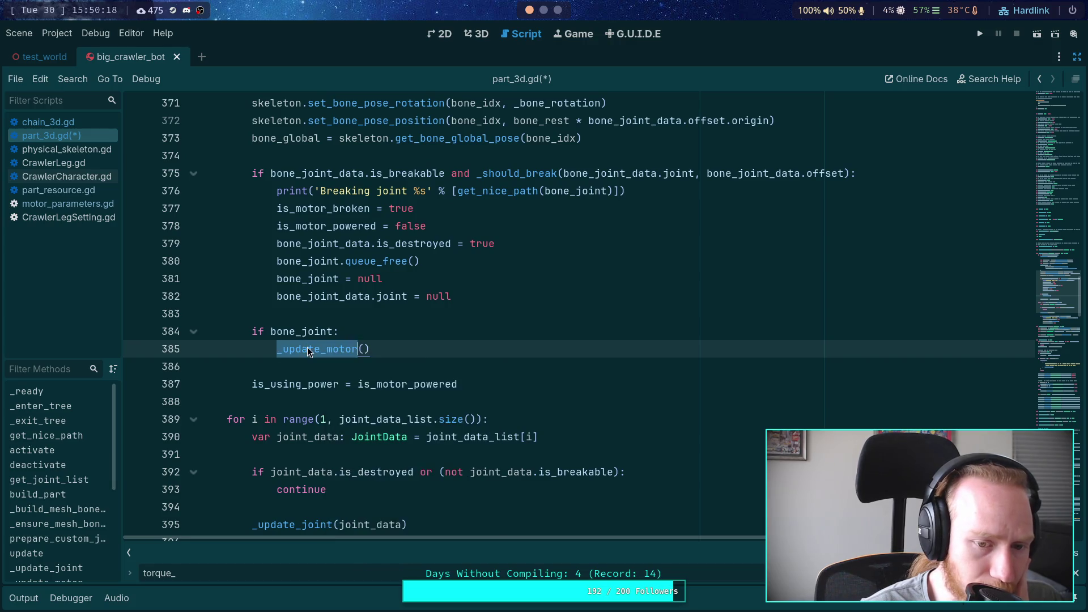
{"action": "right_click", "coordinate": [309, 346]}
{"action": "left_click", "coordinate": [358, 586]}
Select the three target-velocity lines in _update_motor.
{"action": "scroll", "coordinate": [424, 383], "scroll_direction": "down", "scroll_amount": 4}
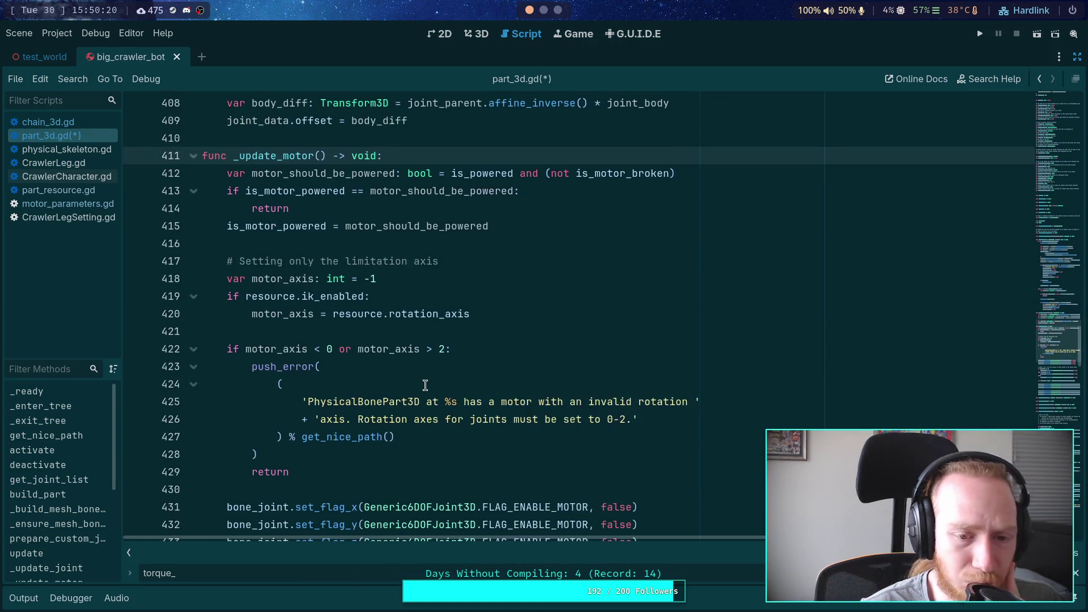
{"action": "scroll", "coordinate": [423, 385], "scroll_direction": "down", "scroll_amount": 2}
{"action": "scroll", "coordinate": [423, 385], "scroll_direction": "down", "scroll_amount": 5}
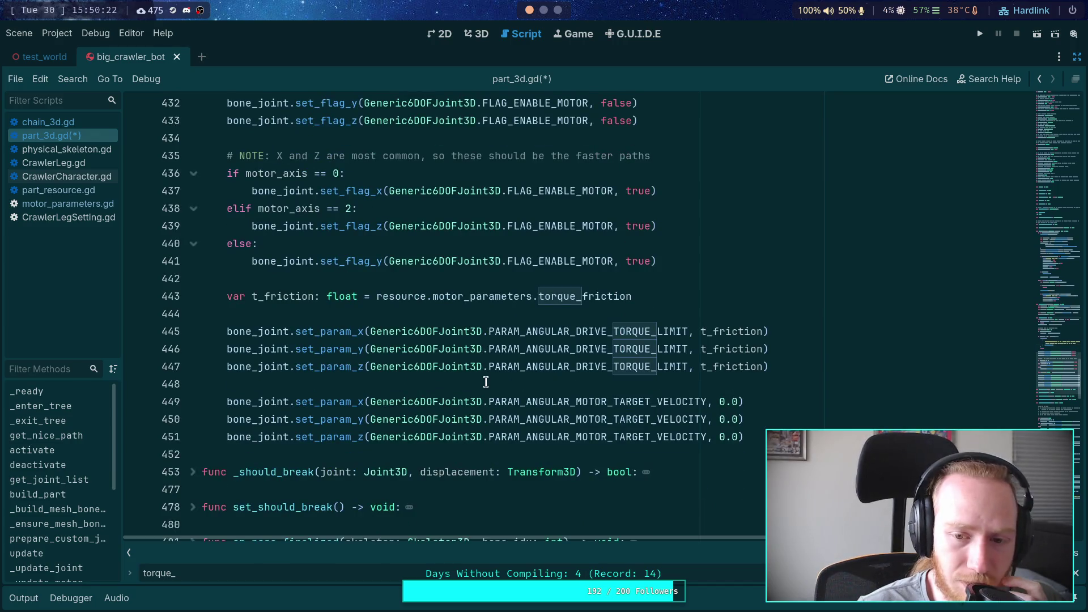
{"action": "left_click_drag", "start_coordinate": [745, 437], "coordinate": [298, 394]}
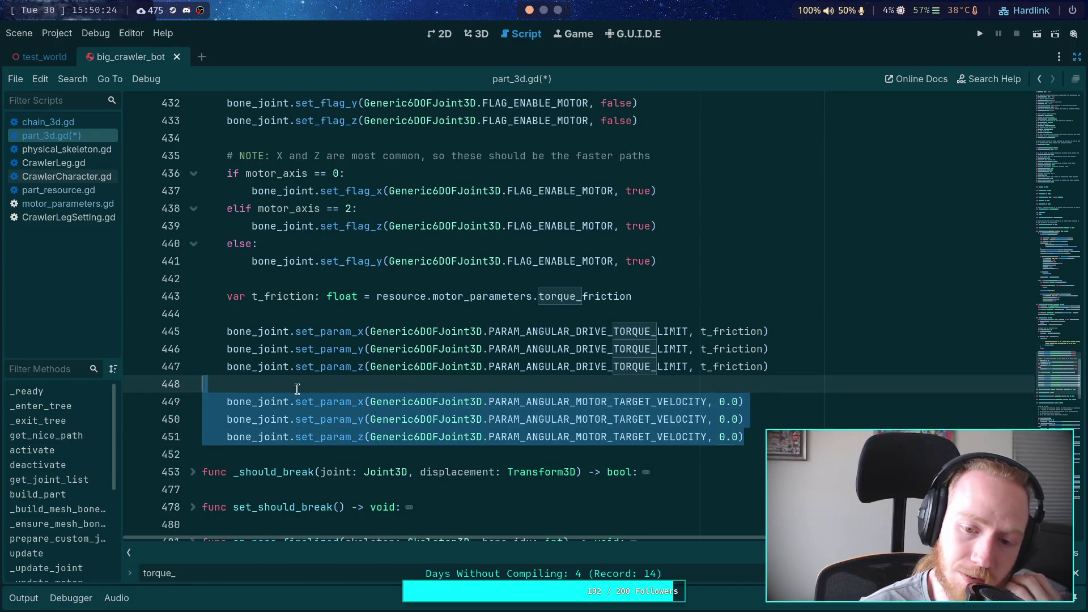
Review the torque-limit block on lines 444-447, then collapse _update_motor, _update_joint and update.
{"action": "mouse_move", "coordinate": [769, 366]}
{"action": "left_mouse_down"}
{"action": "mouse_move", "coordinate": [357, 347]}
{"action": "mouse_move", "coordinate": [358, 322]}
{"action": "left_mouse_up"}
{"action": "left_click", "coordinate": [347, 331]}
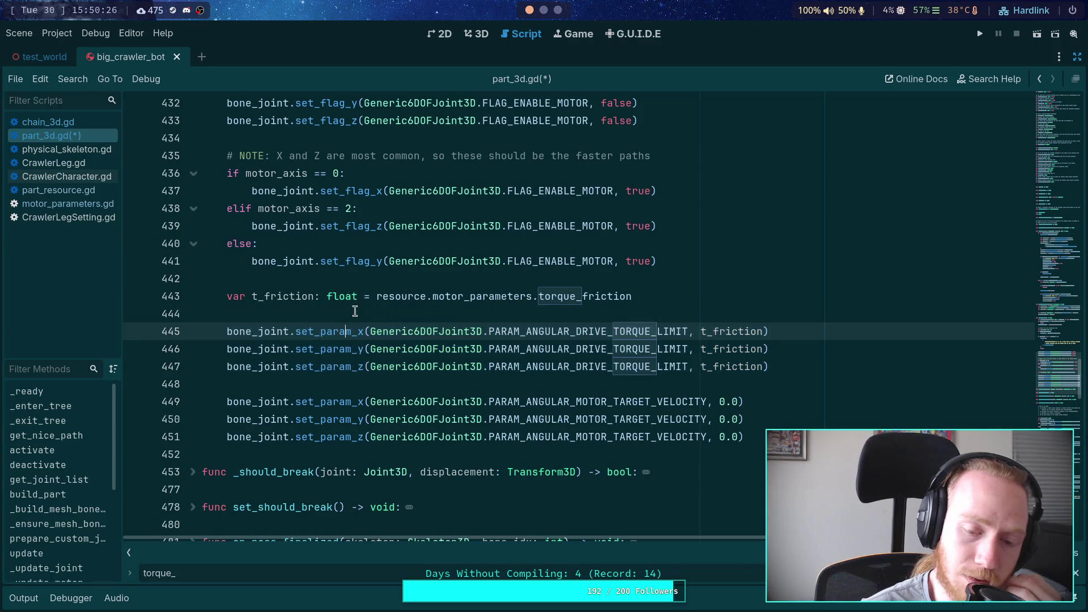
{"action": "scroll", "coordinate": [392, 315], "scroll_direction": "up", "scroll_amount": 12}
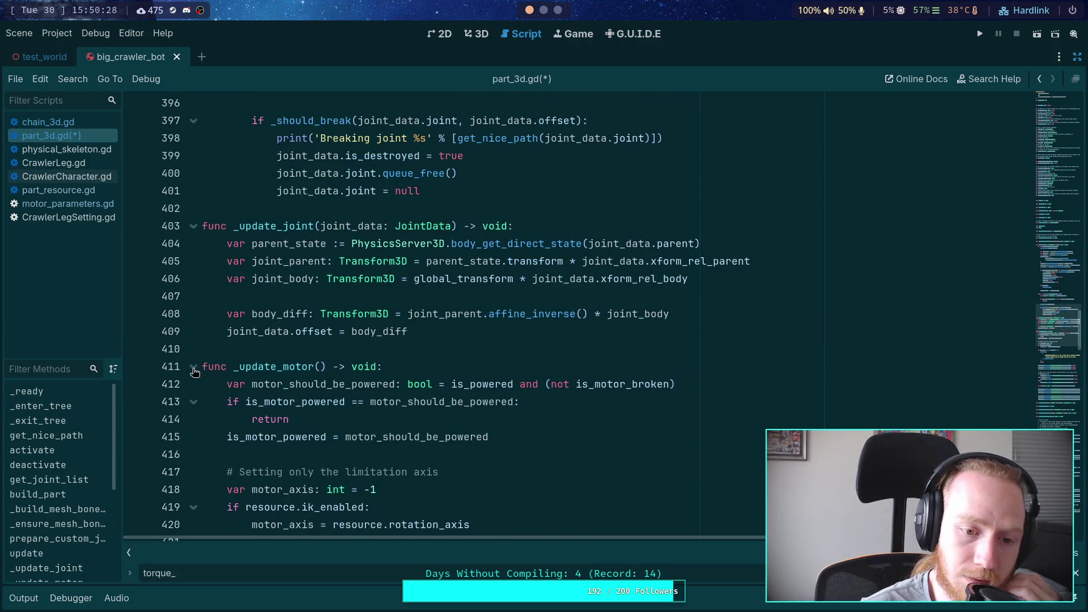
{"action": "left_click", "coordinate": [195, 368]}
{"action": "left_click", "coordinate": [193, 225]}
{"action": "scroll", "coordinate": [233, 288], "scroll_direction": "up", "scroll_amount": 13}
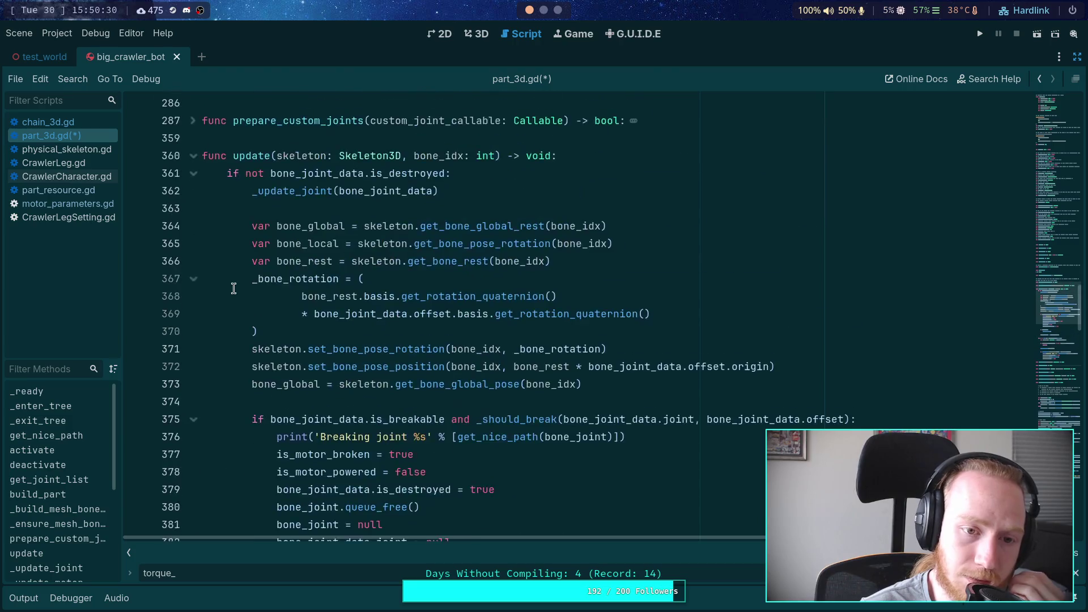
{"action": "left_click", "coordinate": [194, 310]}
Step through the torque delta code between lines 542 and 572.
{"action": "scroll", "coordinate": [282, 308], "scroll_direction": "down", "scroll_amount": 4}
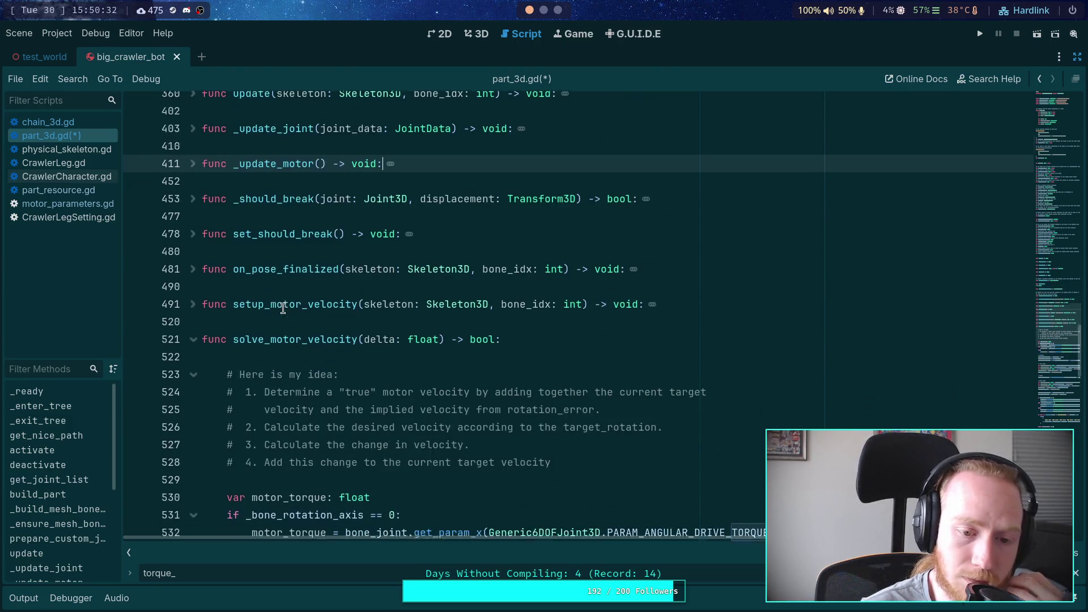
{"action": "scroll", "coordinate": [282, 308], "scroll_direction": "down", "scroll_amount": 9}
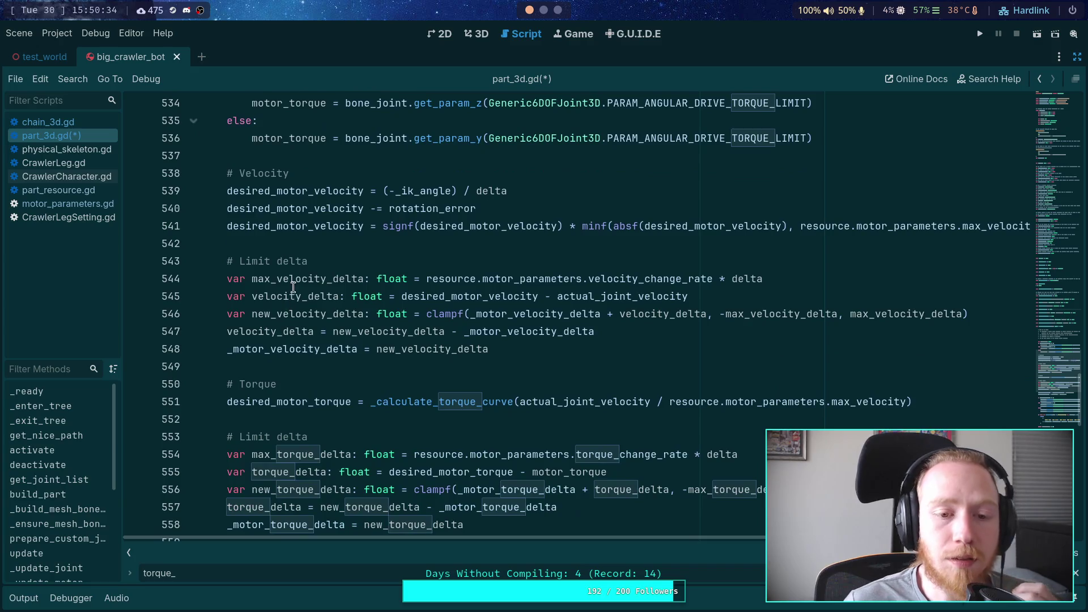
{"action": "scroll", "coordinate": [293, 286], "scroll_direction": "up", "scroll_amount": 3}
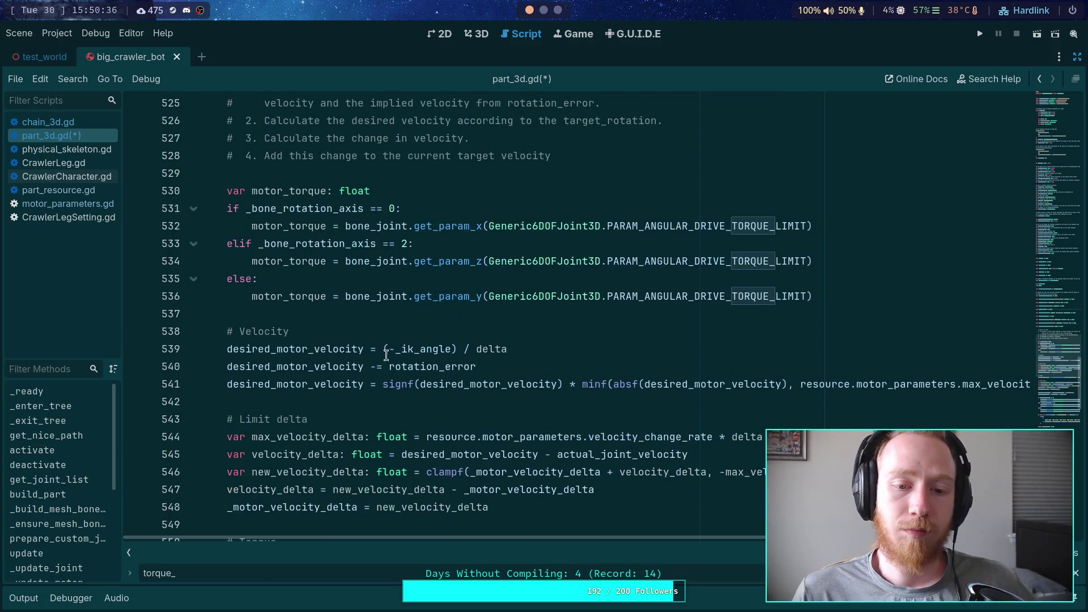
{"action": "left_click", "coordinate": [309, 401]}
{"action": "scroll", "coordinate": [335, 391], "scroll_direction": "down", "scroll_amount": 5}
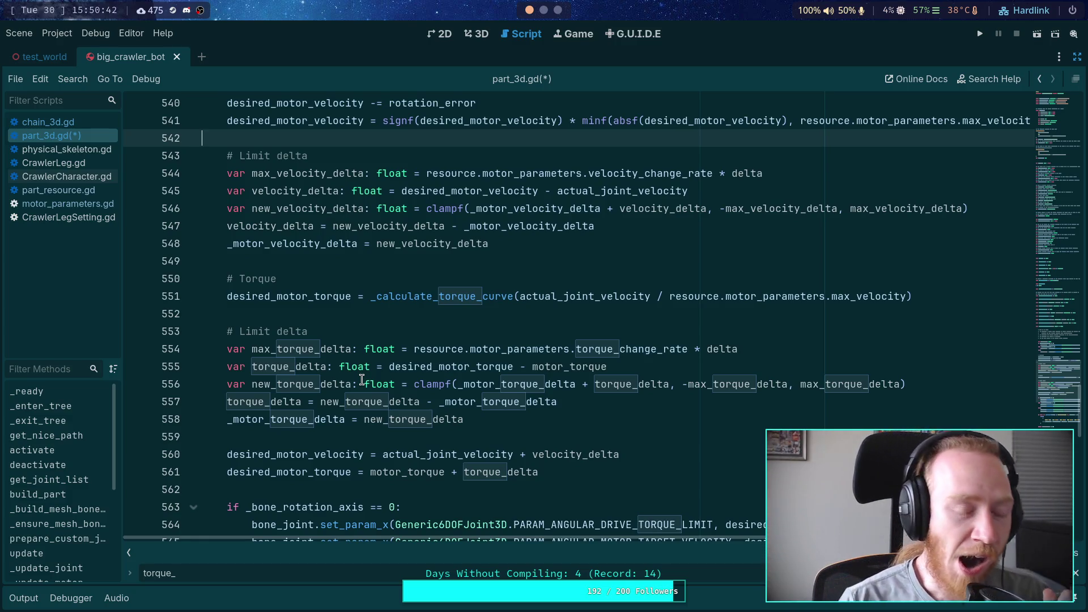
{"action": "left_click", "coordinate": [401, 243]}
{"action": "key", "text": "shift+End"}
{"action": "left_click", "coordinate": [399, 265]}
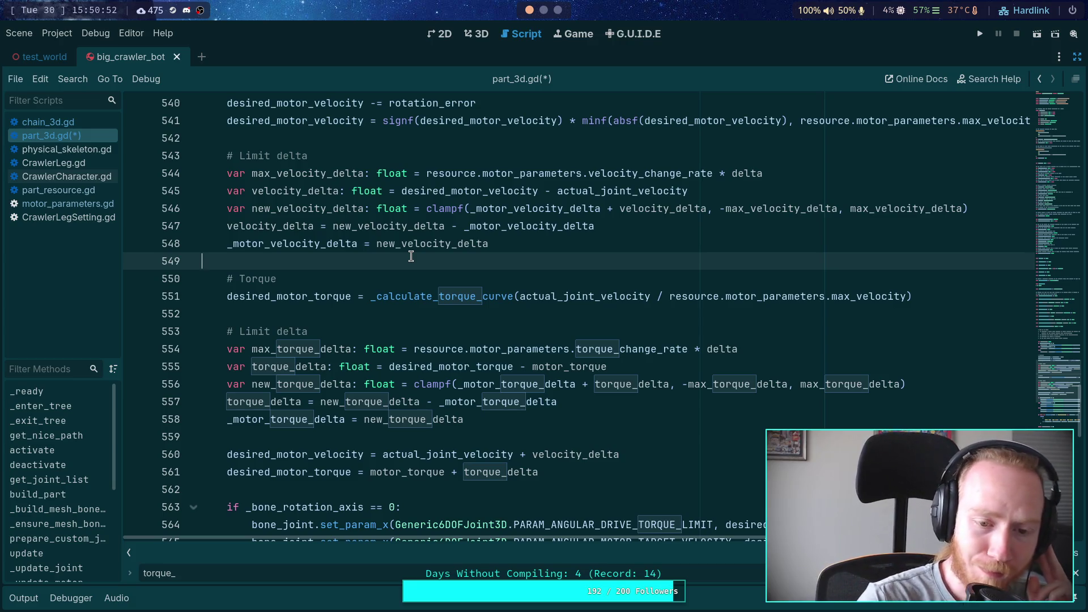
{"action": "scroll", "coordinate": [427, 256], "scroll_direction": "down", "scroll_amount": 3}
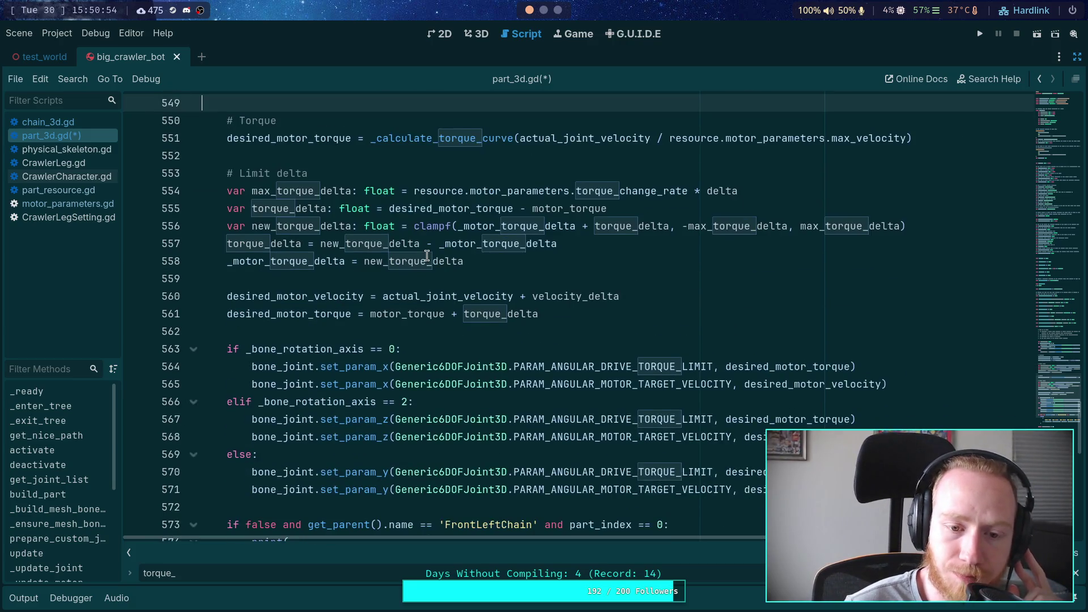
{"action": "left_click", "coordinate": [401, 282]}
{"action": "scroll", "coordinate": [402, 279], "scroll_direction": "down", "scroll_amount": 4}
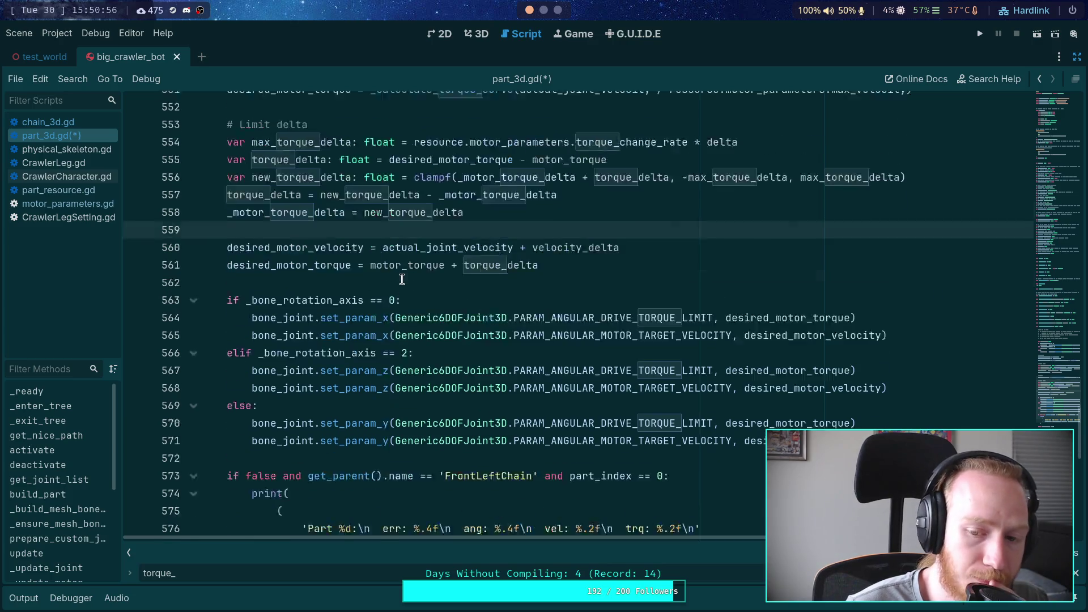
{"action": "left_click", "coordinate": [382, 293]}
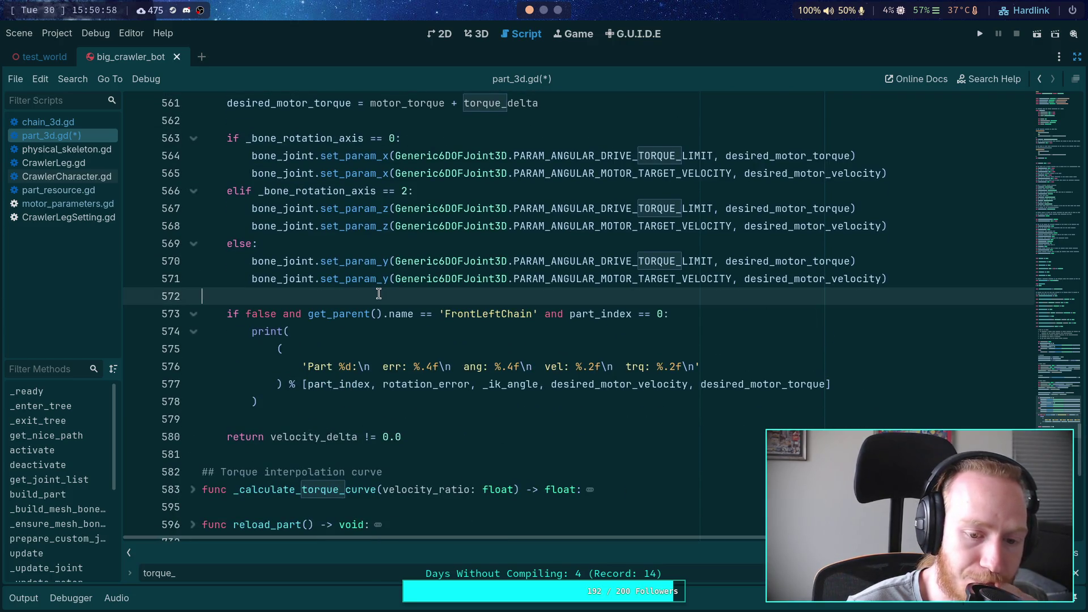
{"action": "scroll", "coordinate": [378, 293], "scroll_direction": "down", "scroll_amount": 2}
Close the torque_ search and save part_3d.gd.
{"action": "left_click", "coordinate": [1075, 573]}
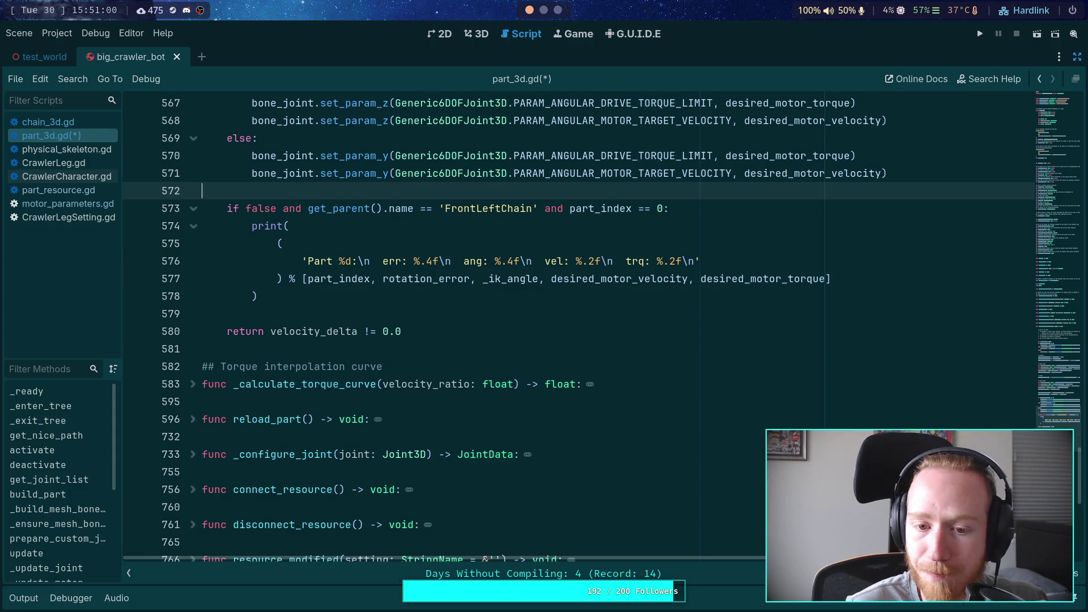
{"action": "scroll", "coordinate": [863, 303], "scroll_direction": "up", "scroll_amount": 4}
{"action": "key", "text": "ctrl+s"}
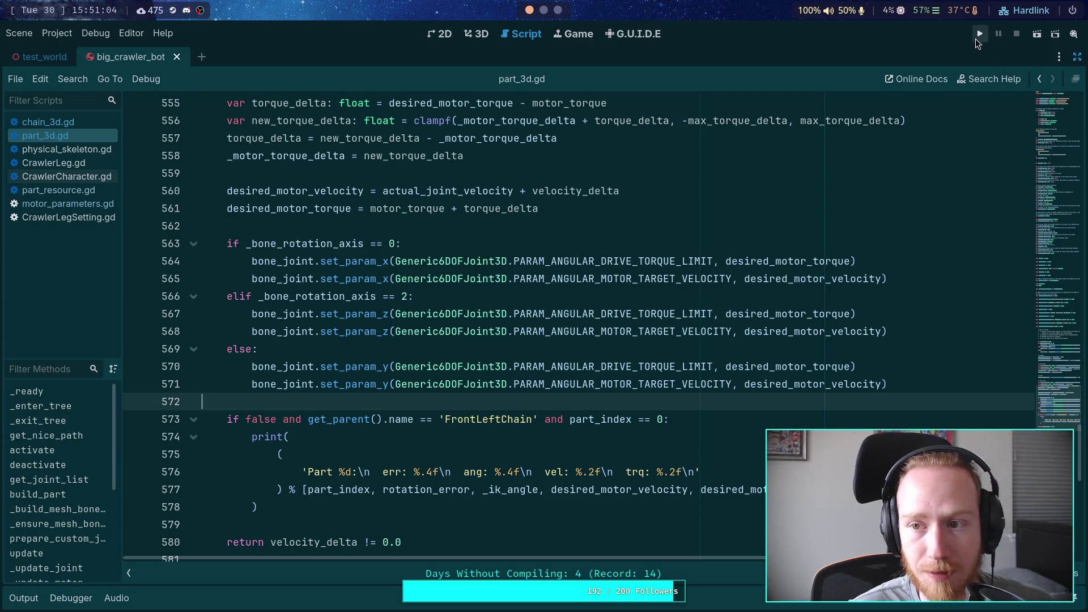
Run the crawler game and widen the editor beside it with the script lists hidden.
{"action": "left_click", "coordinate": [976, 35]}
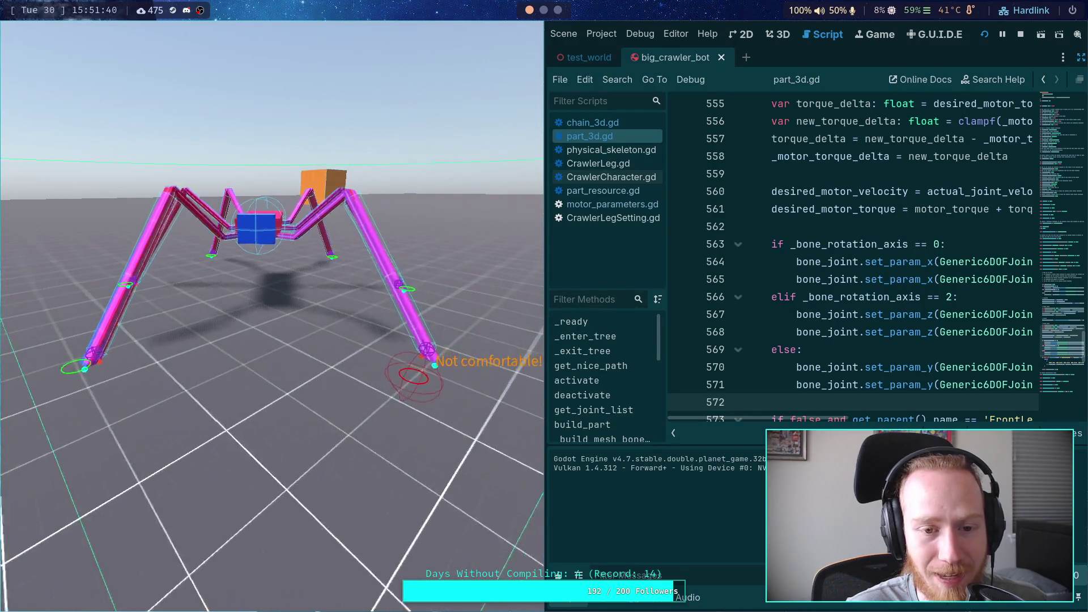
{"action": "left_click", "coordinate": [673, 433]}
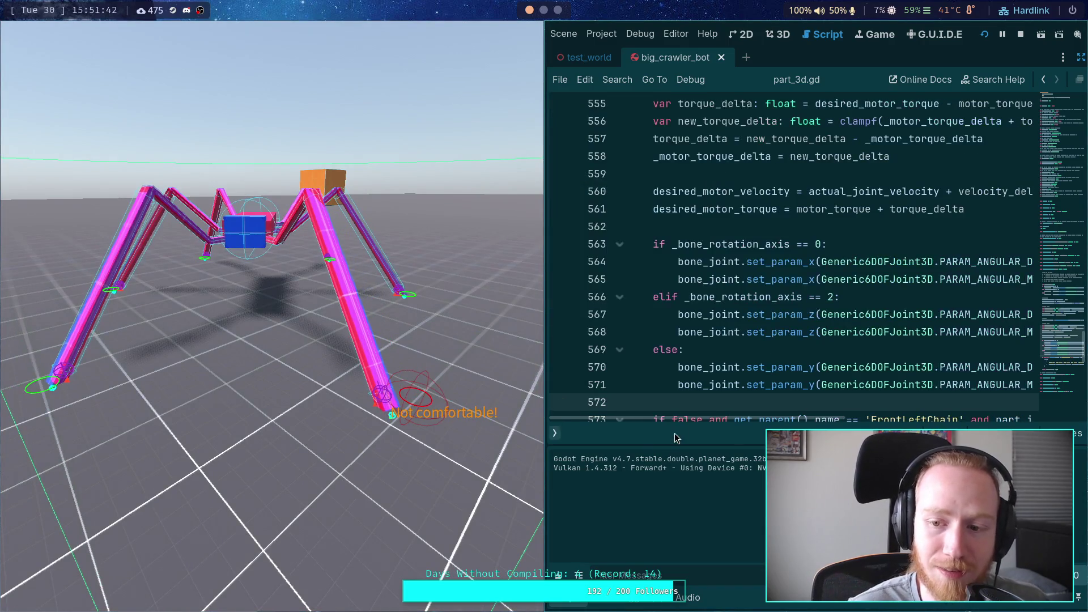
{"action": "left_click_drag", "start_coordinate": [561, 385], "coordinate": [544, 384]}
{"action": "left_click_drag", "start_coordinate": [608, 374], "coordinate": [539, 376]}
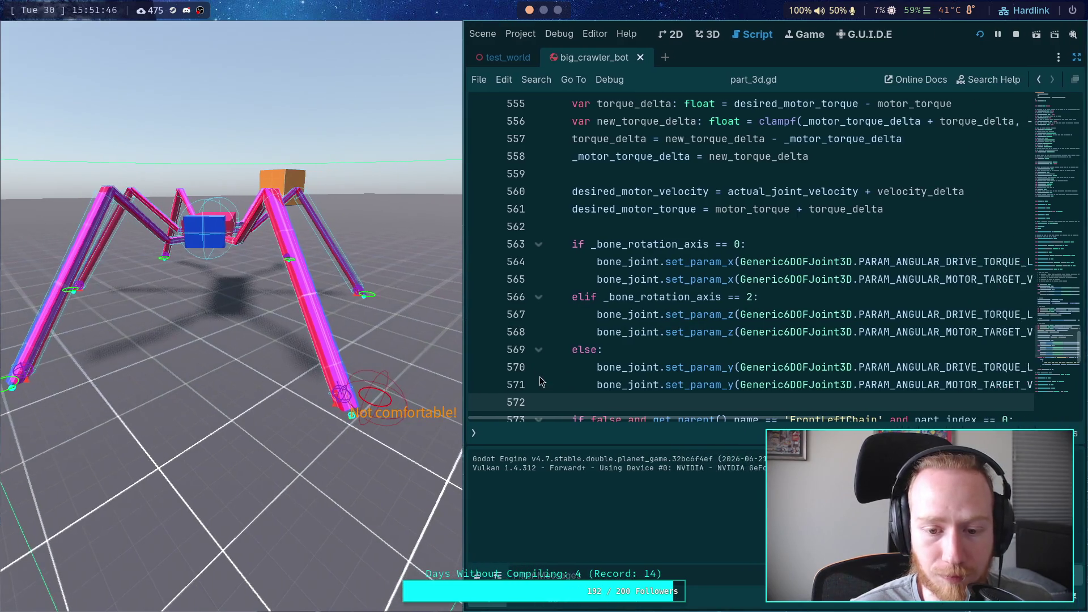
Delete 'false and ' from the debug print condition on line 573.
{"action": "scroll", "coordinate": [637, 369], "scroll_direction": "down", "scroll_amount": 3}
{"action": "left_click_drag", "start_coordinate": [592, 263], "coordinate": [651, 262]}
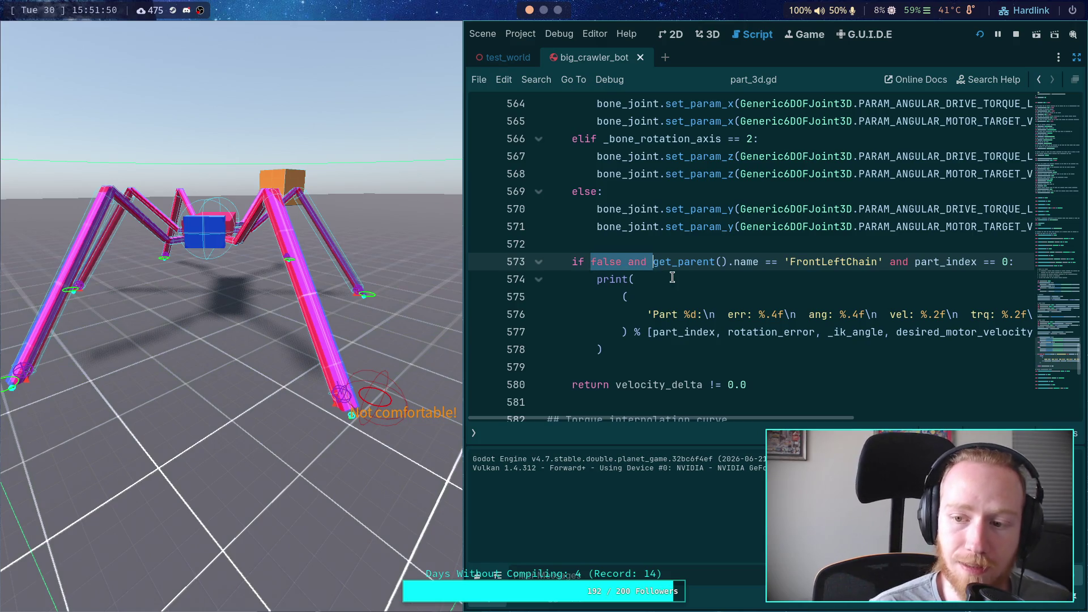
{"action": "key", "text": "BackSpace"}
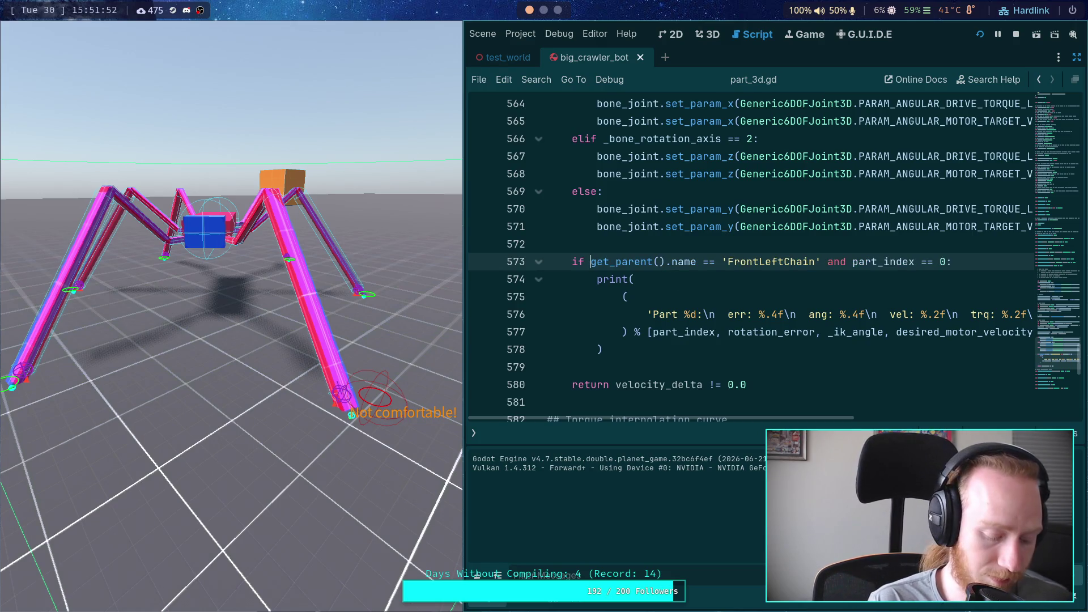
Stop and relaunch the game with F5, then restore the docks and the crawler's node tree.
{"action": "left_click", "coordinate": [1016, 34]}
{"action": "key", "text": "F5"}
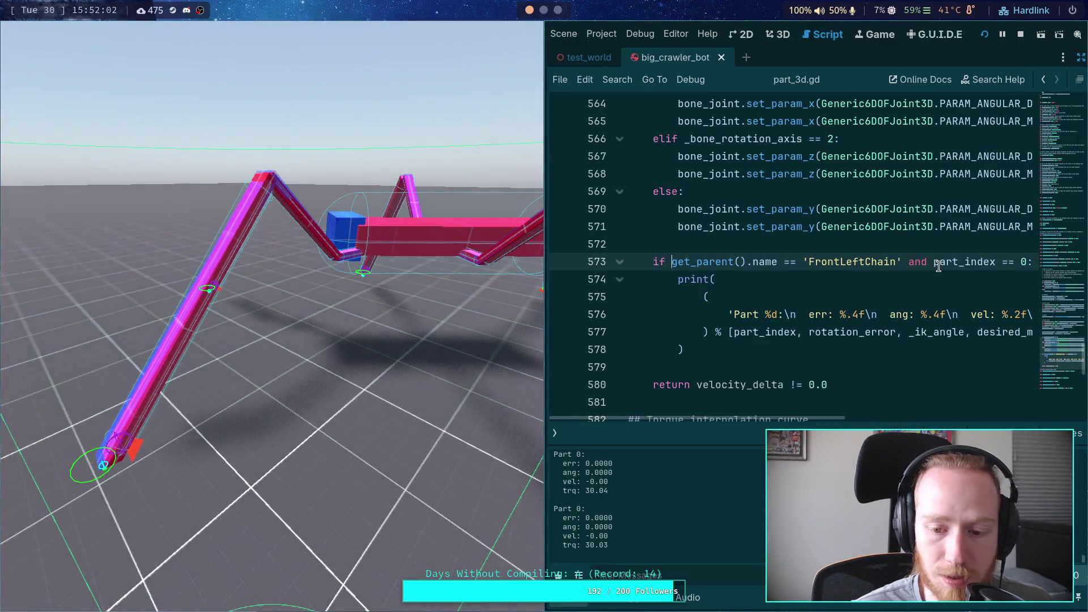
{"action": "left_click", "coordinate": [1081, 57]}
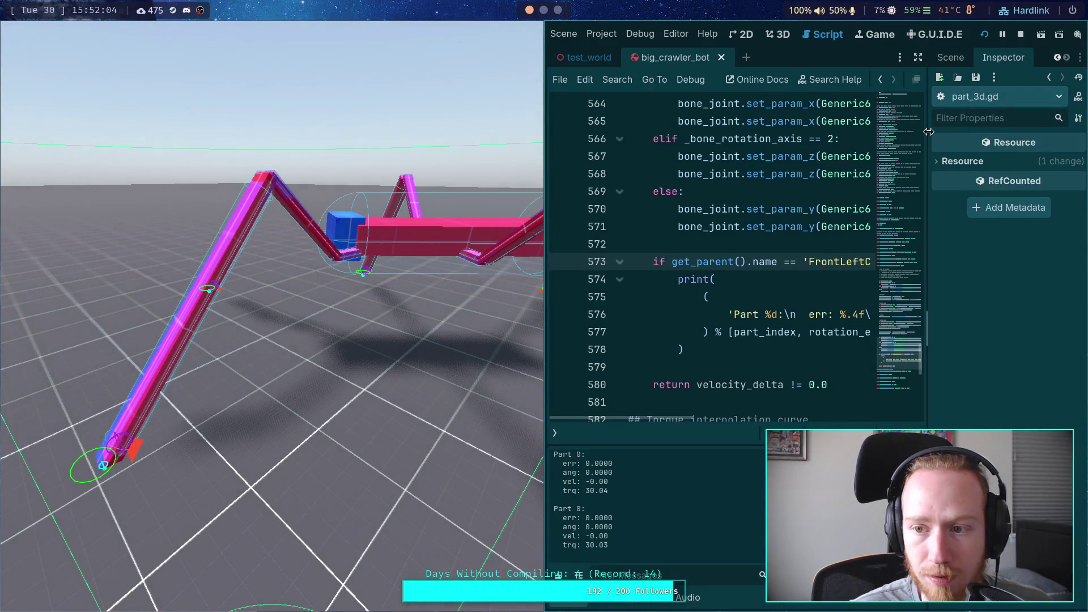
{"action": "left_click", "coordinate": [950, 57]}
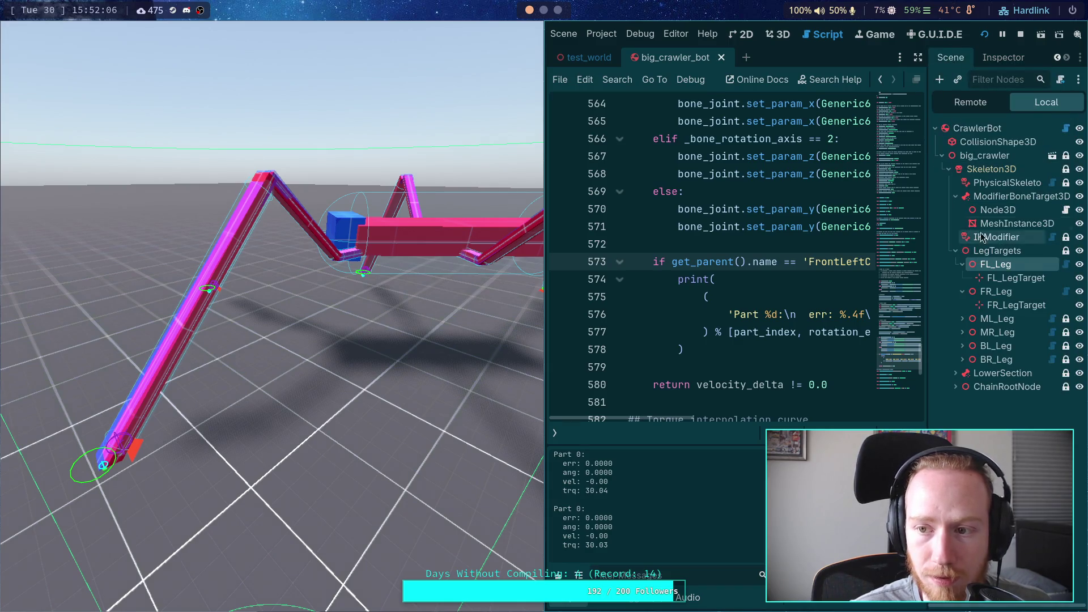
Select FL_Leg and expand FemurPartFLBR to view its 40 Nm high, 30 Nm low torque settings.
{"action": "left_click_drag", "start_coordinate": [544, 251], "coordinate": [439, 251]}
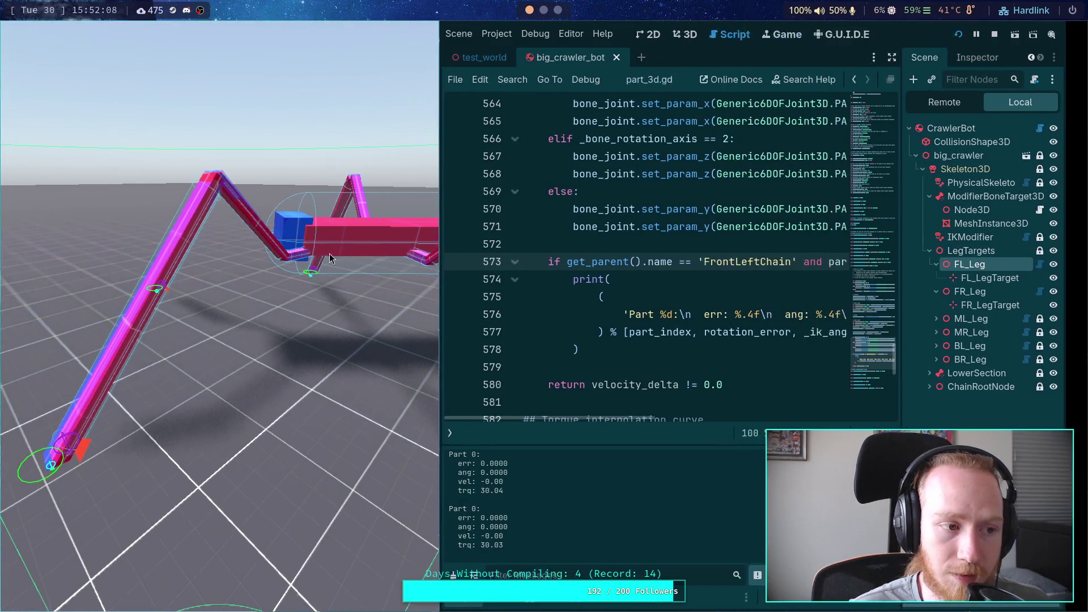
{"action": "left_click_drag", "start_coordinate": [923, 239], "coordinate": [822, 240]}
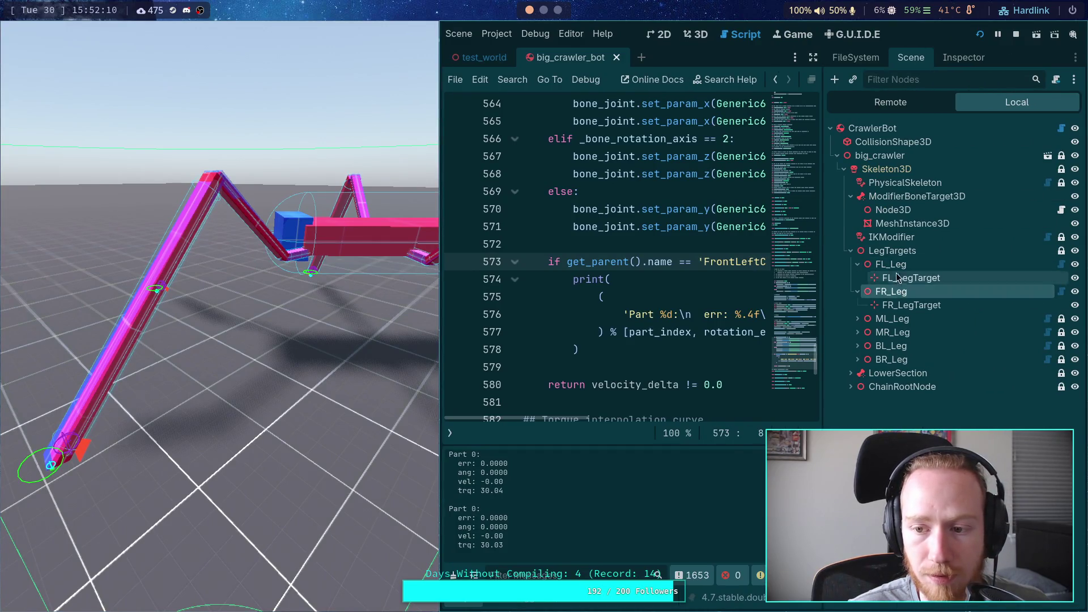
{"action": "left_click", "coordinate": [947, 63]}
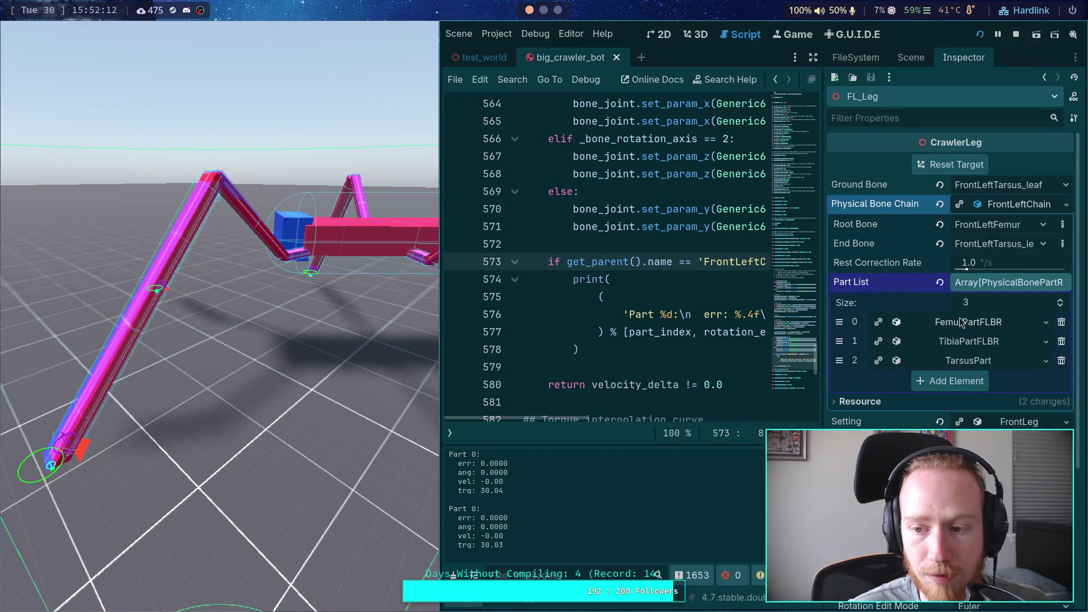
{"action": "left_click", "coordinate": [894, 321]}
{"action": "scroll", "coordinate": [916, 362], "scroll_direction": "down", "scroll_amount": 3}
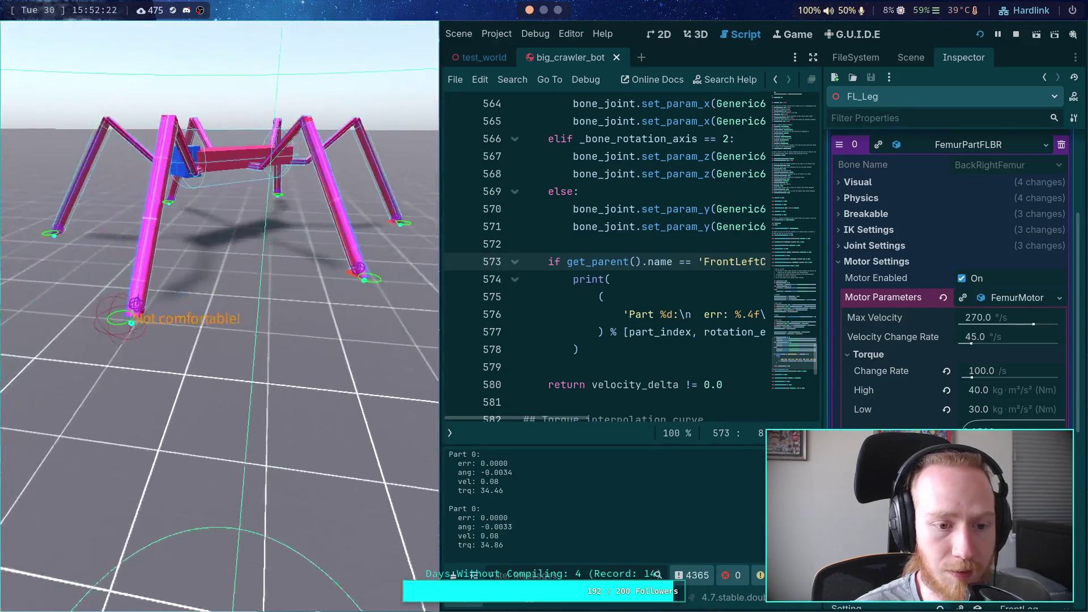
{"action": "left_click", "coordinate": [453, 574]}
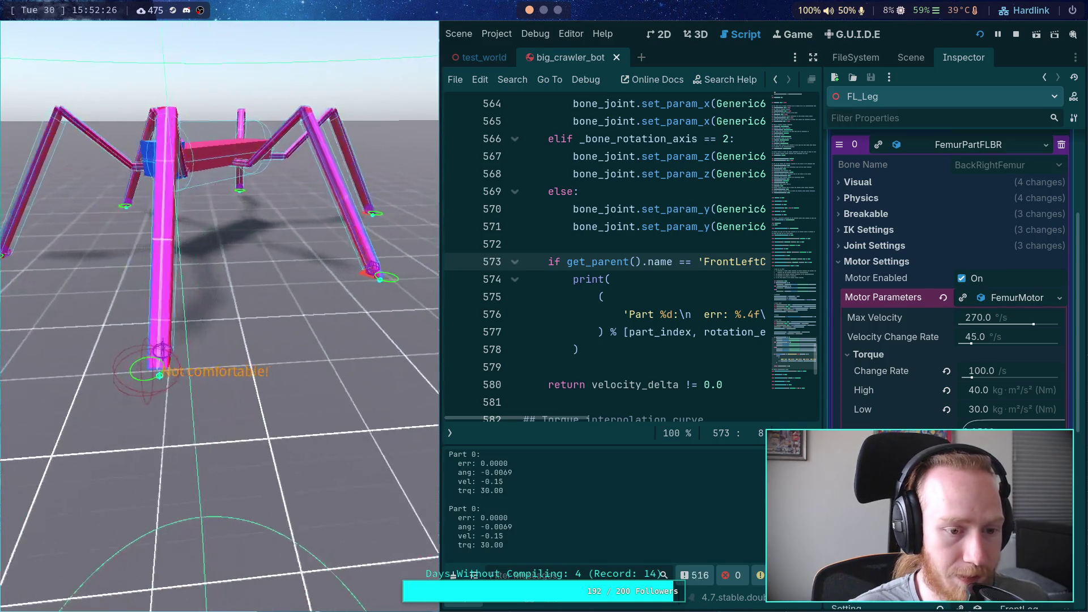
Clear the output and step eleven ticks, watching Part 0 velocity reach -0.32 at torque 30.00.
{"action": "left_click", "coordinate": [453, 574]}
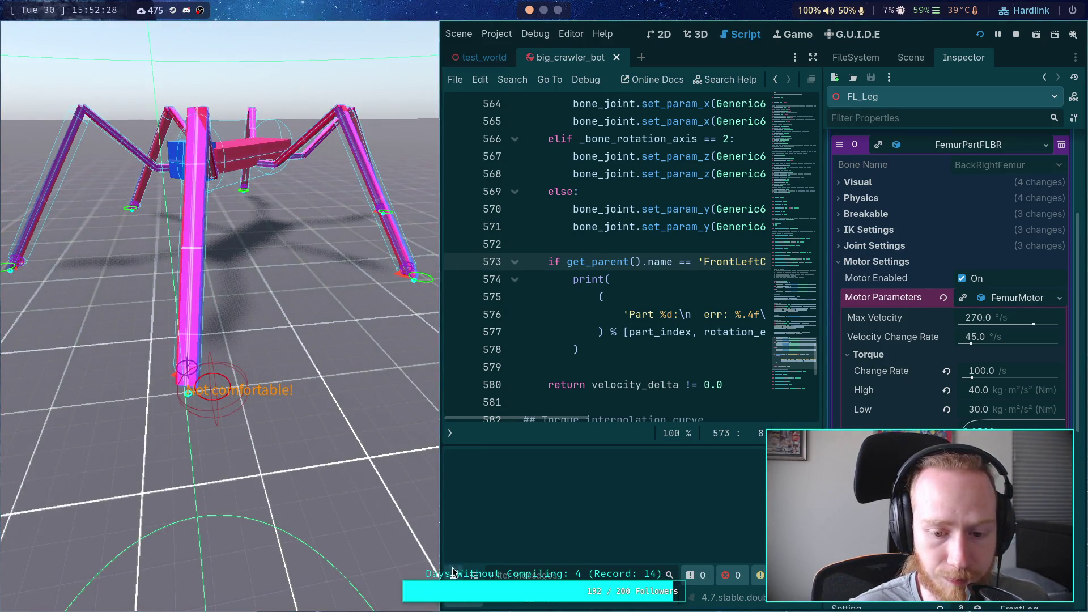
{"action": "key", "text": "period"}
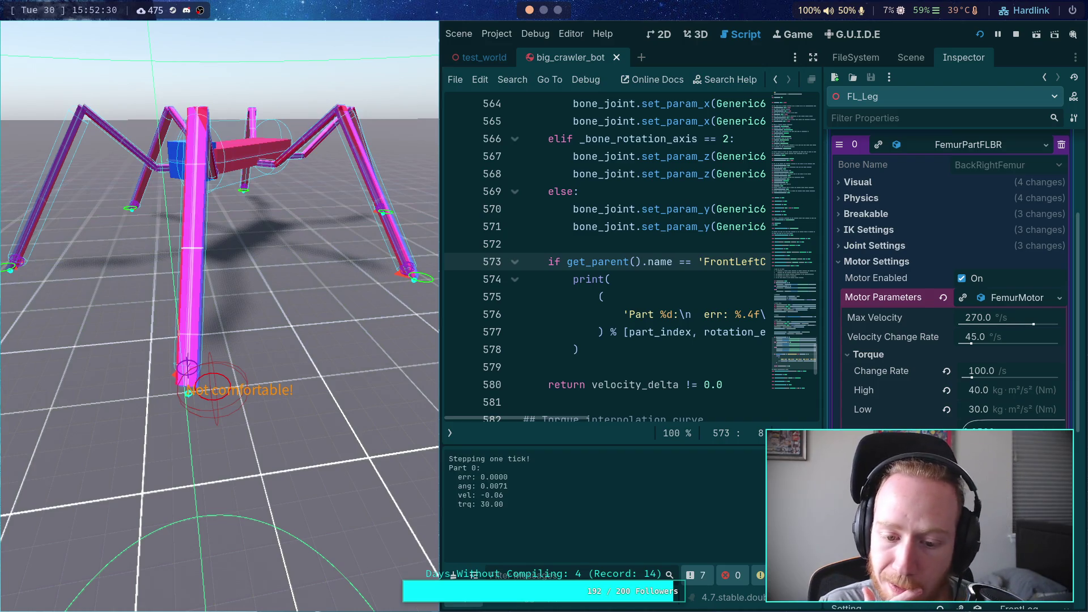
{"action": "key", "text": "period"}
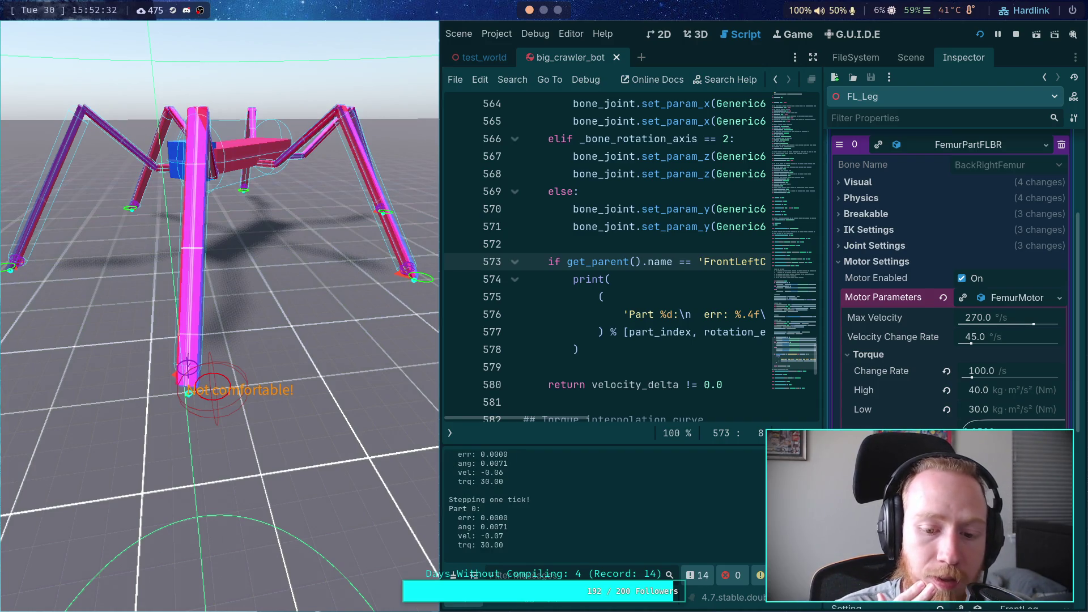
{"action": "key", "text": "period"}
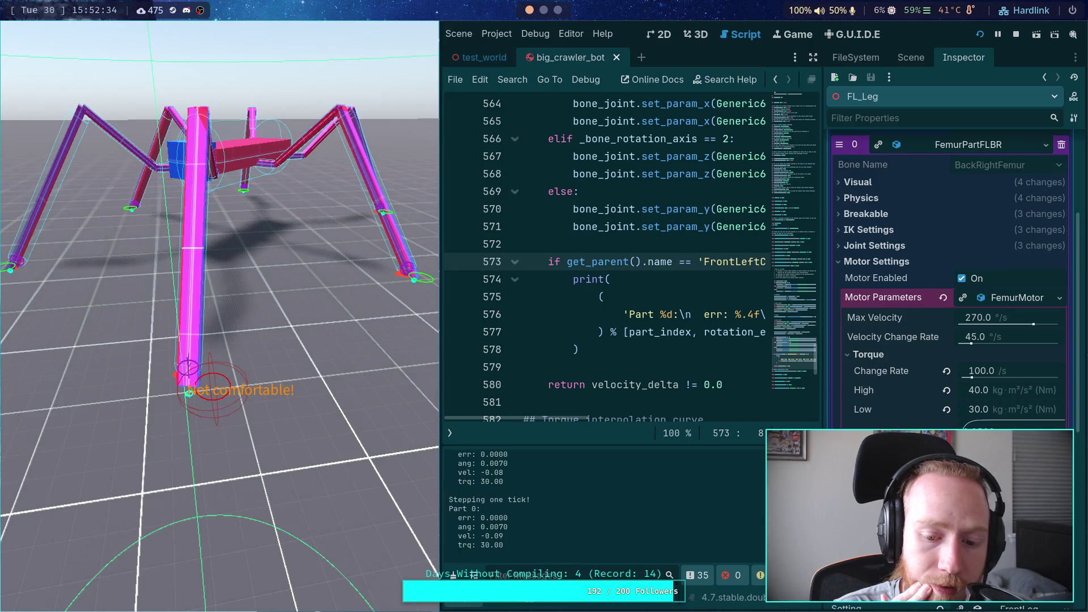
{"action": "key", "text": "period"}
{"action": "key", "text": "period"}
{"action": "key", "text": "period"}
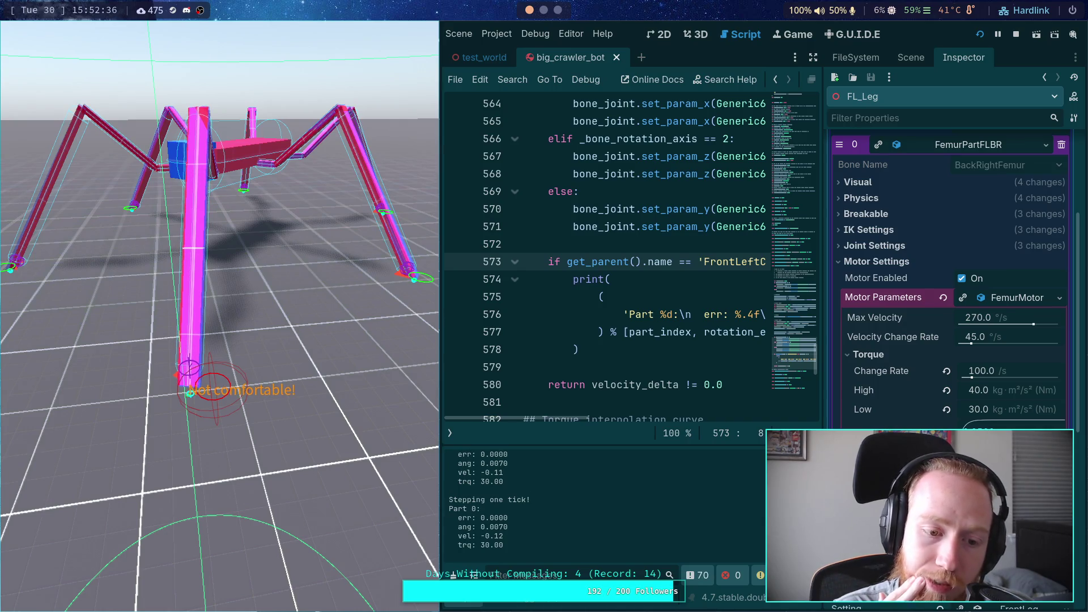
{"action": "key", "text": "period"}
{"action": "key", "text": "period"}
{"action": "key", "text": "period"}
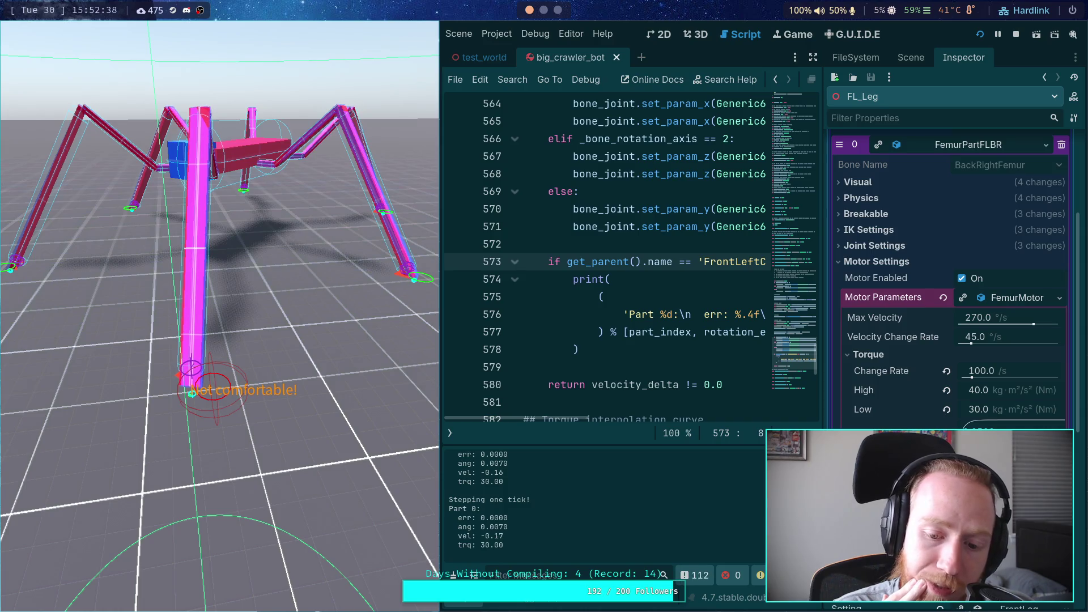
{"action": "key", "text": "period"}
{"action": "key", "text": "period"}
{"action": "key", "text": "period"}
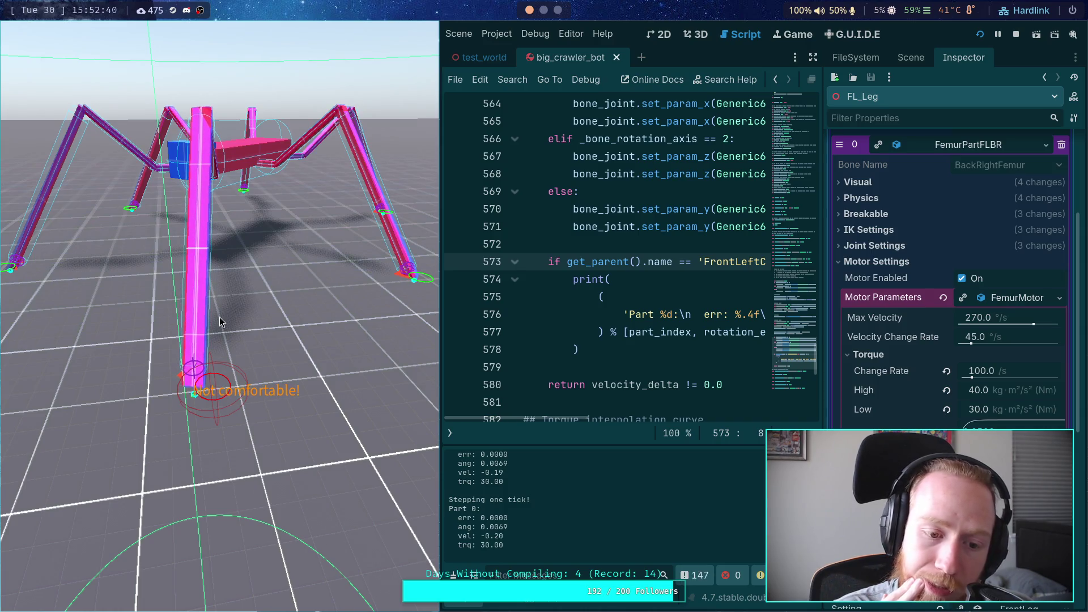
{"action": "key", "text": "period"}
{"action": "key", "text": "period"}
{"action": "key", "text": "period"}
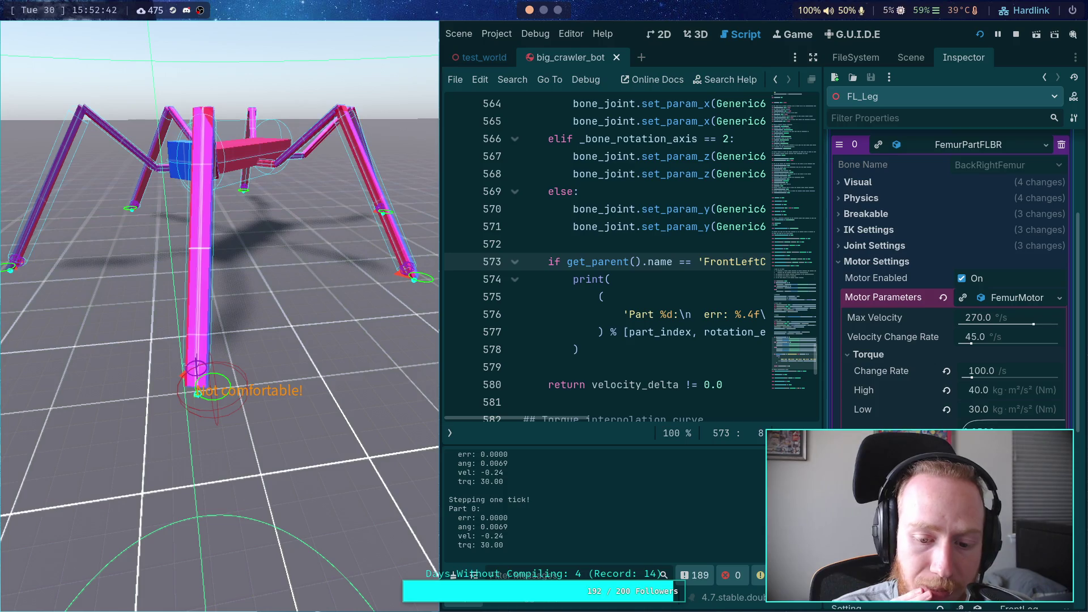
{"action": "key", "text": "period"}
{"action": "key", "text": "period"}
{"action": "key", "text": "period"}
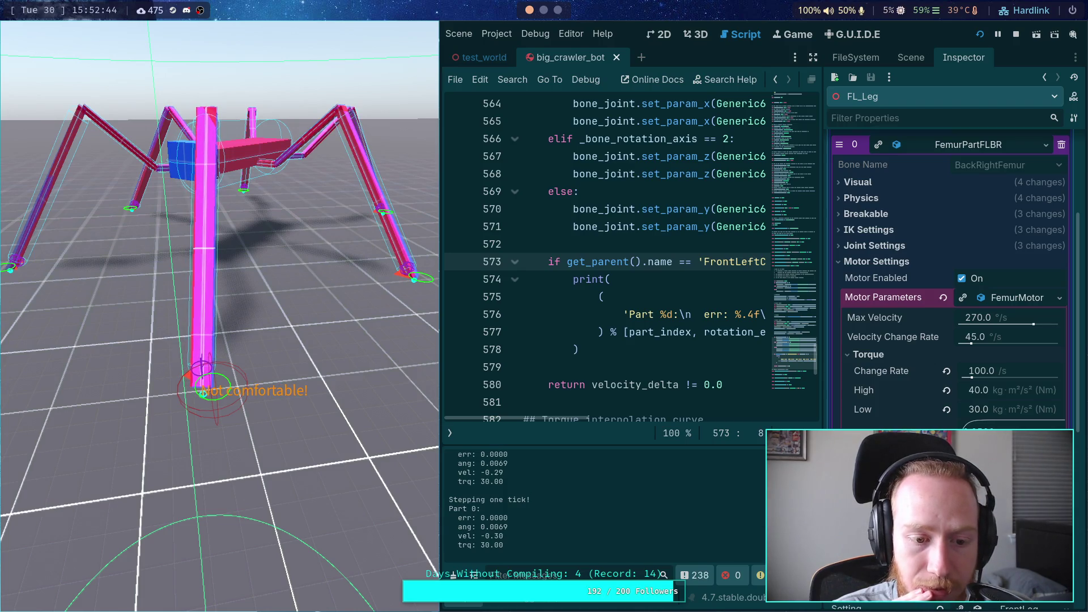
{"action": "key", "text": "period"}
{"action": "key", "text": "period"}
{"action": "key", "text": "period"}
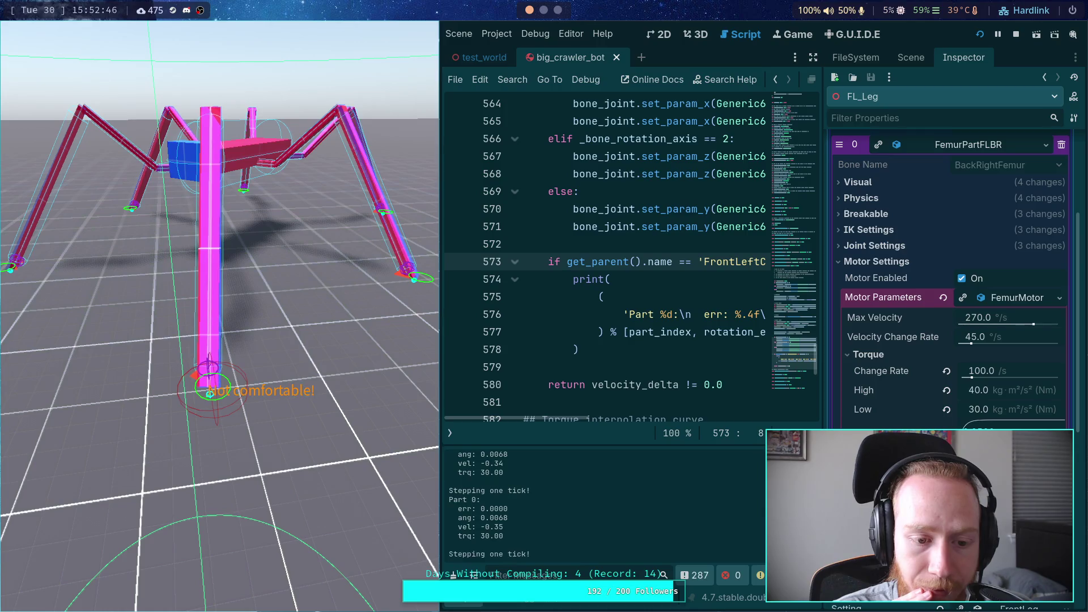
{"action": "key", "text": "period"}
{"action": "key", "text": "period"}
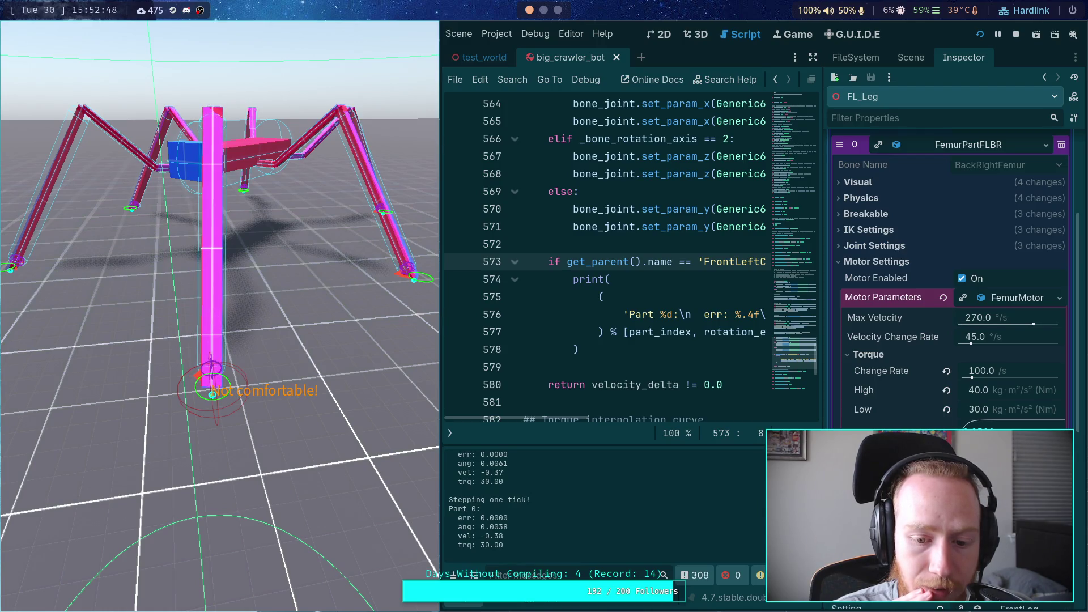
{"action": "key", "text": "period"}
{"action": "key", "text": "period"}
{"action": "key", "text": "period"}
{"action": "key", "text": "period"}
{"action": "key", "text": "period"}
{"action": "key", "text": "period"}
{"action": "key", "text": "period"}
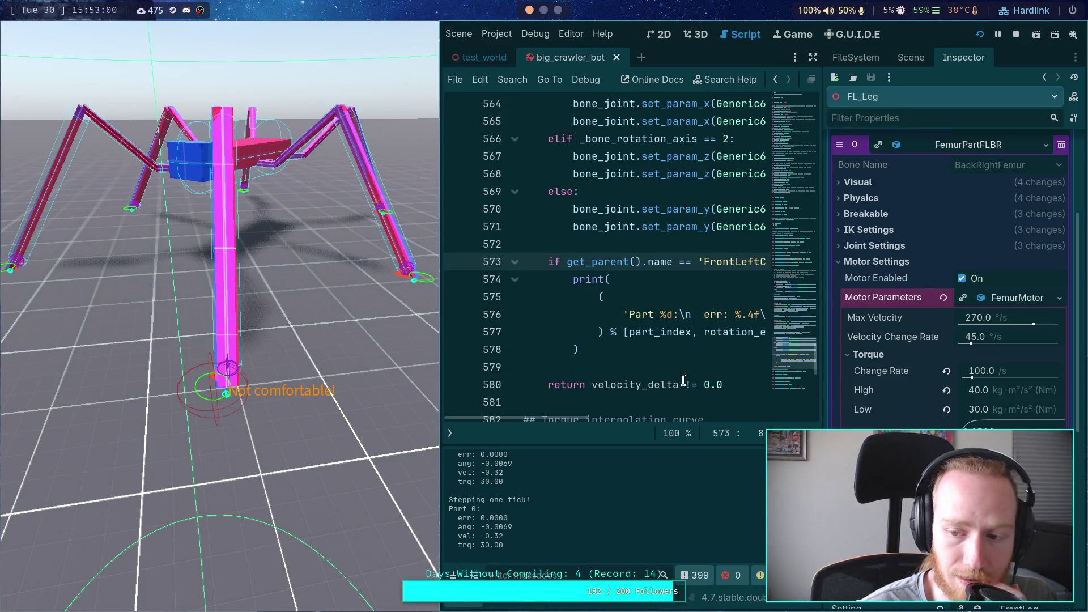
Select desired_motor_velocity in line 577's print, then edit the FemurMotor's 45.0 °/s Velocity Change Rate.
{"action": "mouse_move", "coordinate": [564, 417]}
{"action": "left_mouse_down"}
{"action": "mouse_move", "coordinate": [722, 416]}
{"action": "mouse_move", "coordinate": [670, 417]}
{"action": "left_mouse_up"}
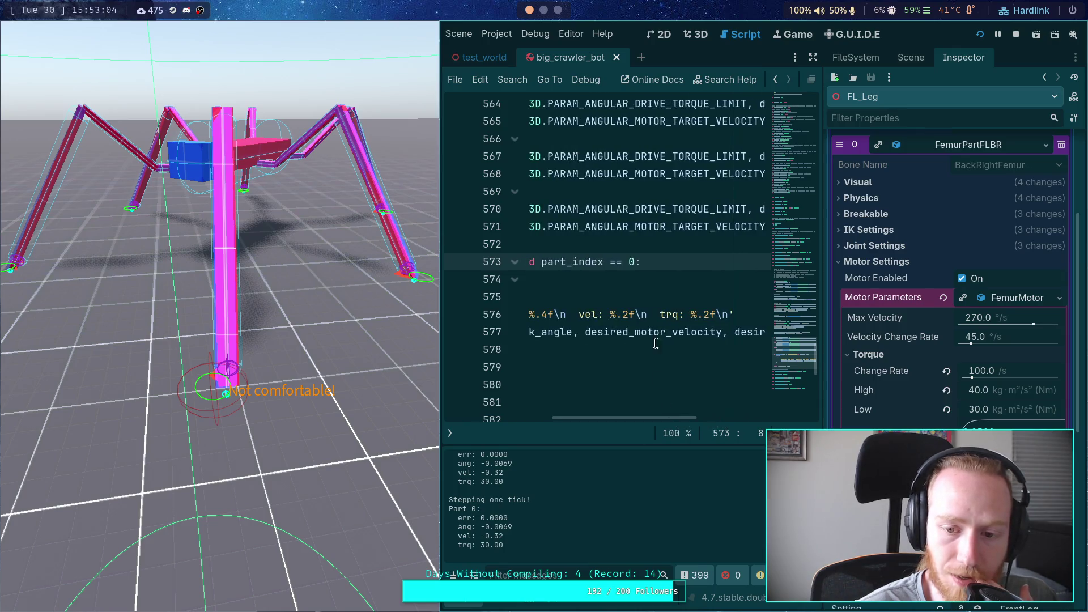
{"action": "left_click", "coordinate": [667, 331]}
{"action": "double_click", "coordinate": [667, 331]}
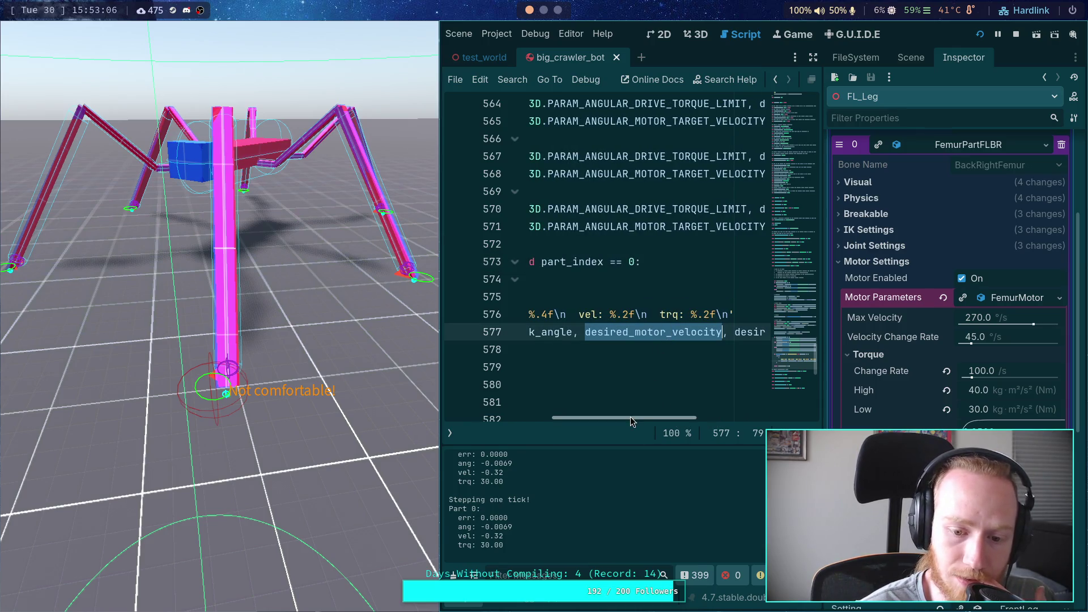
{"action": "left_click_drag", "start_coordinate": [630, 420], "coordinate": [557, 426]}
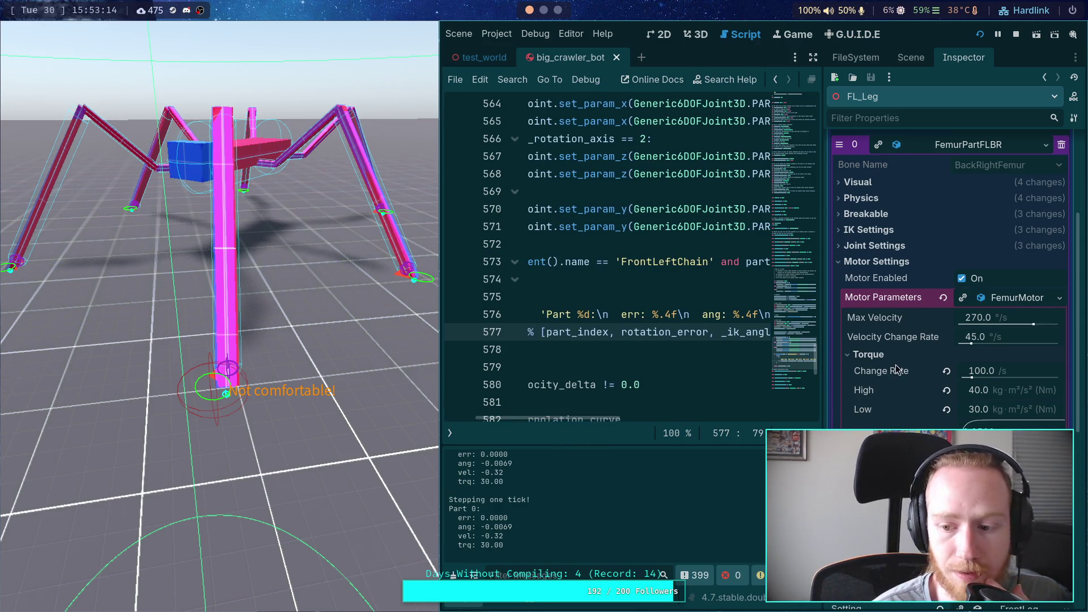
{"action": "left_click", "coordinate": [998, 338]}
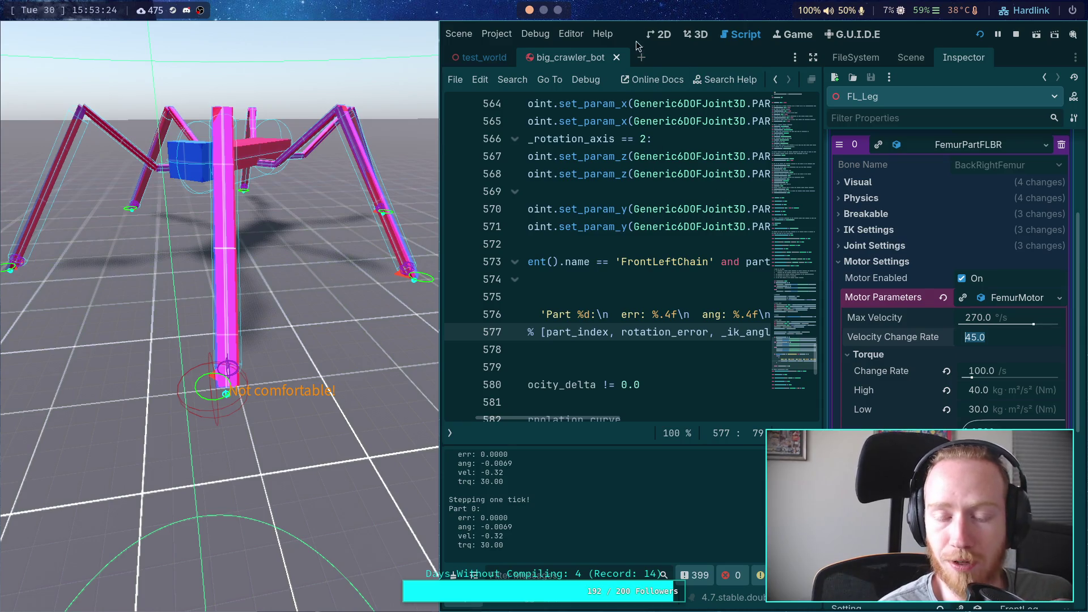
{"action": "left_click", "coordinate": [558, 9]}
View Jolt's AngleConstraintPart.h velocity solver in VS Code, then open a terminal on an empty workspace.
{"action": "left_click", "coordinate": [543, 9]}
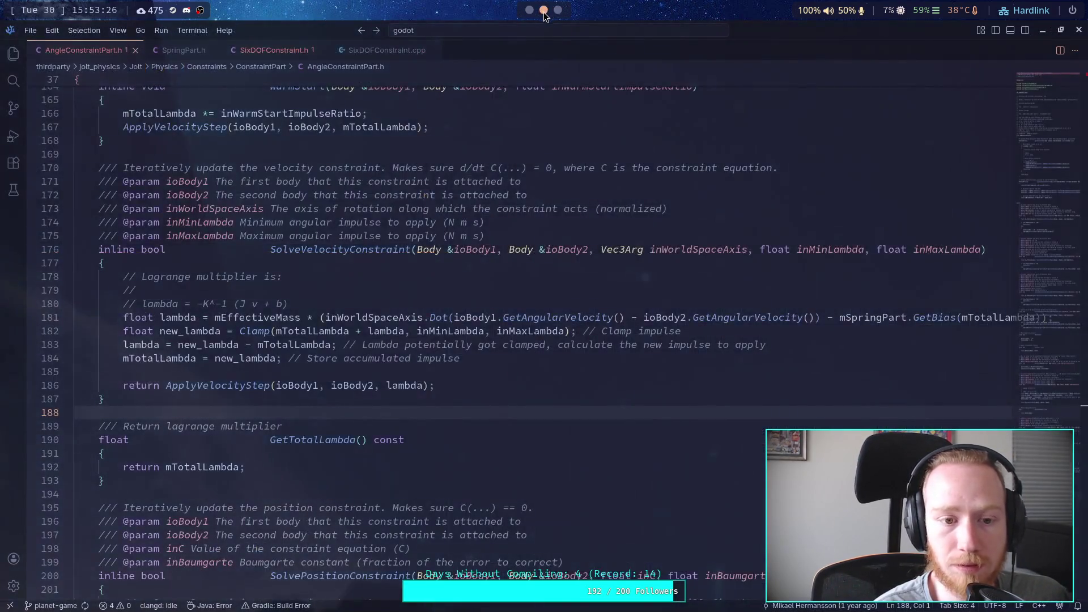
{"action": "left_click", "coordinate": [542, 10]}
{"action": "left_click", "coordinate": [543, 10]}
{"action": "scroll", "coordinate": [529, 16], "scroll_direction": "down", "scroll_amount": 2}
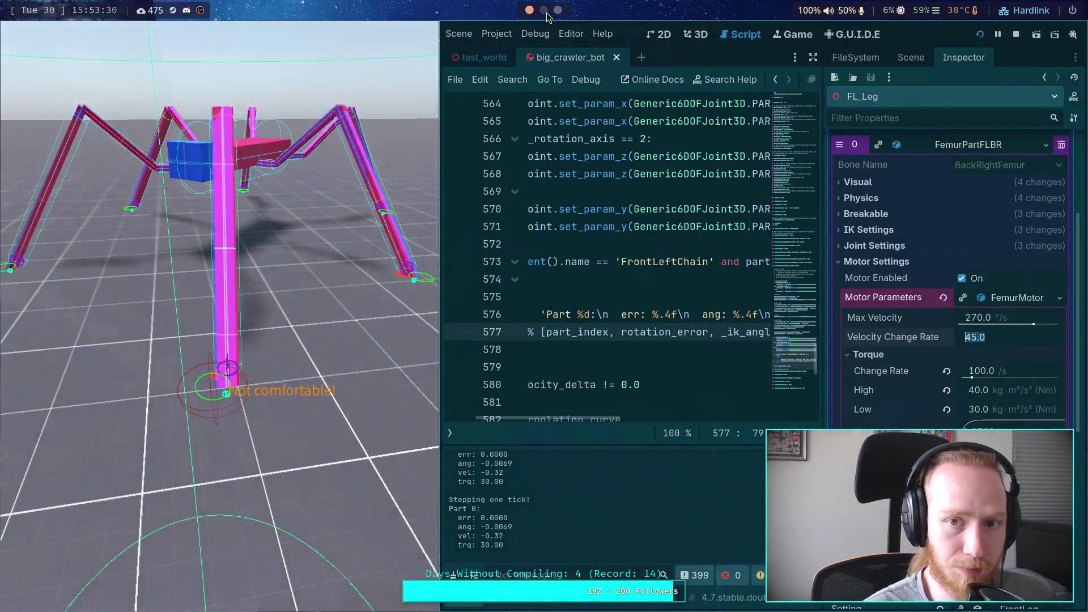
{"action": "left_click", "coordinate": [545, 12]}
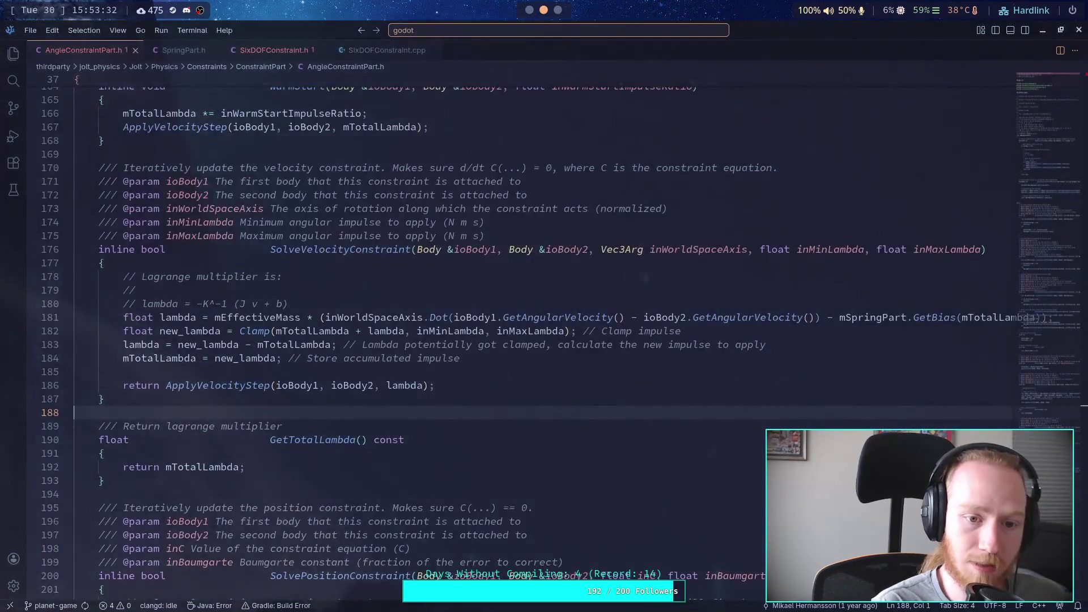
{"action": "key", "text": "super+3"}
{"action": "key", "text": "super+Return"}
{"action": "type", "text": "code planet-g"}
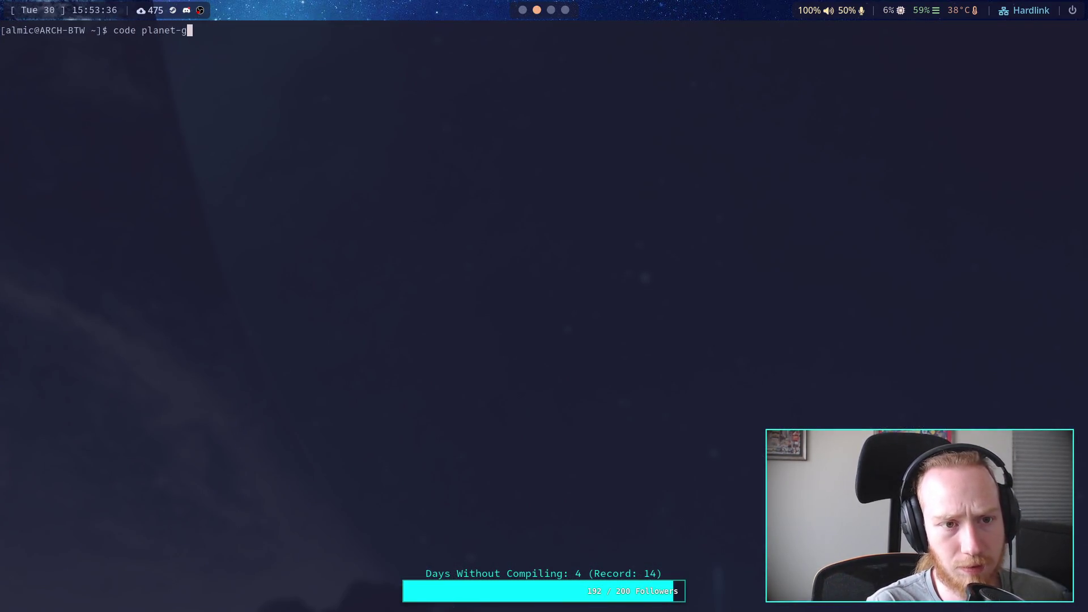
Attach the tmux session, switch to its Python window 4, and run import math.
{"action": "key", "text": "Return"}
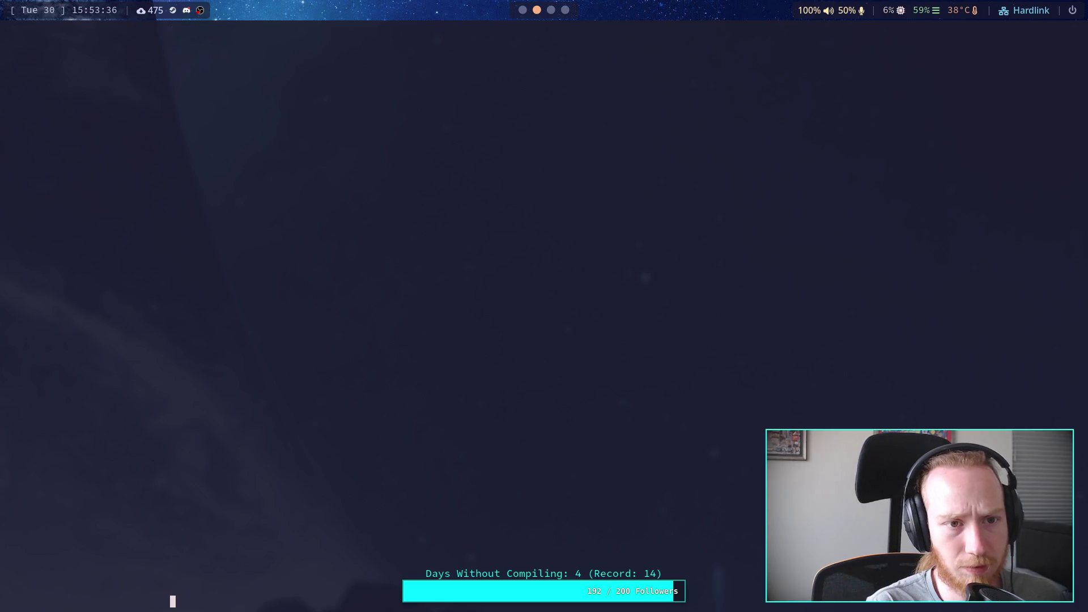
{"action": "key", "text": "ctrl+b"}
{"action": "key", "text": "4"}
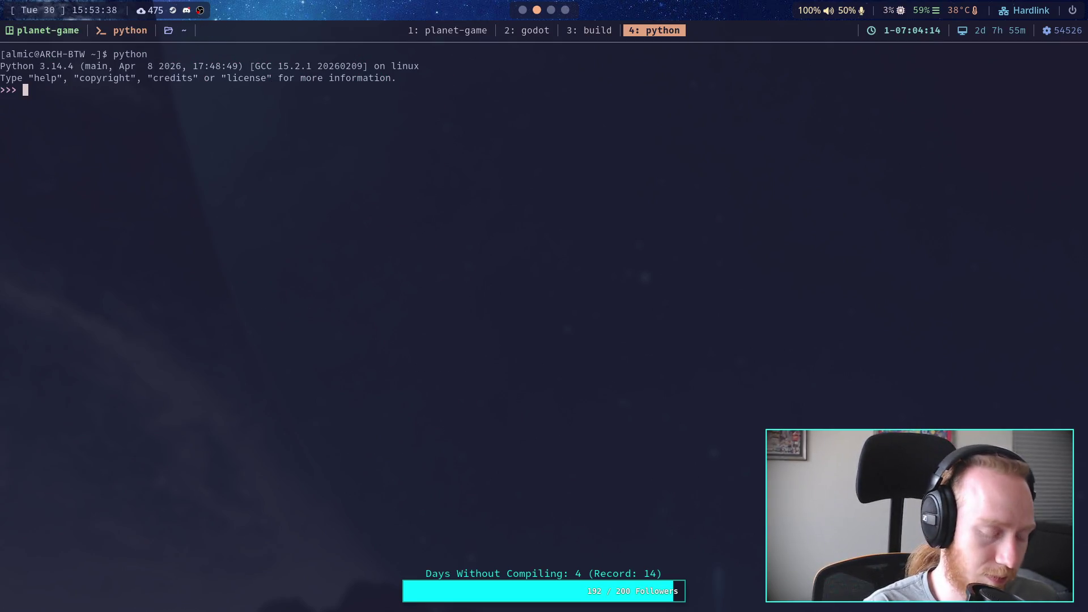
{"action": "type", "text": "import math"}
{"action": "key", "text": "Return"}
{"action": "left_click", "coordinate": [526, 11]}
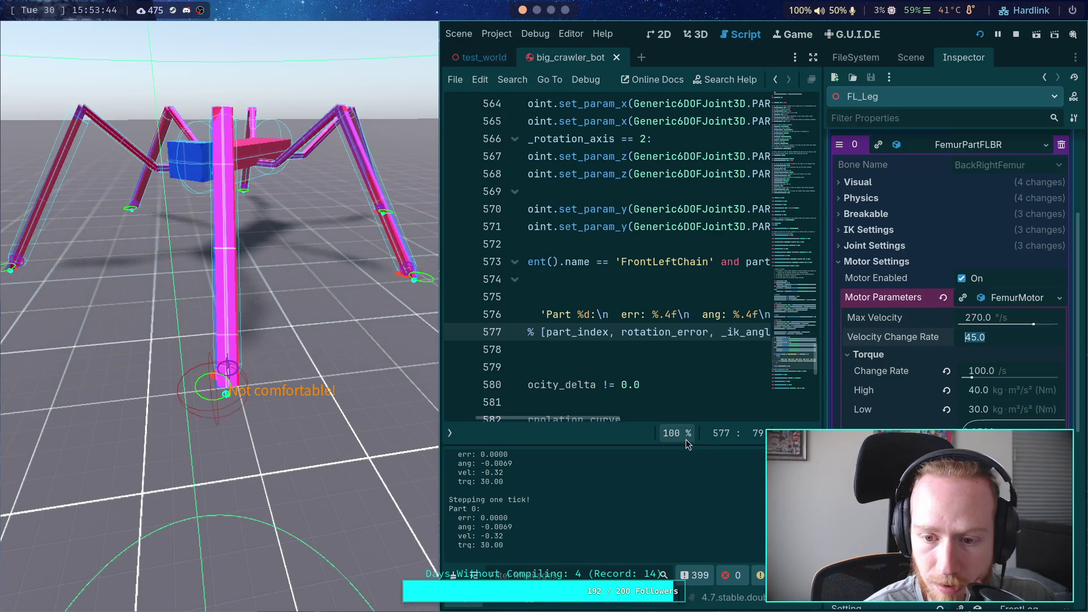
Split the print call's value list so each value and the closing bracket sit on their own lines.
{"action": "mouse_move", "coordinate": [576, 417]}
{"action": "left_mouse_down"}
{"action": "mouse_move", "coordinate": [682, 425]}
{"action": "mouse_move", "coordinate": [561, 420]}
{"action": "mouse_move", "coordinate": [673, 416]}
{"action": "mouse_move", "coordinate": [578, 413]}
{"action": "left_mouse_up"}
{"action": "left_click", "coordinate": [627, 331]}
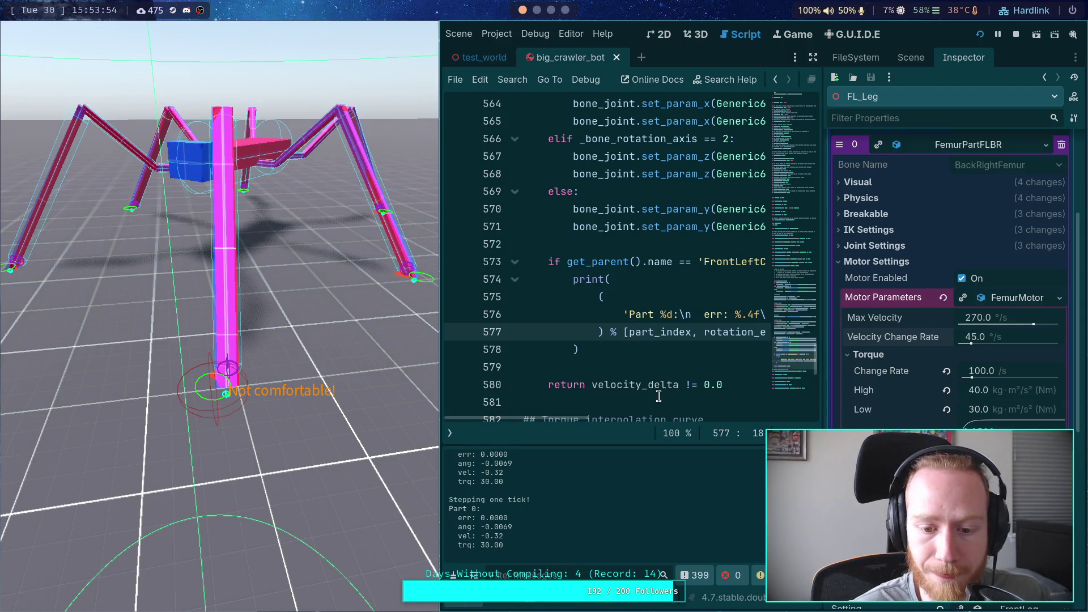
{"action": "key", "text": "Return"}
{"action": "key", "text": "Return"}
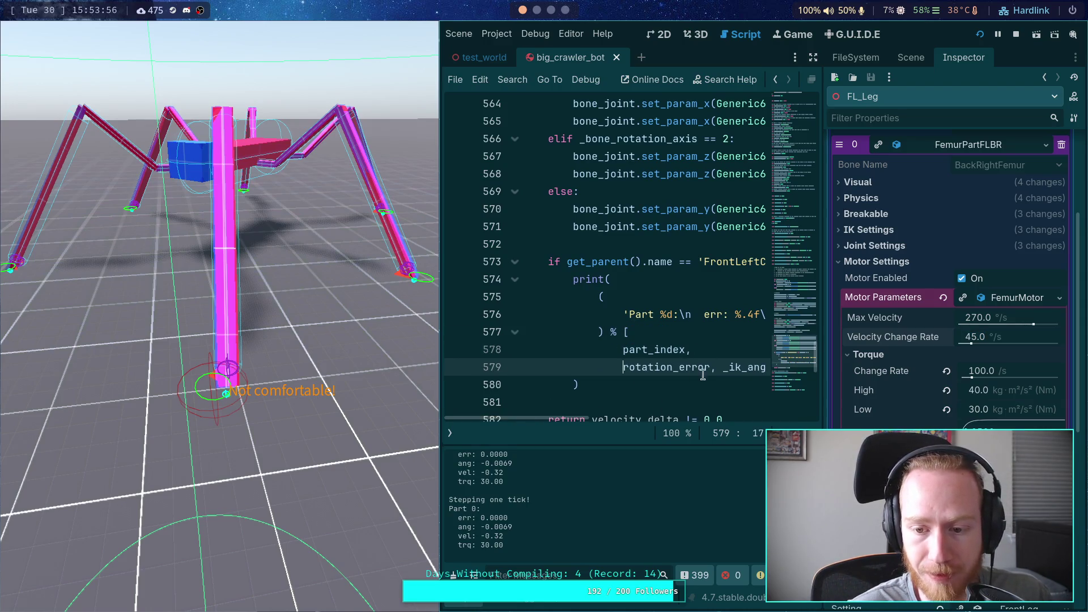
{"action": "key", "text": "Return"}
{"action": "key", "text": "Return"}
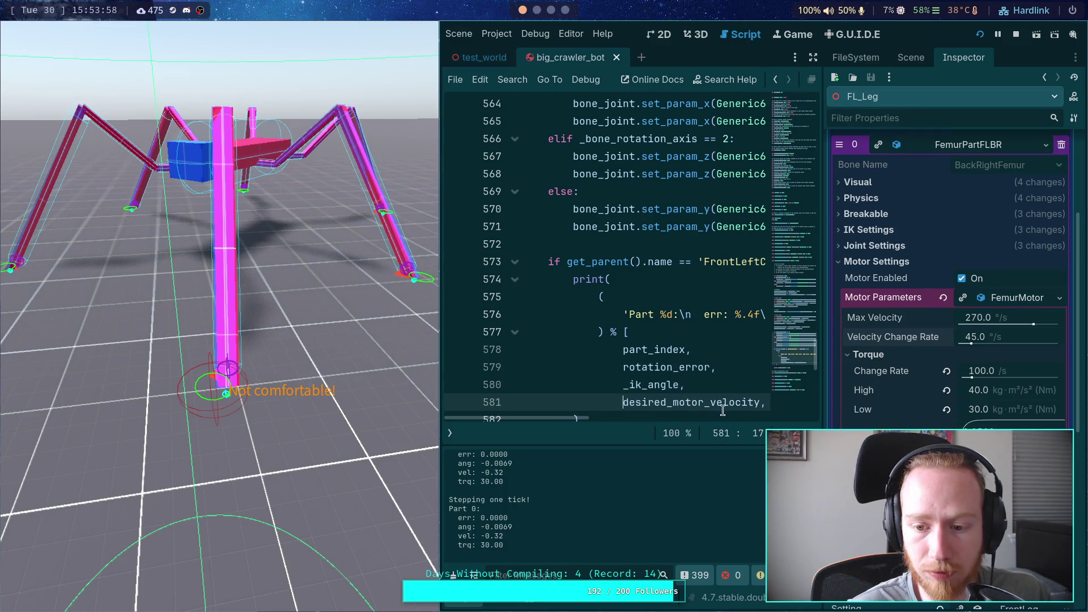
{"action": "key", "text": "ctrl+Right"}
{"action": "key", "text": "ctrl+Right"}
{"action": "key", "text": "Return"}
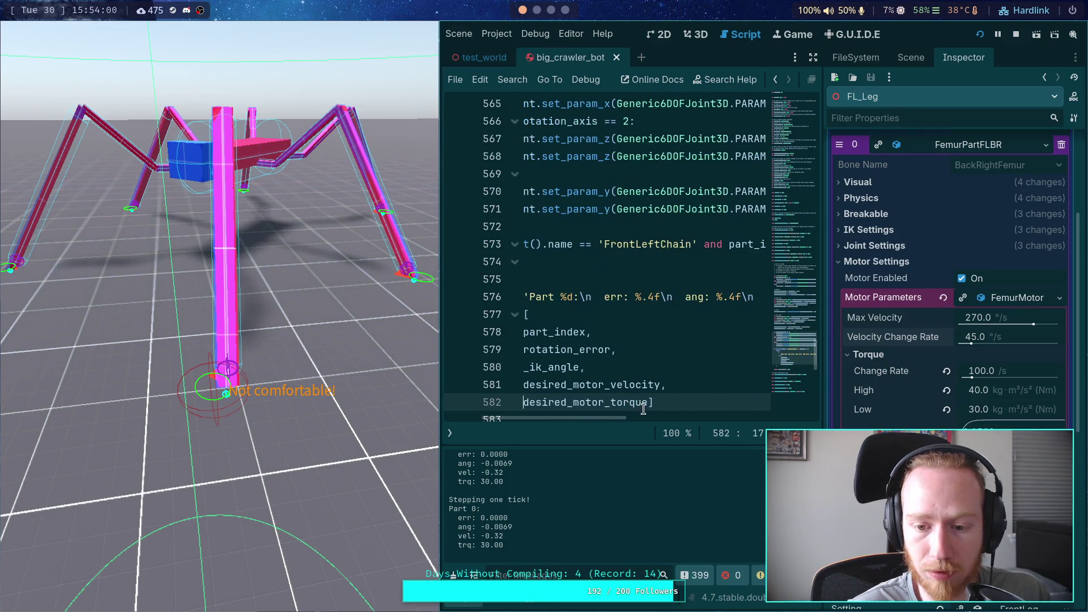
{"action": "key", "text": "ctrl+Right"}
{"action": "key", "text": "Return"}
{"action": "key", "text": "BackSpace"}
Wrap rotation_error in rad_to_deg().
{"action": "mouse_move", "coordinate": [607, 417]}
{"action": "left_mouse_down"}
{"action": "mouse_move", "coordinate": [590, 417]}
{"action": "mouse_move", "coordinate": [600, 410]}
{"action": "left_mouse_up"}
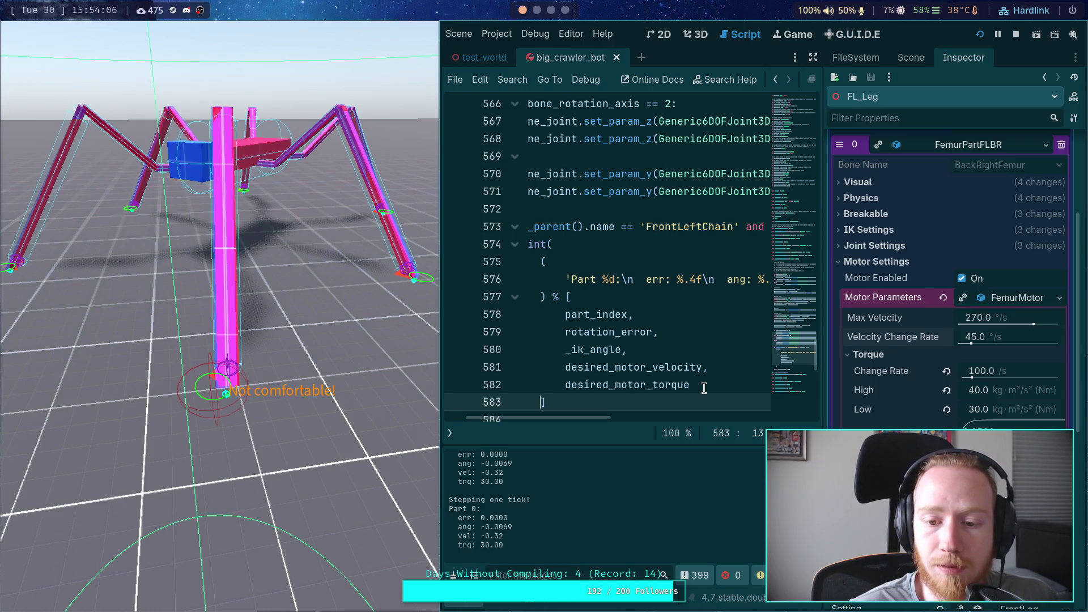
{"action": "left_click", "coordinate": [566, 334]}
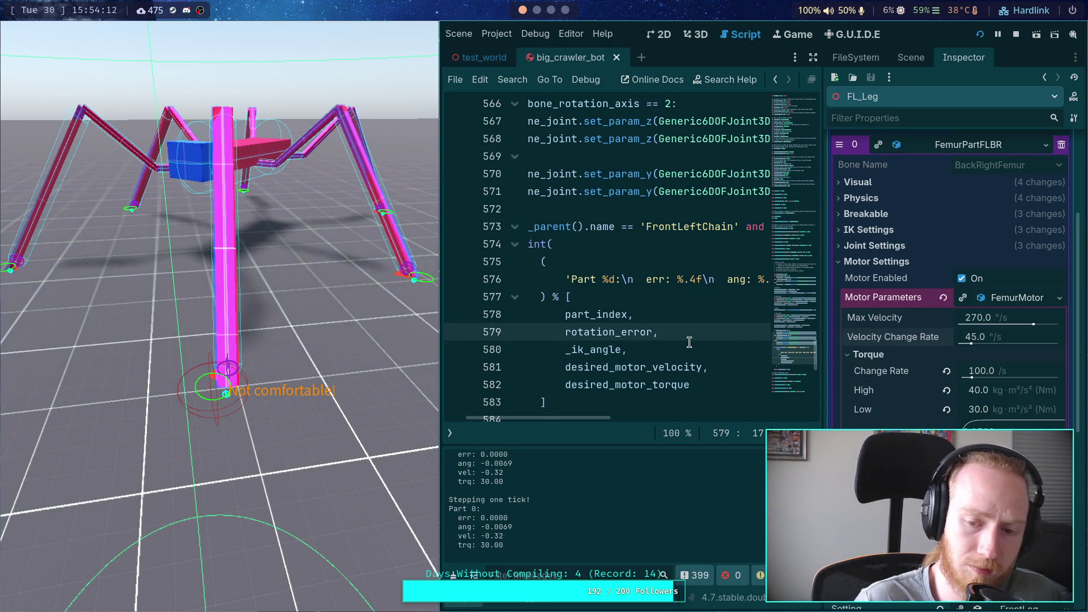
{"action": "type", "text": "rad_to_deg("}
{"action": "key", "text": "ctrl+Right"}
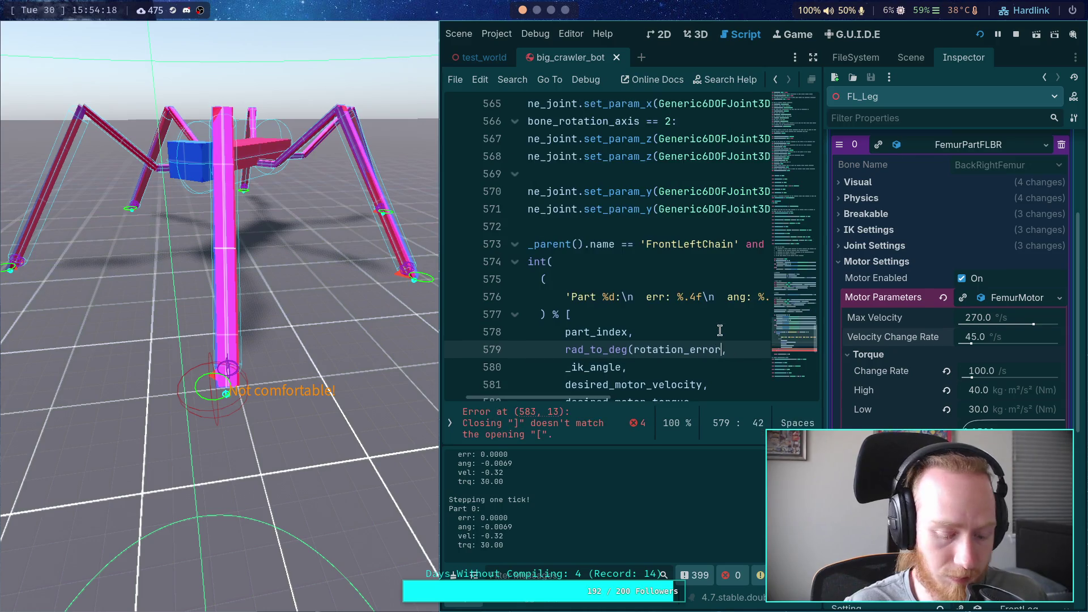
{"action": "type", "text": ")"}
{"action": "scroll", "coordinate": [573, 367], "scroll_direction": "down", "scroll_amount": 1}
Wrap _ik_angle and desired_motor_velocity in rad_to_deg() as well, reusing the copied call text.
{"action": "left_click_drag", "start_coordinate": [564, 296], "coordinate": [629, 293]}
{"action": "right_click", "coordinate": [631, 295]}
{"action": "left_click", "coordinate": [616, 344]}
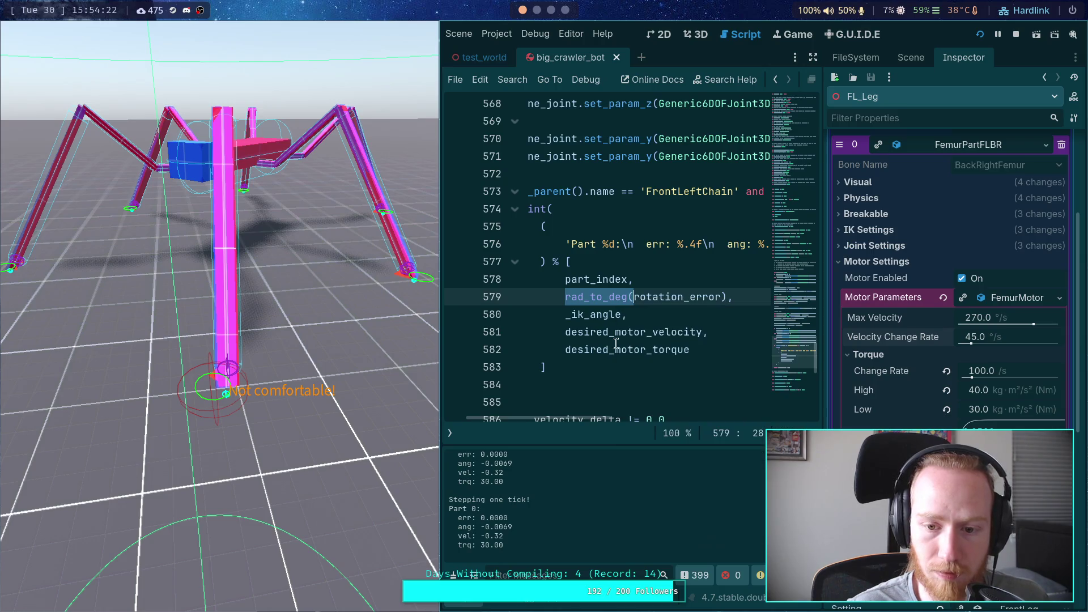
{"action": "left_click", "coordinate": [566, 319]}
{"action": "type", "text": "rad_to_deg("}
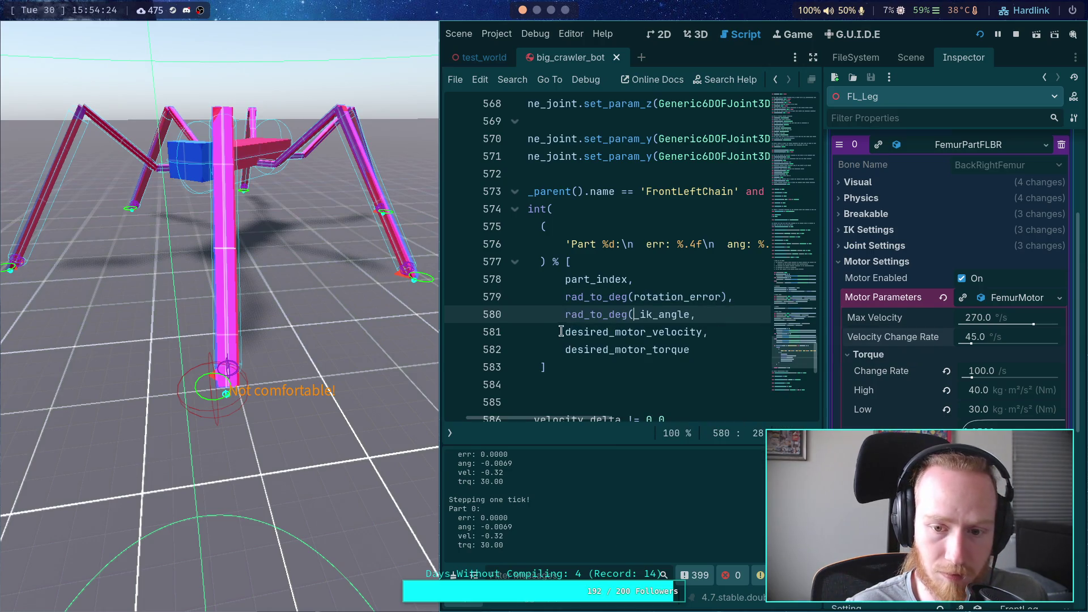
{"action": "left_click", "coordinate": [566, 332]}
{"action": "type", "text": "rad_to_deg("}
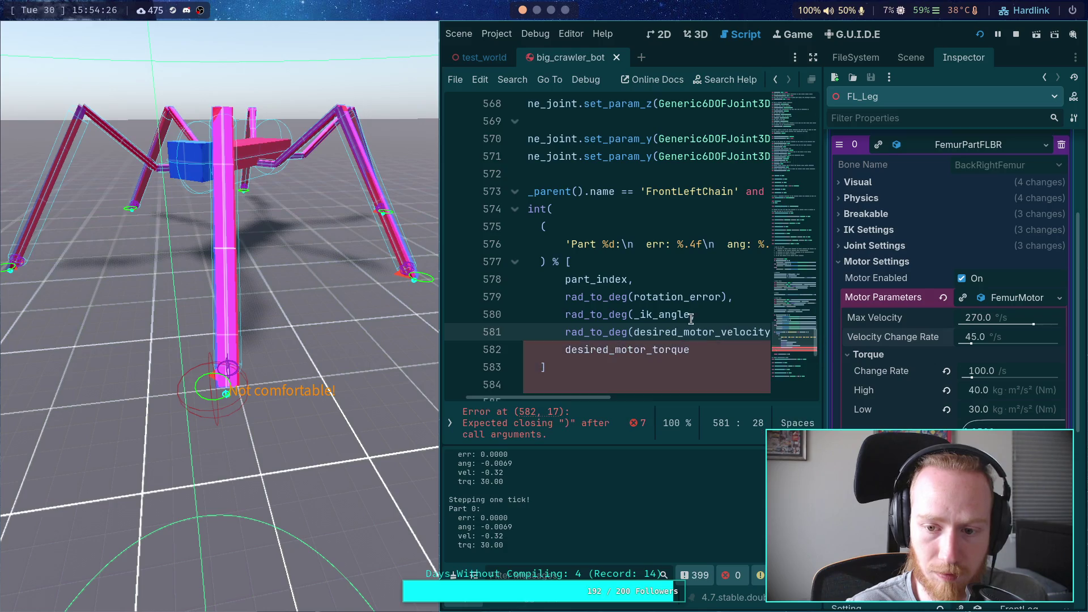
{"action": "left_click", "coordinate": [690, 315]}
{"action": "type", "text": ")"}
{"action": "left_click", "coordinate": [770, 332]}
{"action": "type", "text": ")"}
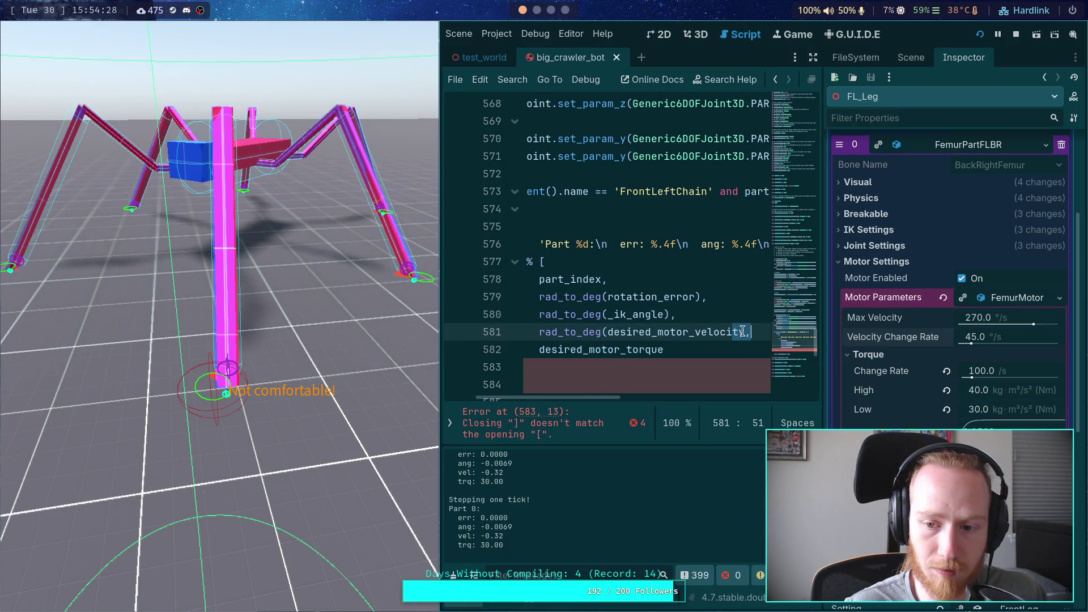
Check the desired_motor_torque line and stop the running game session.
{"action": "left_click", "coordinate": [621, 400]}
{"action": "key", "text": "Up"}
{"action": "key", "text": "Up"}
{"action": "key", "text": "Up"}
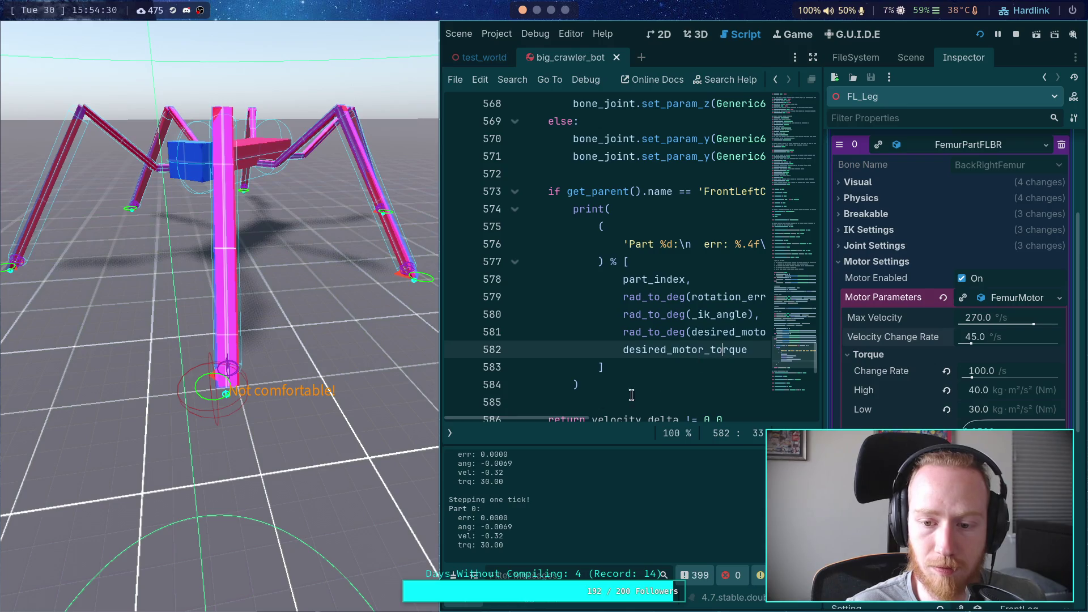
{"action": "left_click_drag", "start_coordinate": [582, 419], "coordinate": [589, 419]}
{"action": "left_click", "coordinate": [675, 332]}
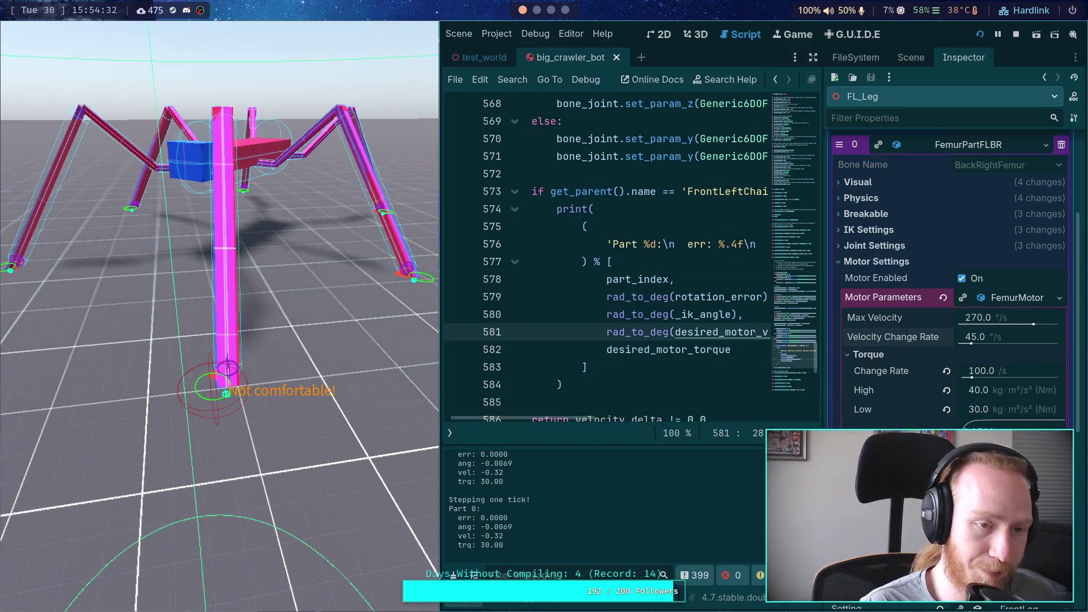
{"action": "left_click", "coordinate": [1016, 36]}
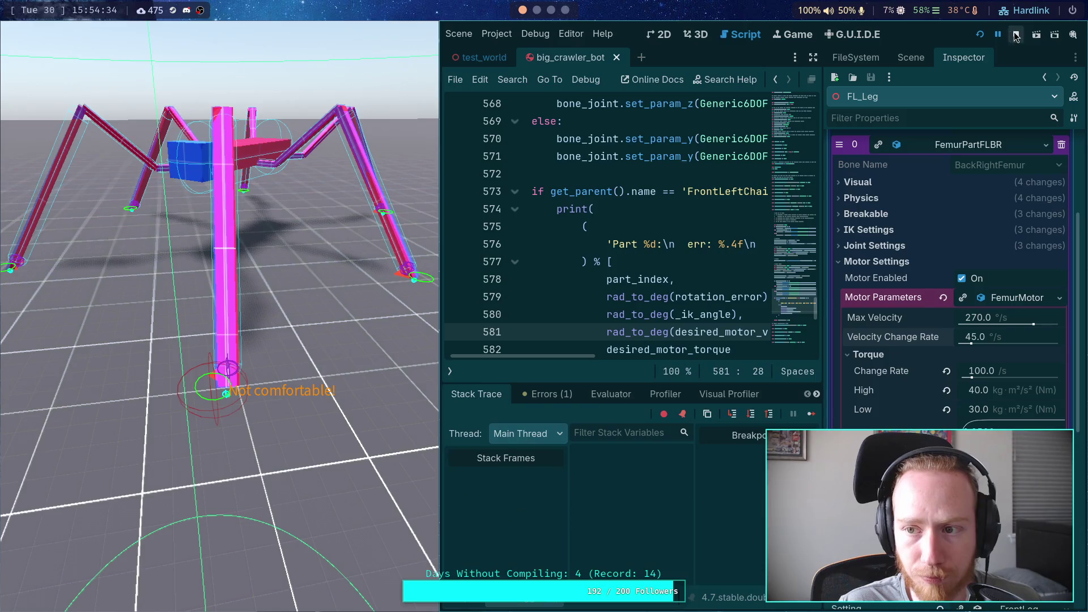
Relaunch the crawler, clear the old debug output, and step the first few physics ticks.
{"action": "left_click", "coordinate": [979, 35]}
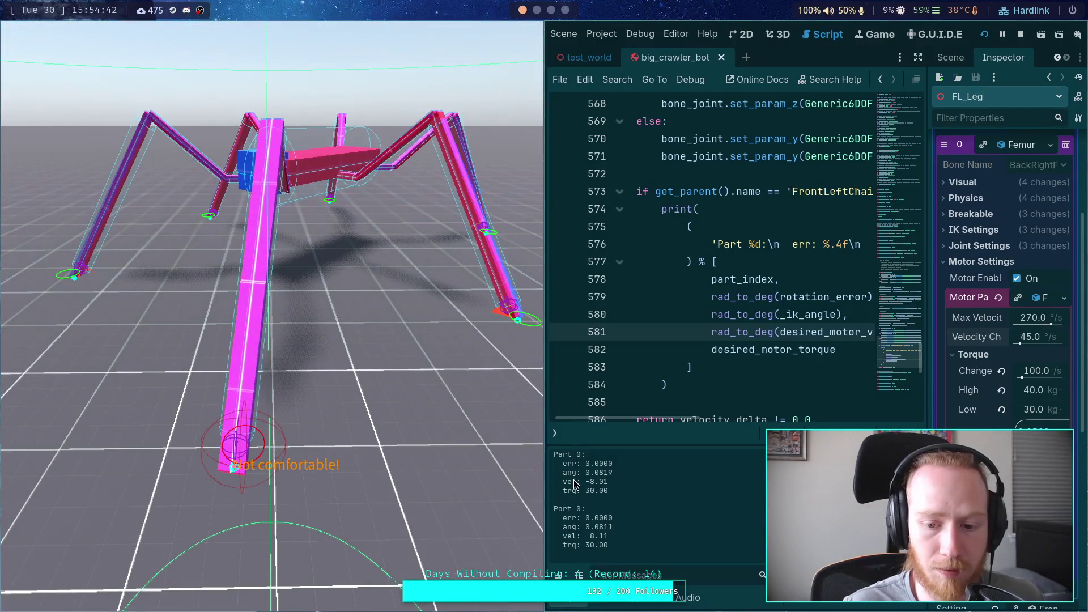
{"action": "left_click", "coordinate": [558, 574]}
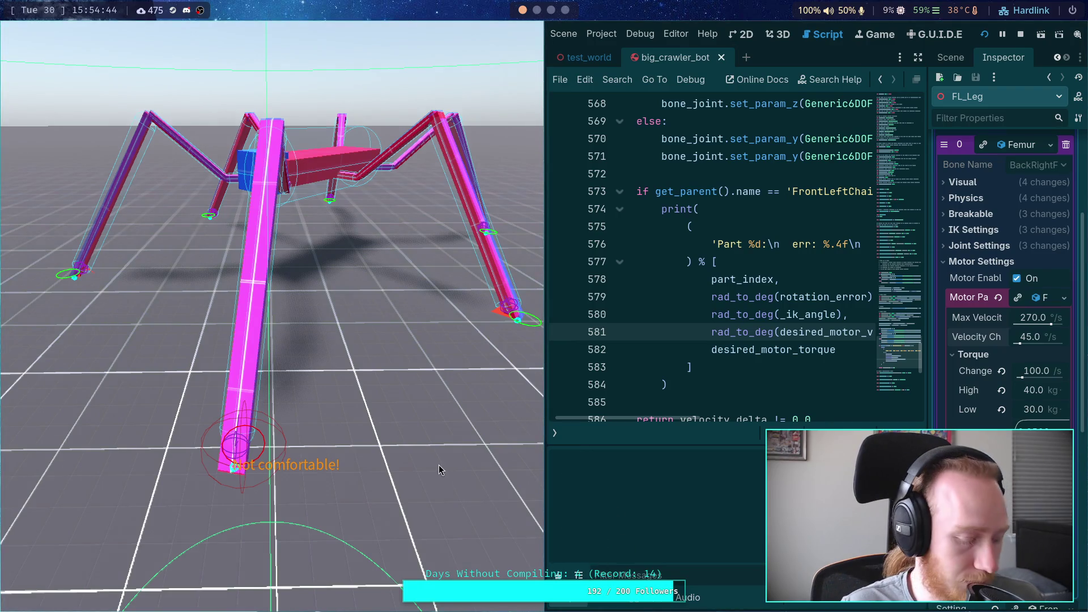
{"action": "key", "text": "period"}
{"action": "key", "text": "period"}
{"action": "key", "text": "period"}
{"action": "key", "text": "period"}
{"action": "key", "text": "period"}
{"action": "key", "text": "period"}
{"action": "key", "text": "period"}
{"action": "key", "text": "period"}
{"action": "key", "text": "period"}
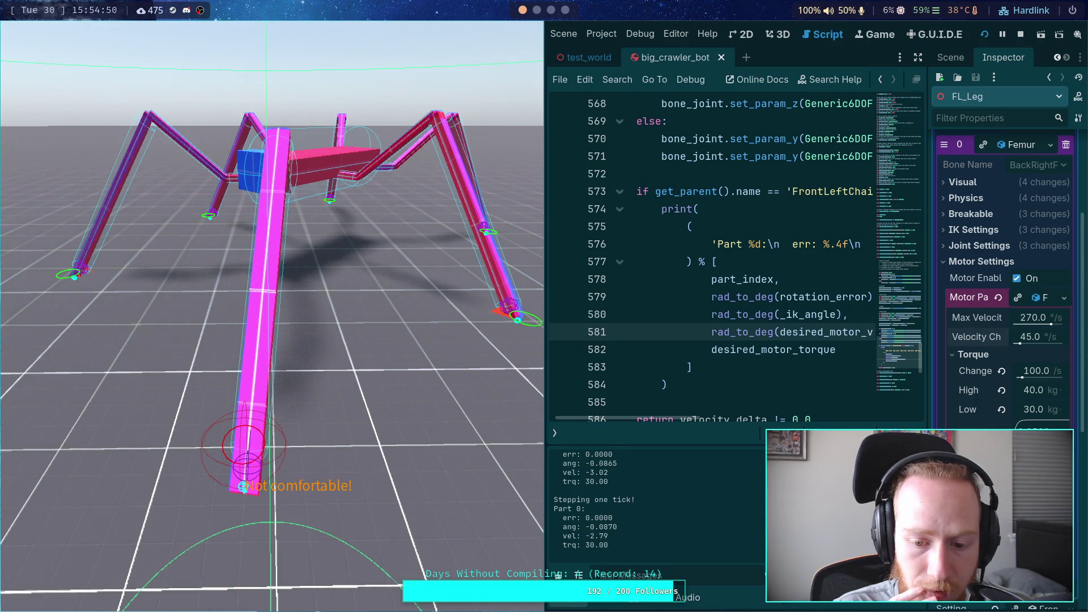
{"action": "key", "text": "period"}
{"action": "key", "text": "period"}
{"action": "key", "text": "period"}
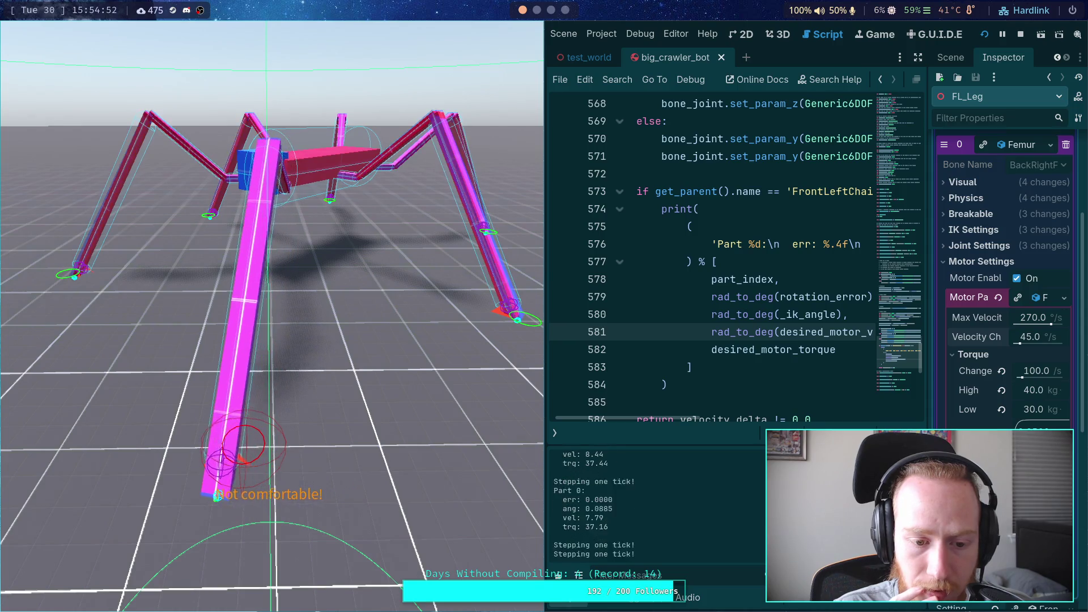
Keep stepping ticks until Part 0 reaches vel -0.72 with torque holding at 30.00.
{"action": "key", "text": "period"}
{"action": "key", "text": "period"}
{"action": "key", "text": "period"}
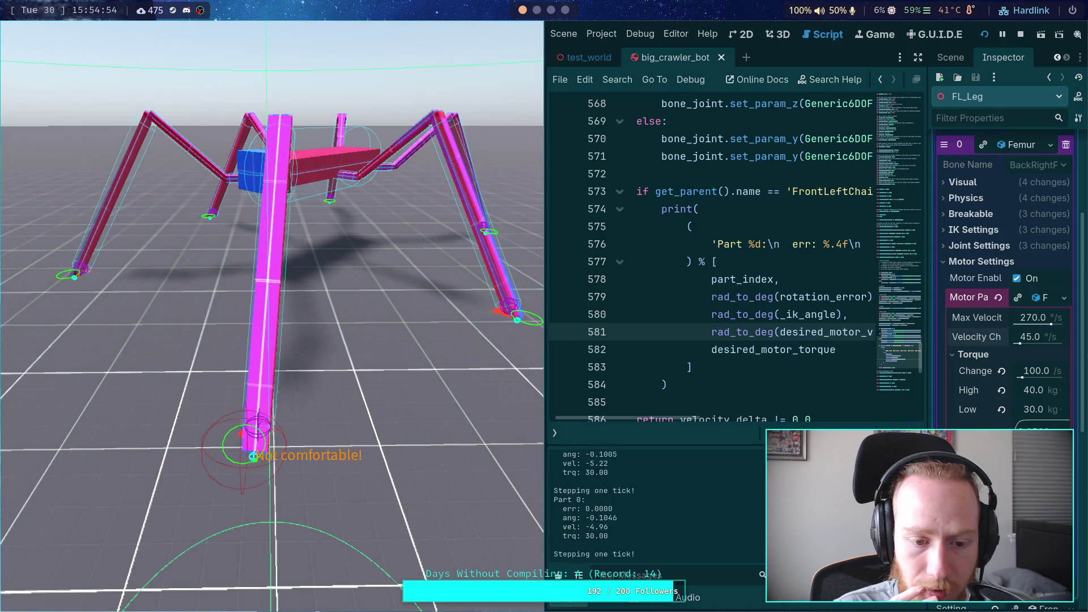
{"action": "key", "text": "period"}
{"action": "key", "text": "period"}
{"action": "key", "text": "period"}
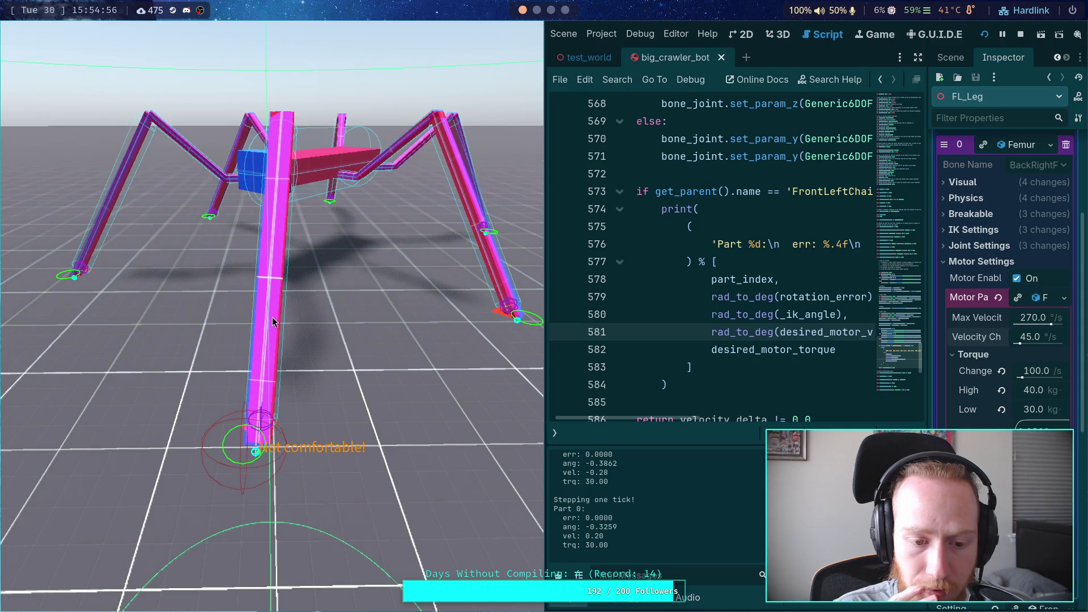
{"action": "key", "text": "period"}
{"action": "key", "text": "period"}
{"action": "key", "text": "period"}
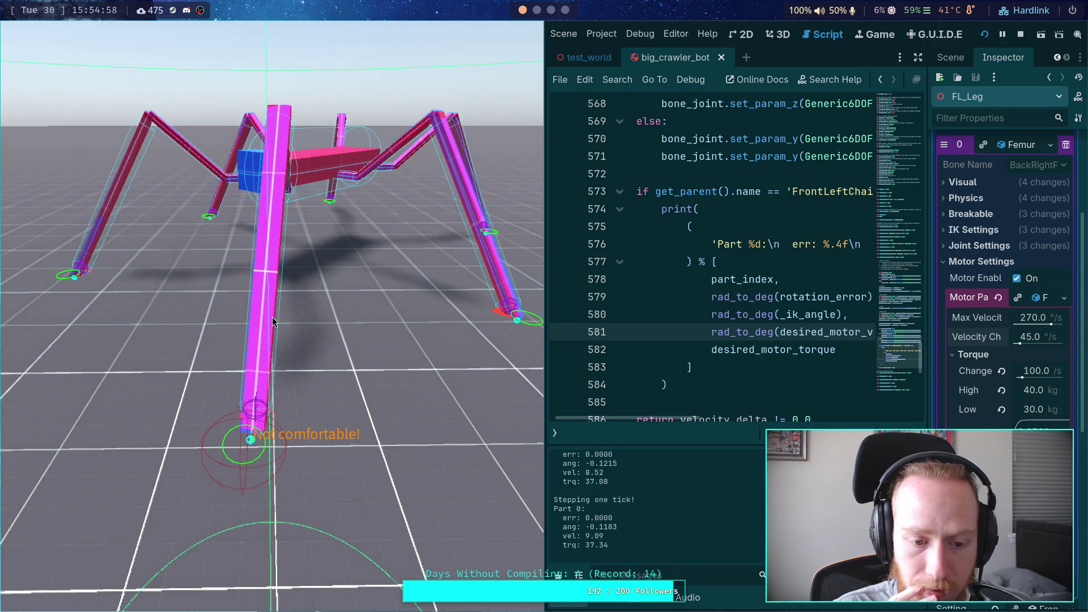
{"action": "key", "text": "period"}
{"action": "key", "text": "period"}
{"action": "key", "text": "period"}
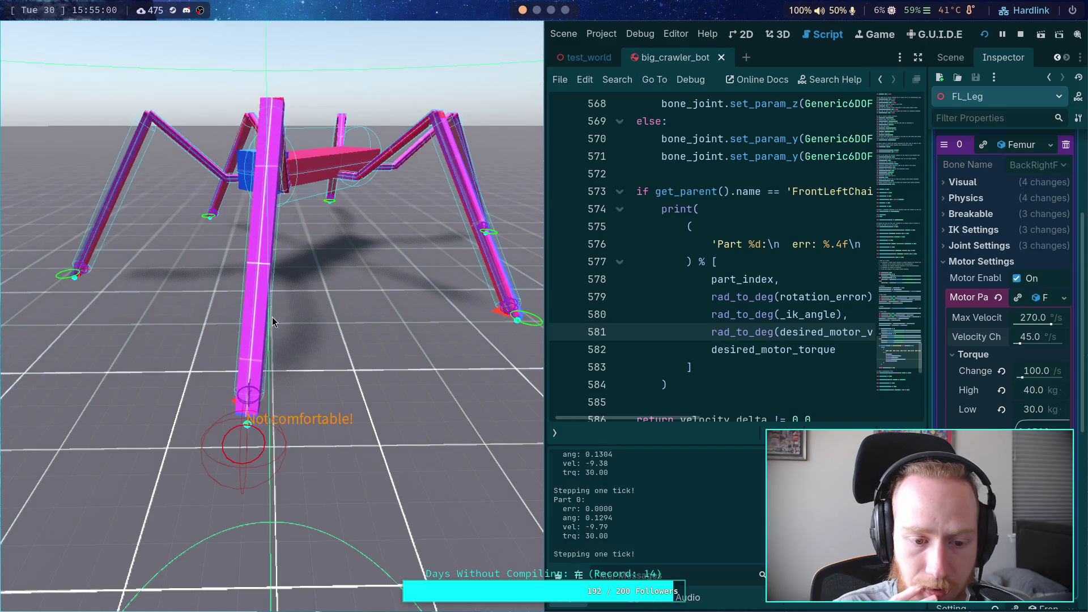
{"action": "key", "text": "period"}
{"action": "key", "text": "period"}
{"action": "key", "text": "period"}
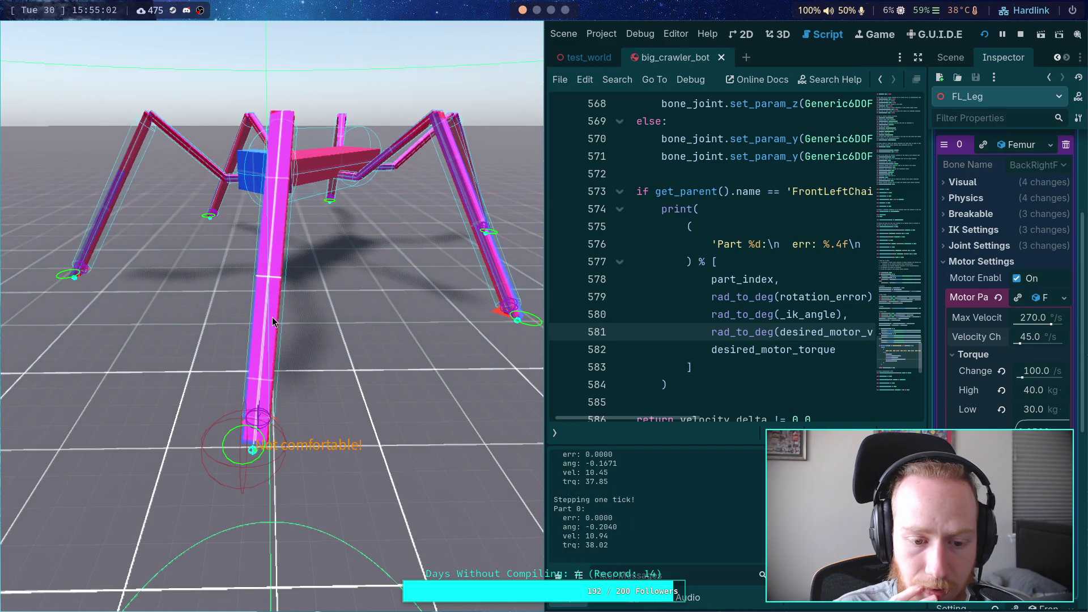
{"action": "key", "text": "period"}
{"action": "key", "text": "period"}
{"action": "key", "text": "period"}
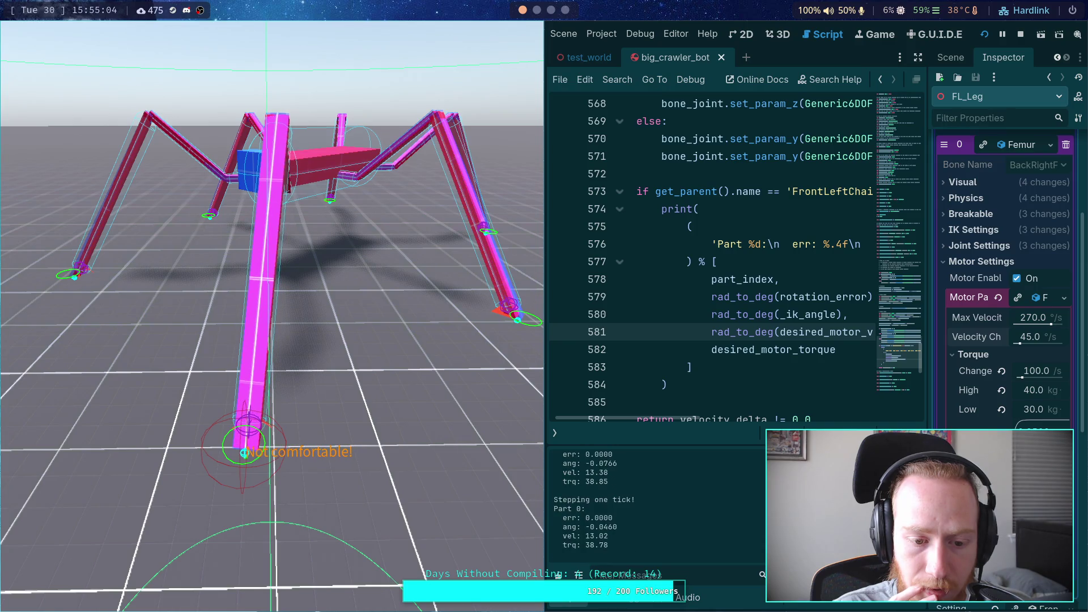
{"action": "key", "text": "period"}
{"action": "key", "text": "period"}
{"action": "key", "text": "period"}
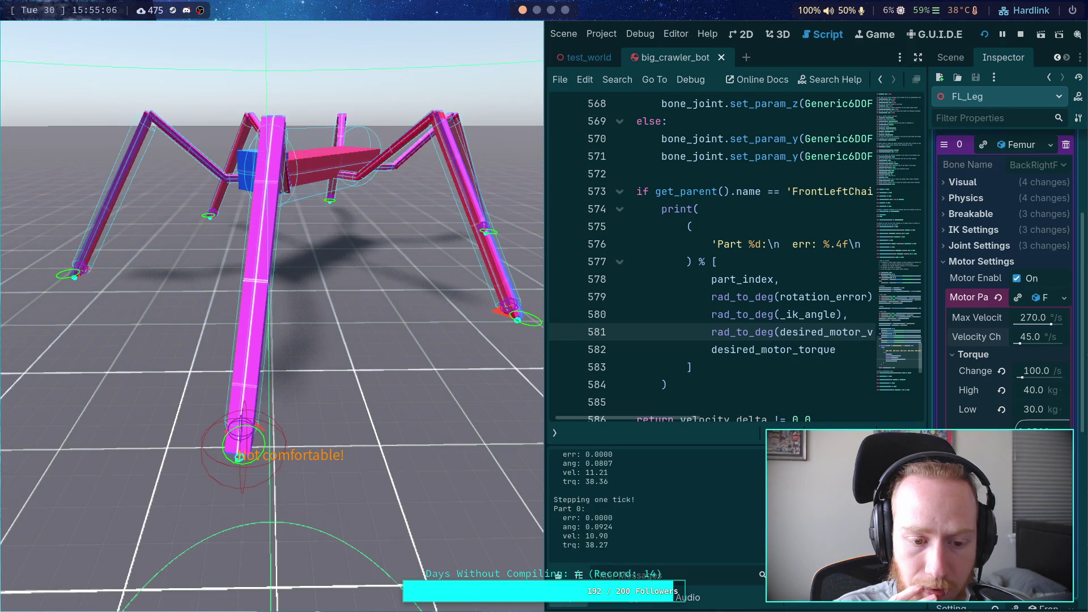
{"action": "key", "text": "period"}
{"action": "key", "text": "period"}
{"action": "key", "text": "period"}
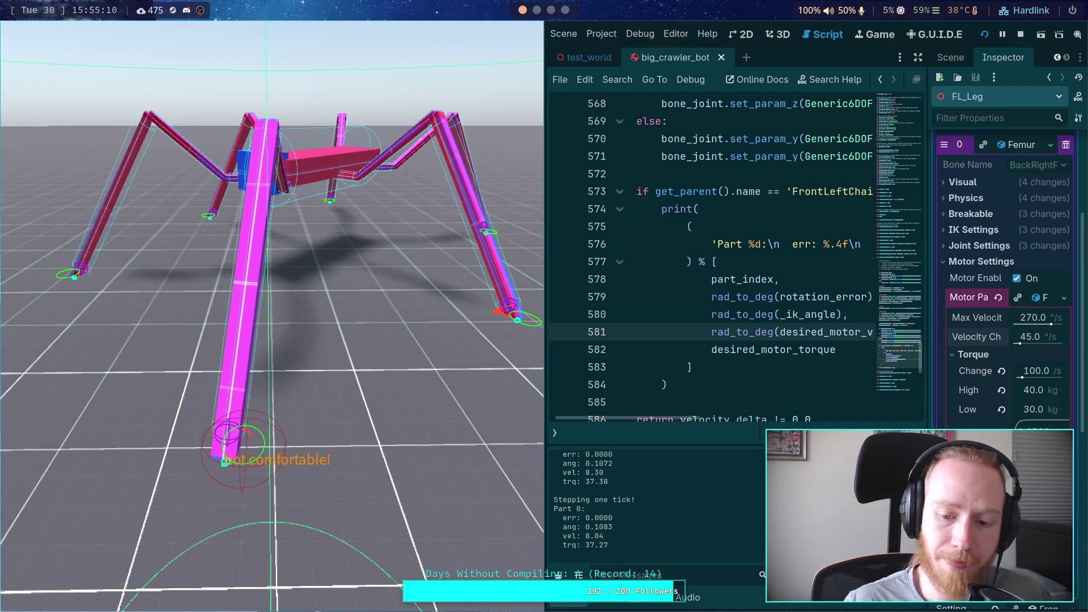
{"action": "key", "text": "period"}
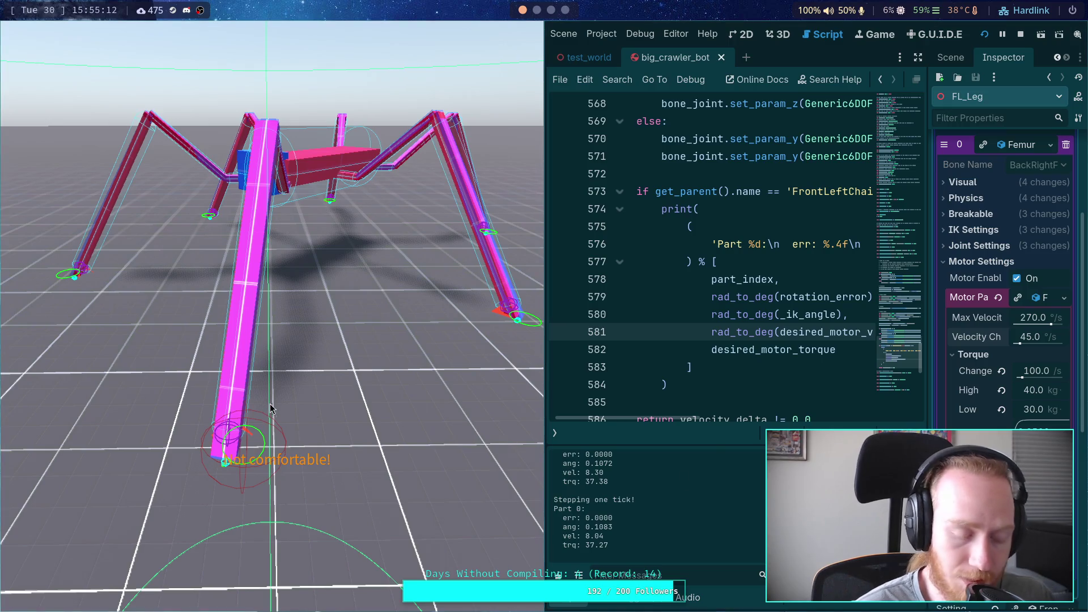
{"action": "key", "text": "period"}
{"action": "key", "text": "period"}
{"action": "key", "text": "period"}
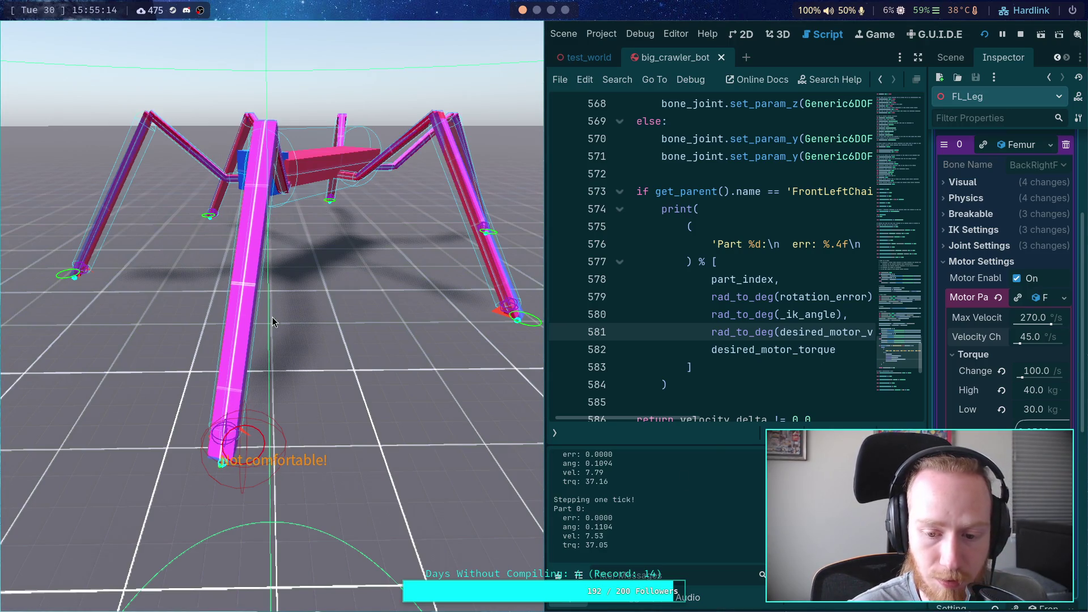
{"action": "key", "text": "period"}
{"action": "key", "text": "period"}
{"action": "key", "text": "period"}
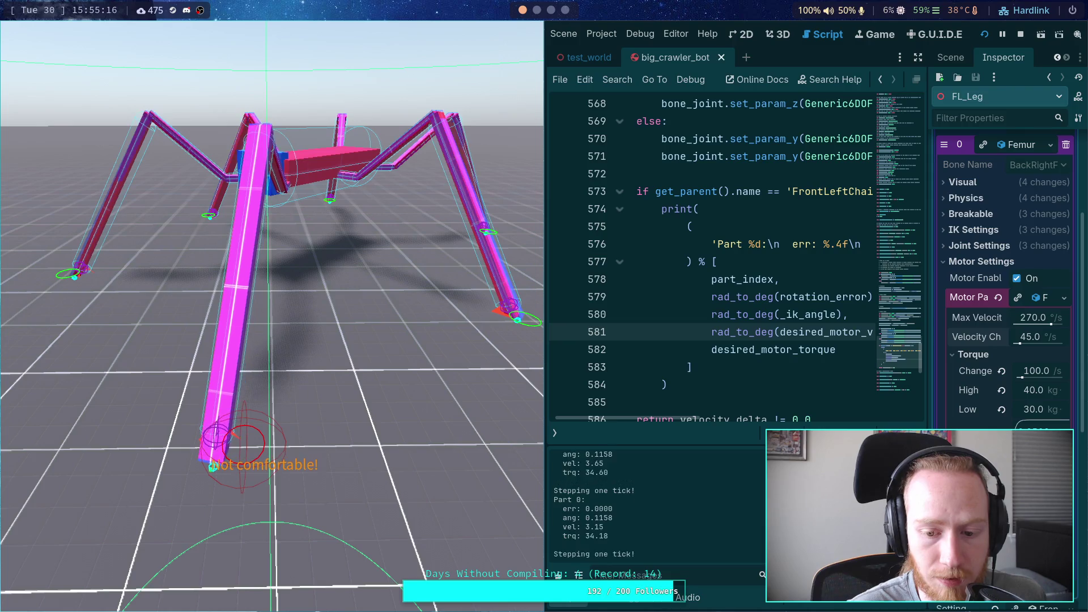
{"action": "key", "text": "period"}
{"action": "key", "text": "period"}
{"action": "key", "text": "period"}
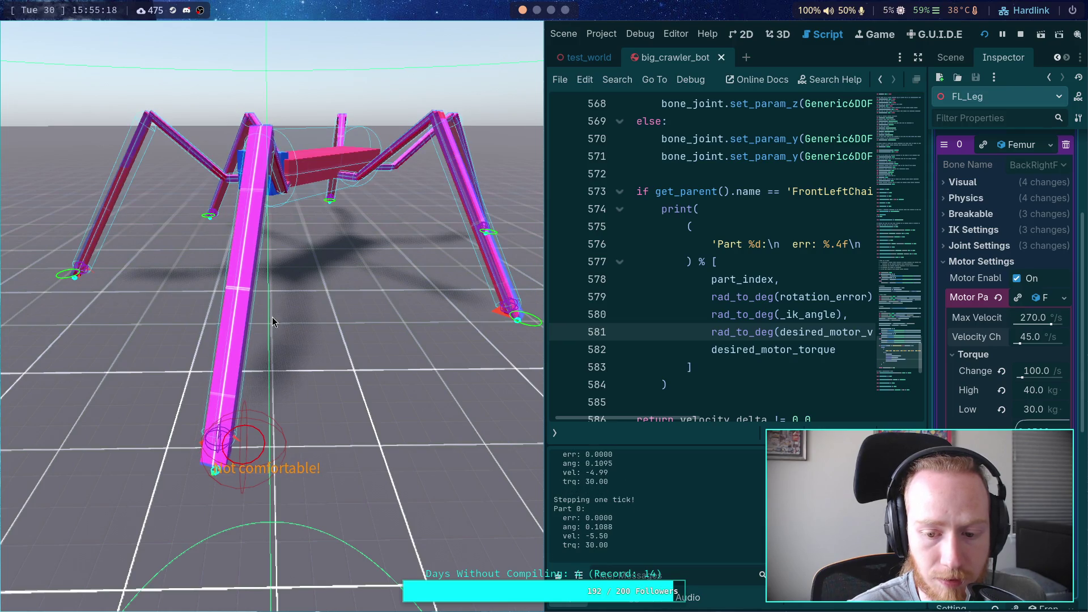
{"action": "key", "text": "period"}
{"action": "key", "text": "period"}
{"action": "key", "text": "period"}
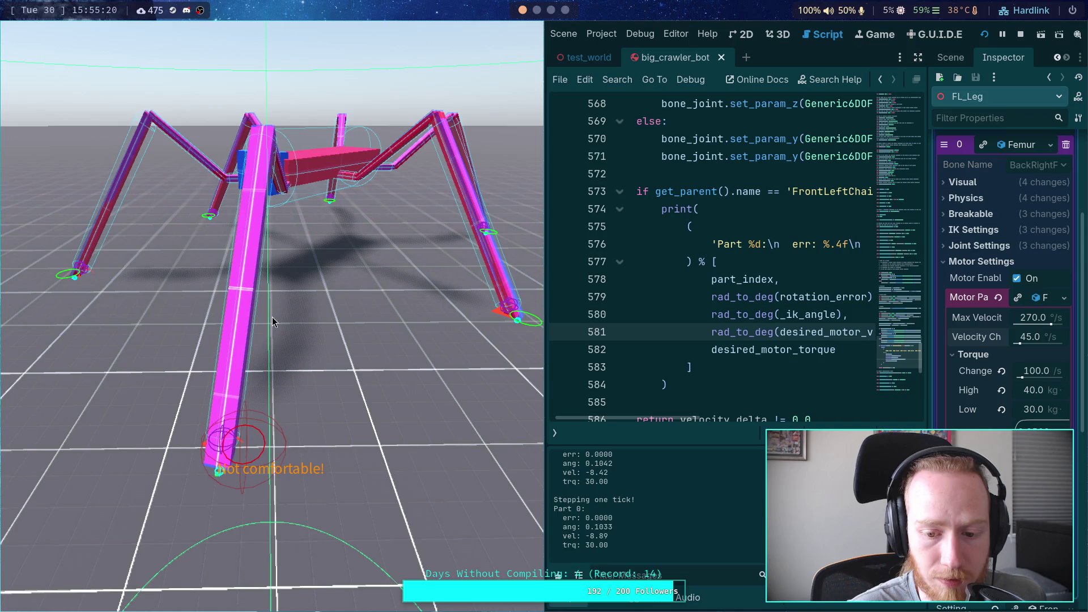
{"action": "key", "text": "period"}
{"action": "key", "text": "period"}
{"action": "key", "text": "period"}
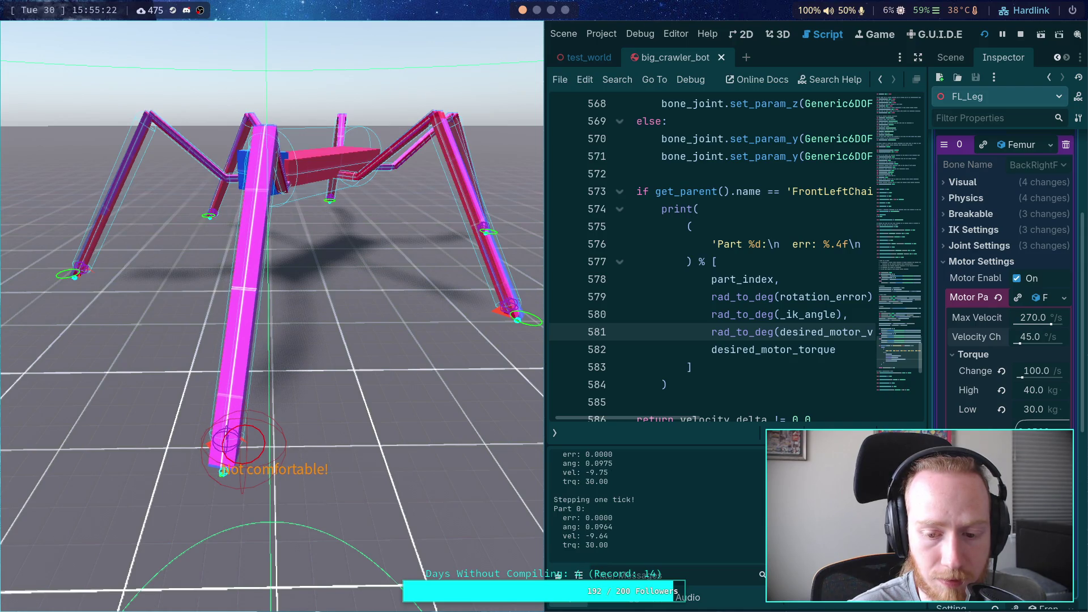
{"action": "key", "text": "period"}
{"action": "key", "text": "period"}
{"action": "key", "text": "period"}
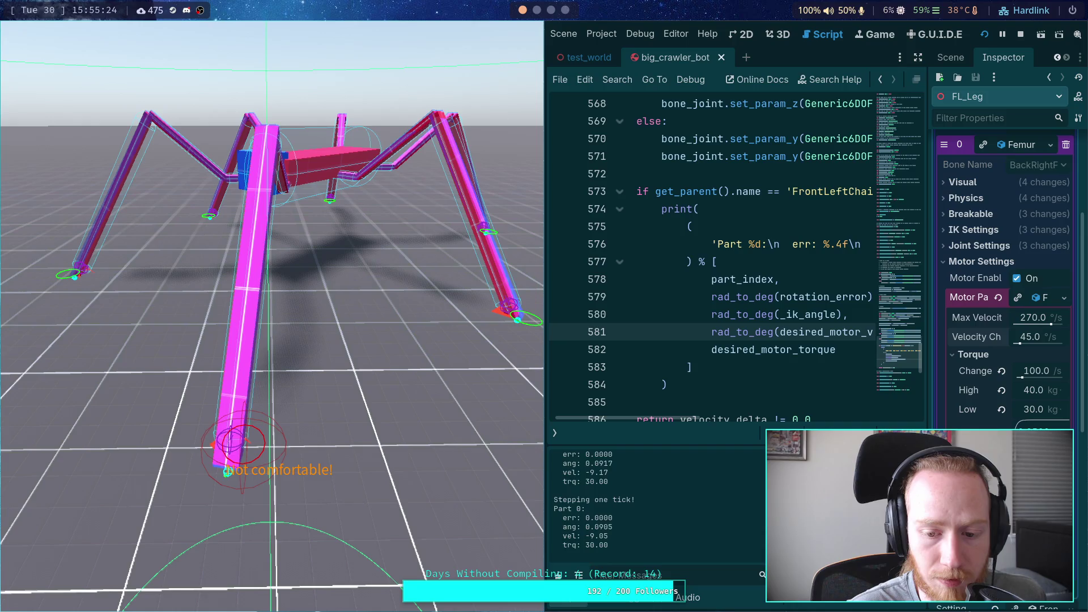
{"action": "key", "text": "period"}
{"action": "key", "text": "period"}
{"action": "key", "text": "period"}
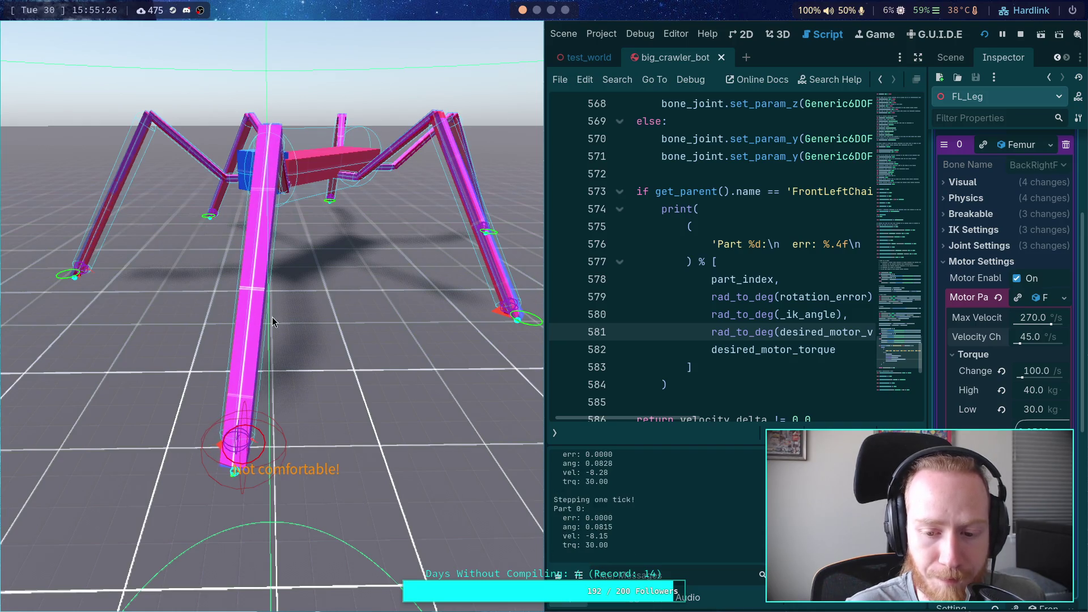
{"action": "key", "text": "period"}
{"action": "key", "text": "period"}
{"action": "key", "text": "period"}
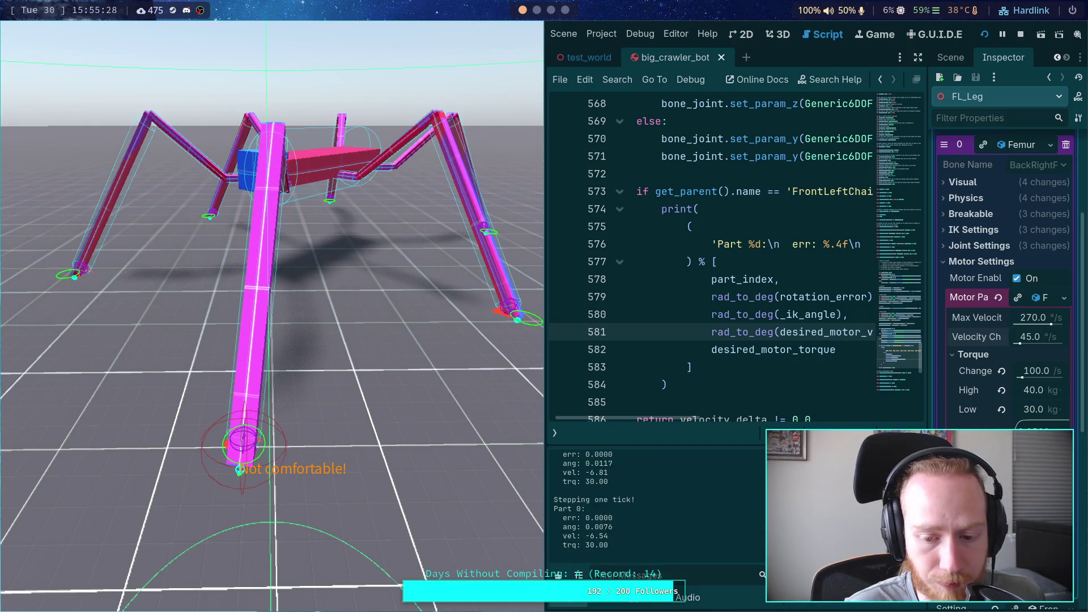
{"action": "key", "text": "period"}
{"action": "key", "text": "period"}
{"action": "key", "text": "period"}
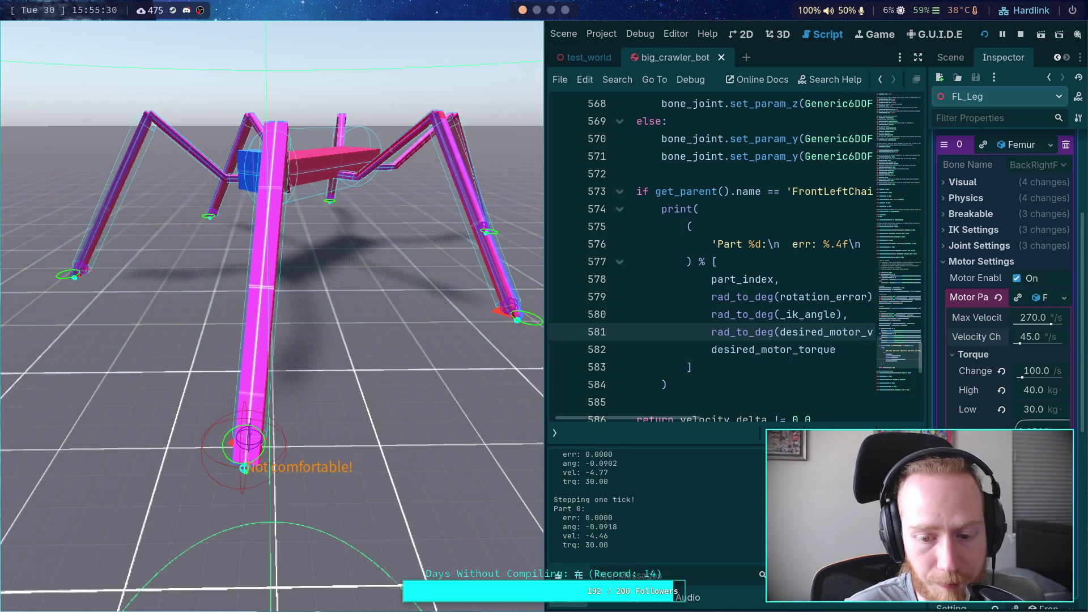
{"action": "key", "text": "period"}
{"action": "key", "text": "period"}
{"action": "key", "text": "period"}
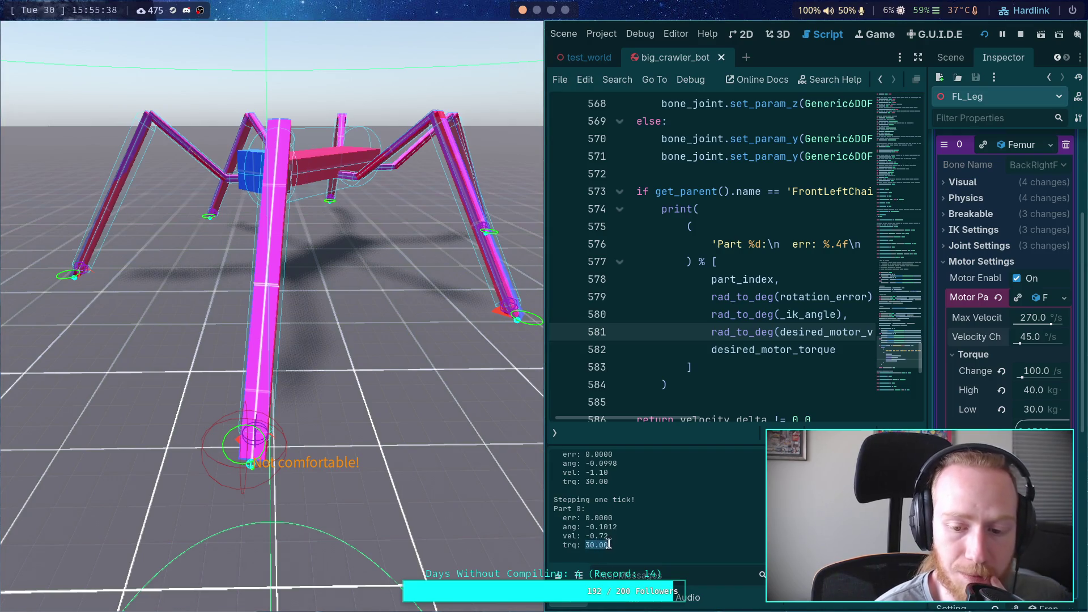
Stop the game and review the velocity and torque-delta clamp code in part_3d.gd.
{"action": "left_click", "coordinate": [1020, 34]}
{"action": "left_click", "coordinate": [239, 352]}
{"action": "scroll", "coordinate": [239, 351], "scroll_direction": "up", "scroll_amount": 6}
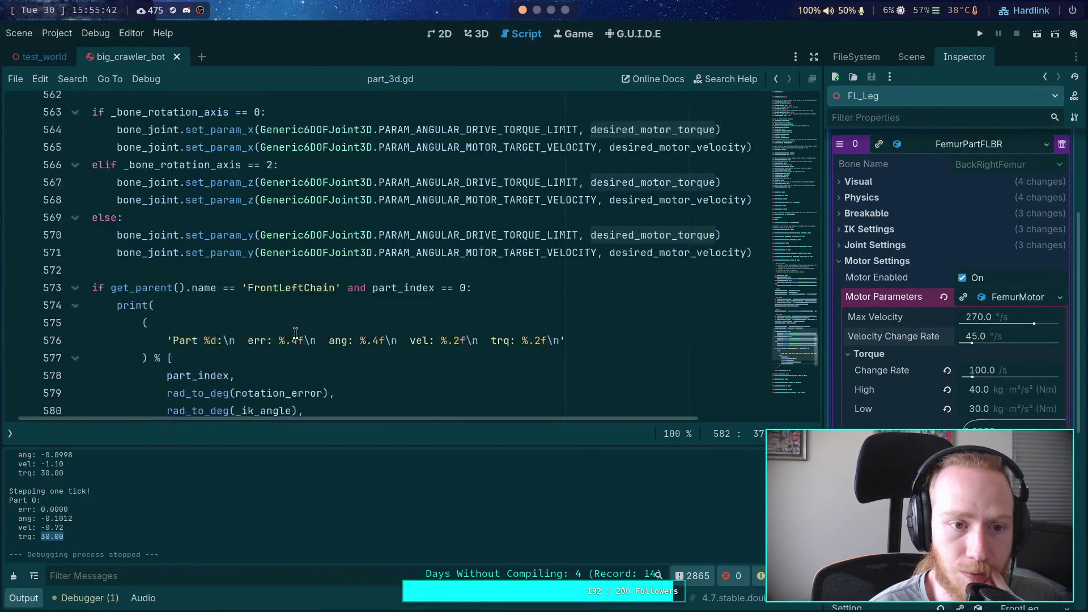
{"action": "left_click_drag", "start_coordinate": [260, 412], "coordinate": [208, 407]}
{"action": "scroll", "coordinate": [313, 338], "scroll_direction": "up", "scroll_amount": 8}
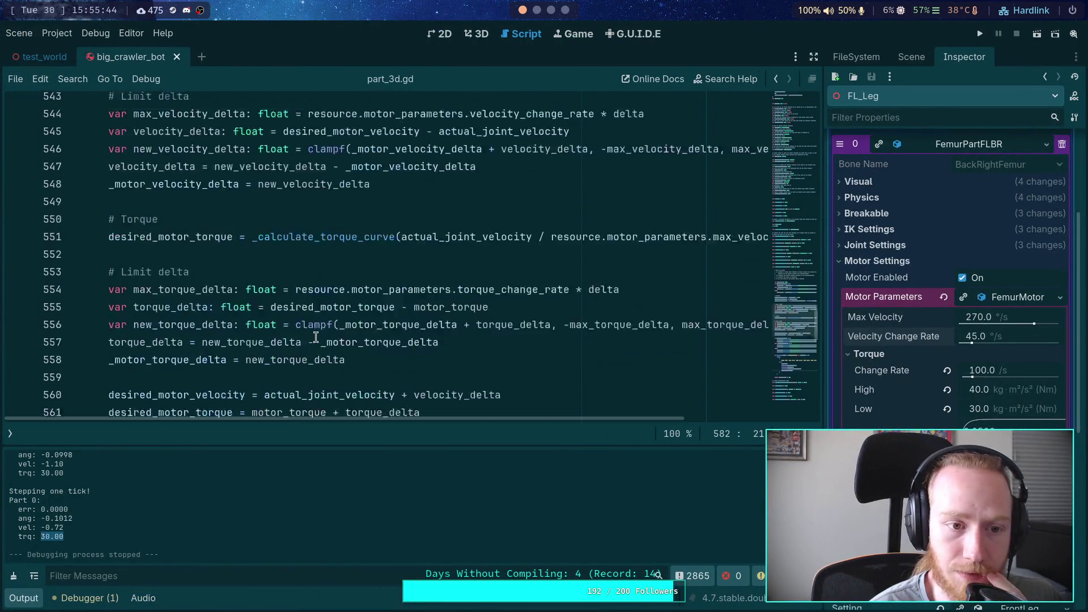
{"action": "left_click", "coordinate": [332, 367]}
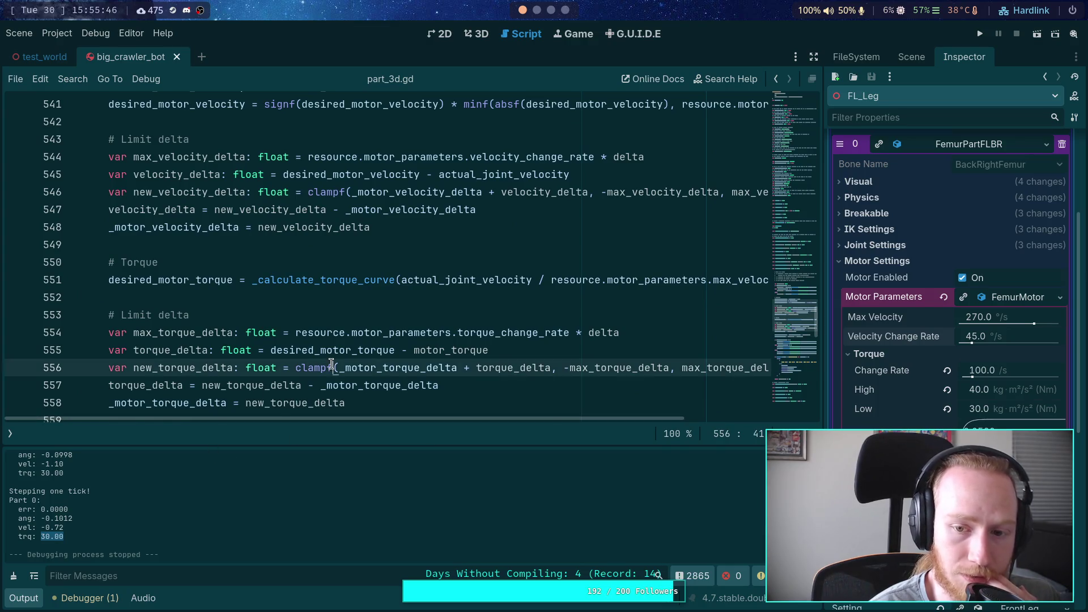
{"action": "scroll", "coordinate": [331, 364], "scroll_direction": "down", "scroll_amount": 1}
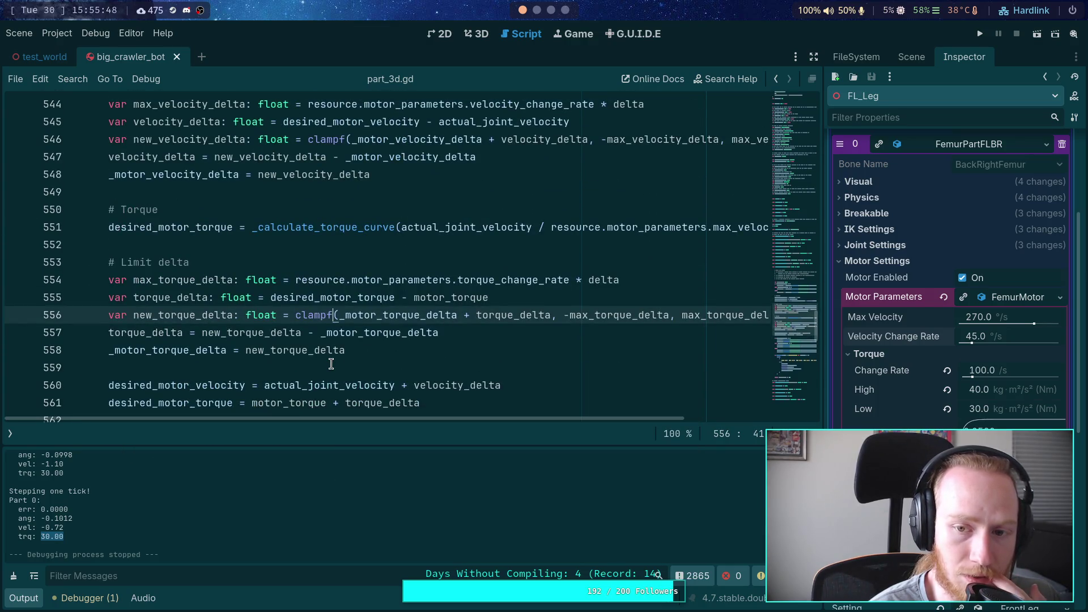
{"action": "scroll", "coordinate": [332, 364], "scroll_direction": "down", "scroll_amount": 20}
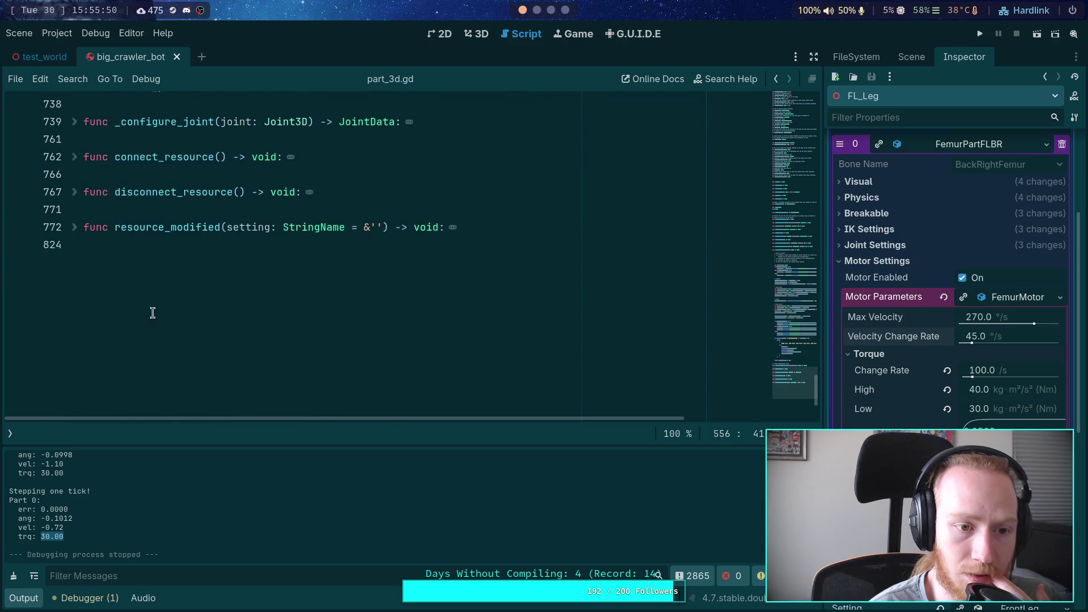
{"action": "scroll", "coordinate": [75, 230], "scroll_direction": "up", "scroll_amount": 2}
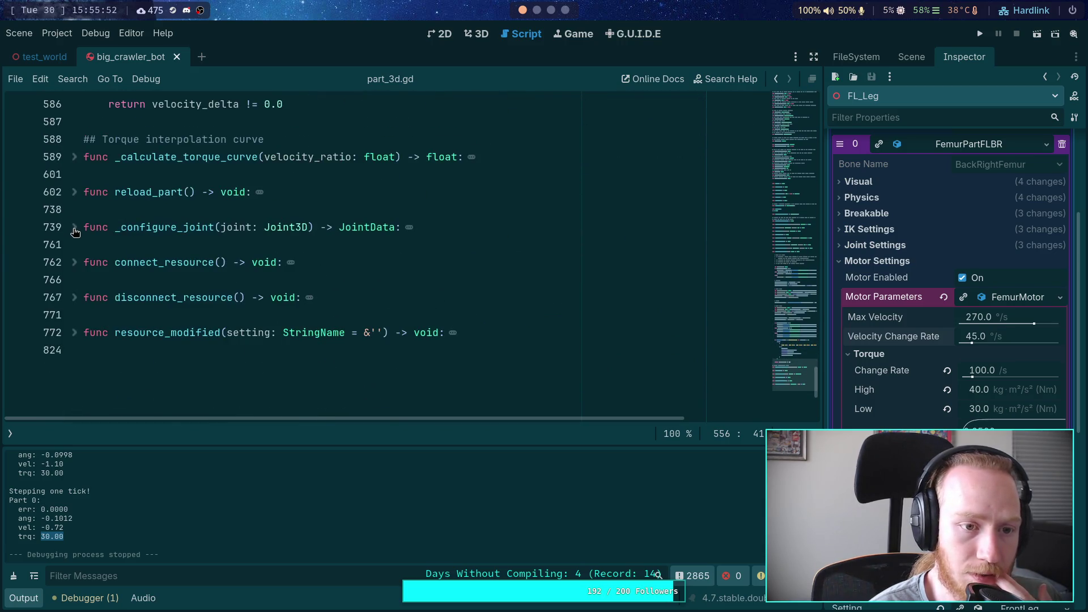
Expand _calculate_torque_curve and examine line 598's pow term using 1/torque_curve.
{"action": "left_click", "coordinate": [76, 157]}
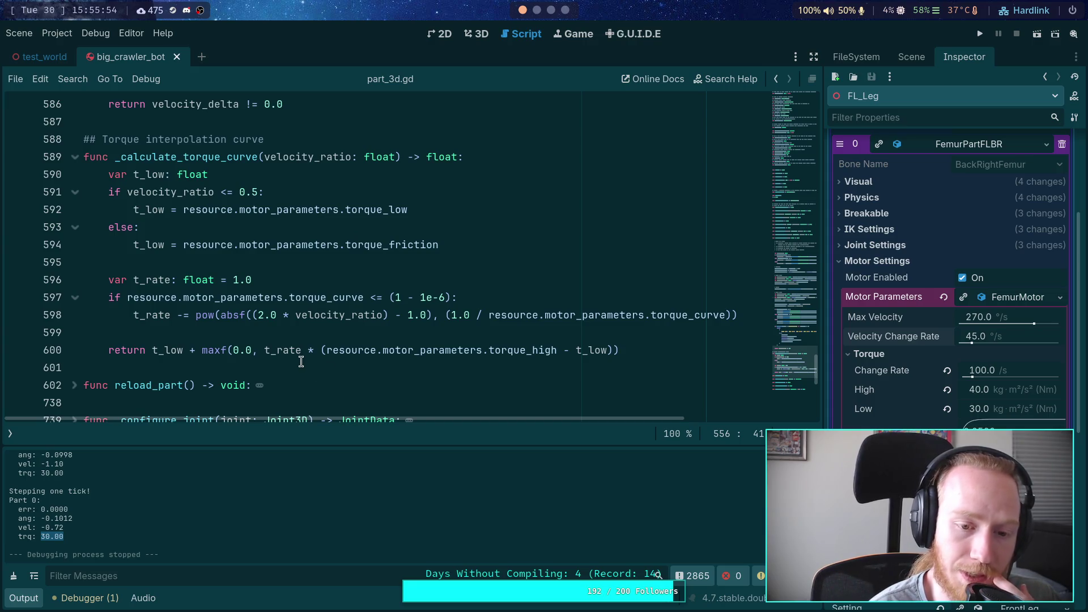
{"action": "left_click", "coordinate": [231, 327]}
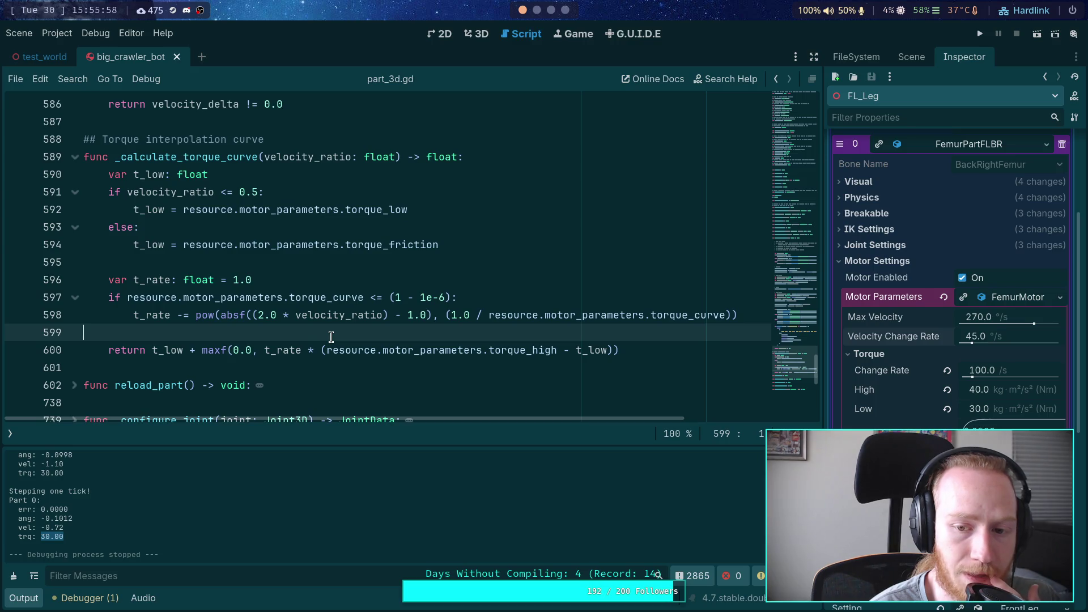
{"action": "left_click", "coordinate": [729, 315]}
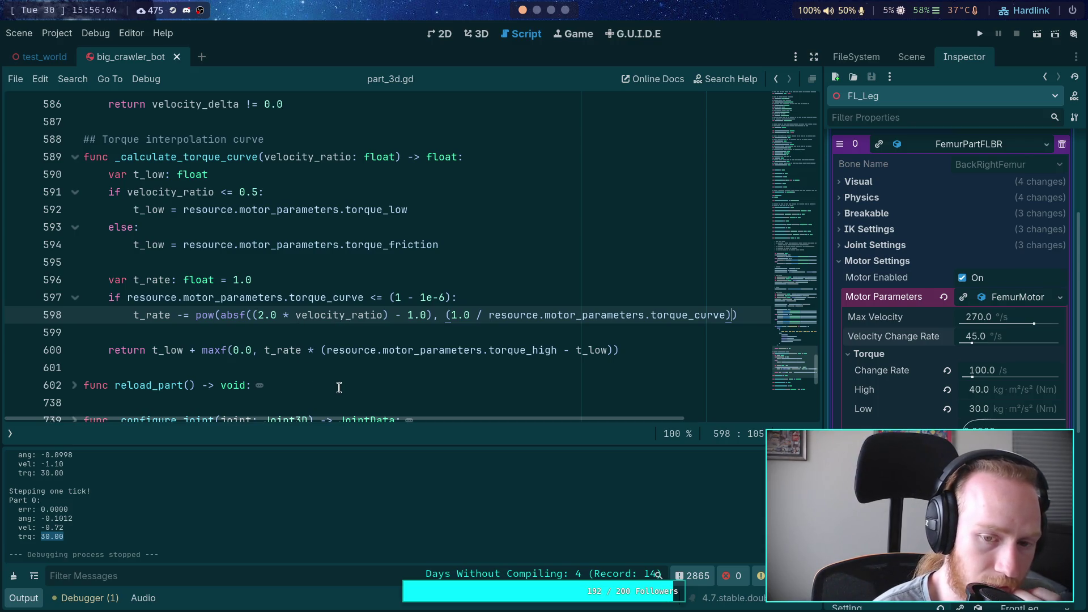
{"action": "mouse_move", "coordinate": [528, 353]}
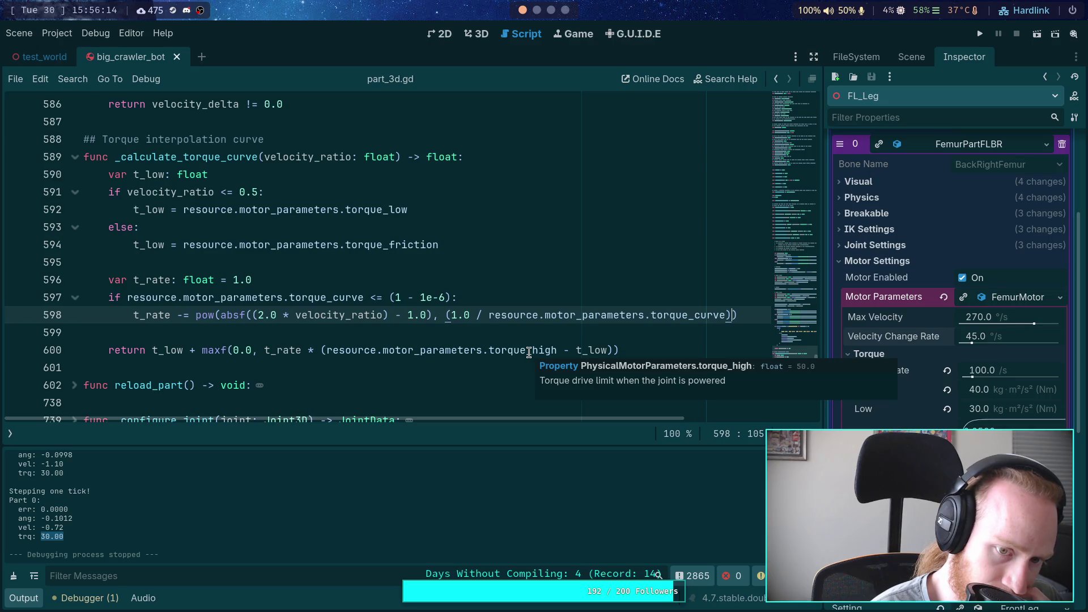
{"action": "left_click", "coordinate": [431, 314]}
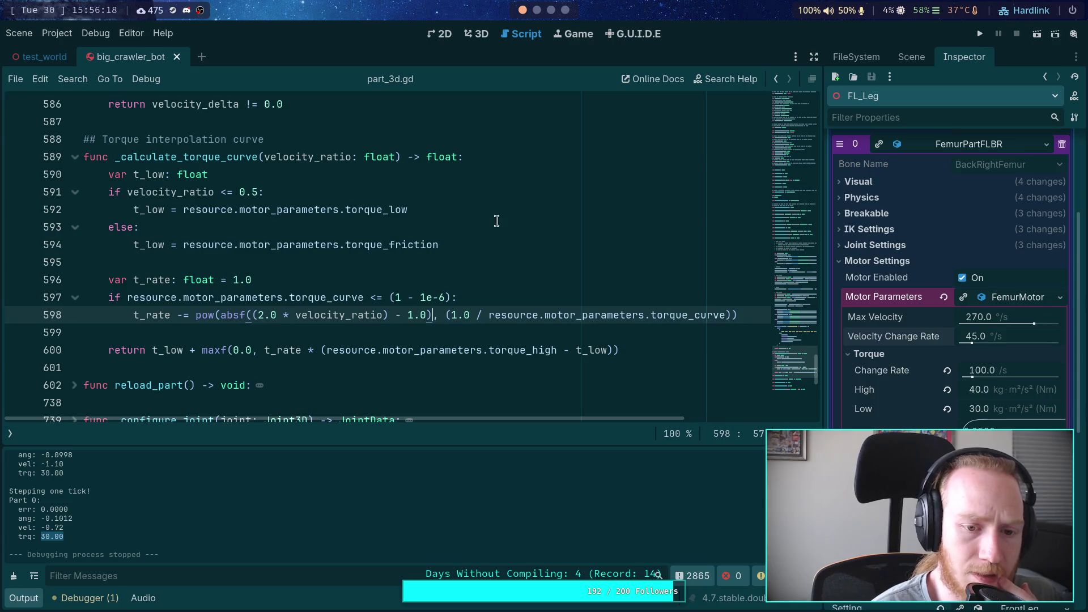
{"action": "left_click", "coordinate": [564, 10]}
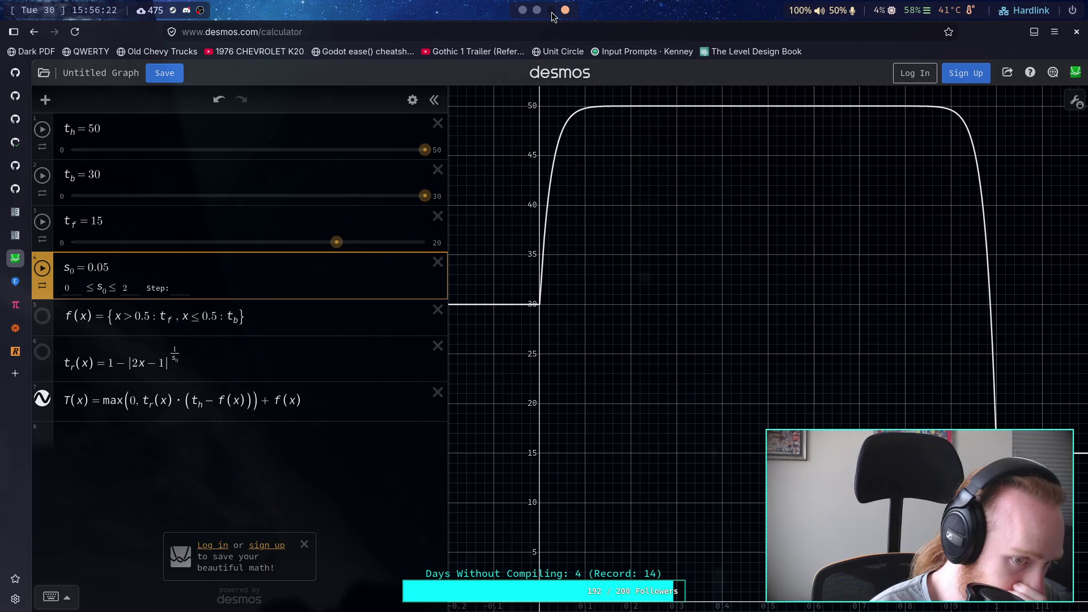
{"action": "left_click", "coordinate": [523, 12]}
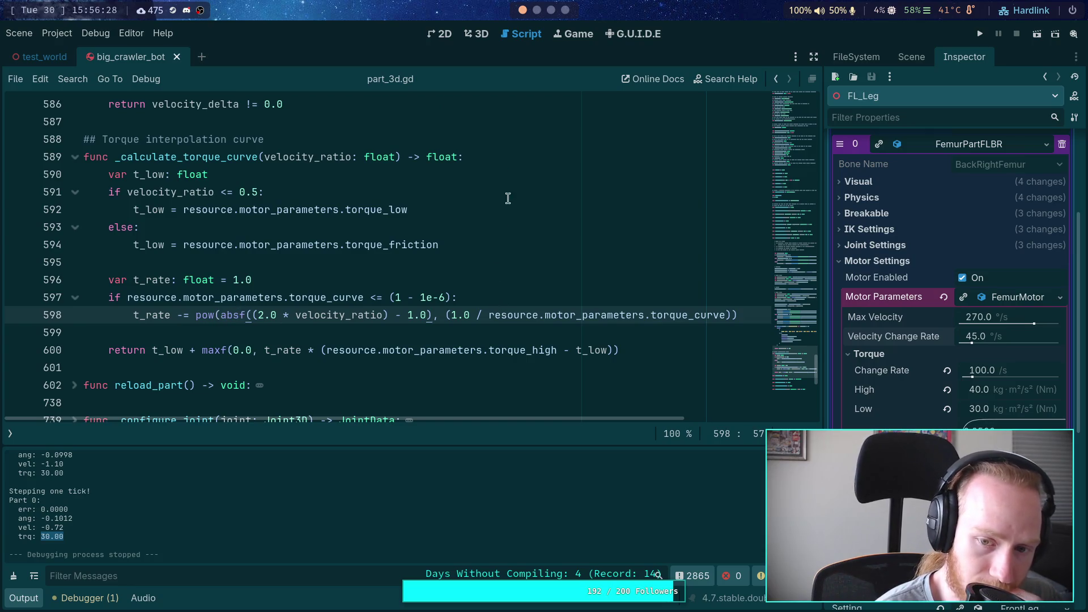
{"action": "left_click", "coordinate": [567, 10]}
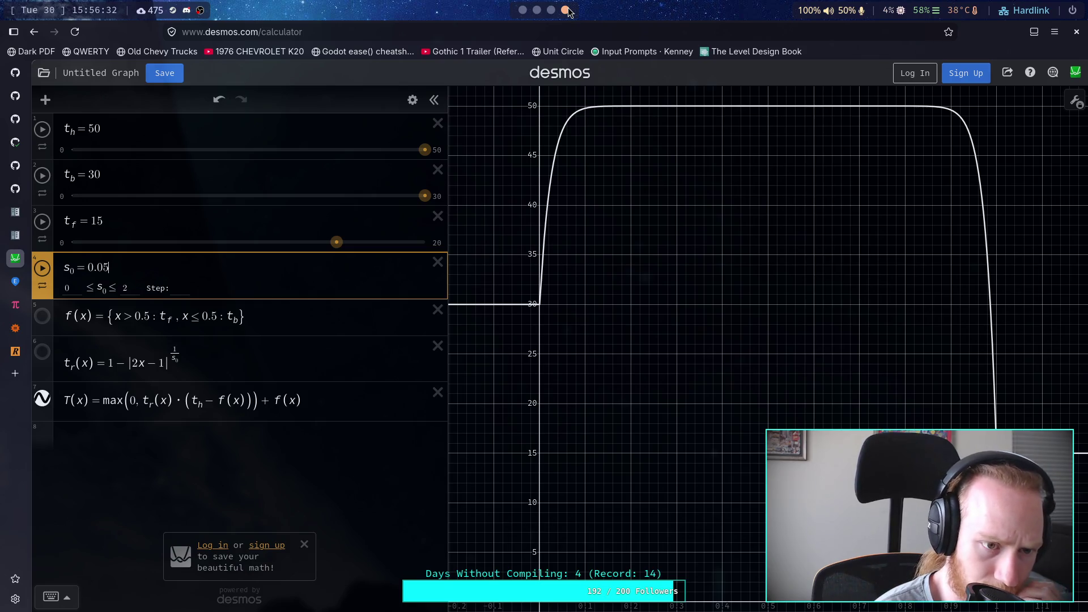
{"action": "left_click", "coordinate": [521, 10]}
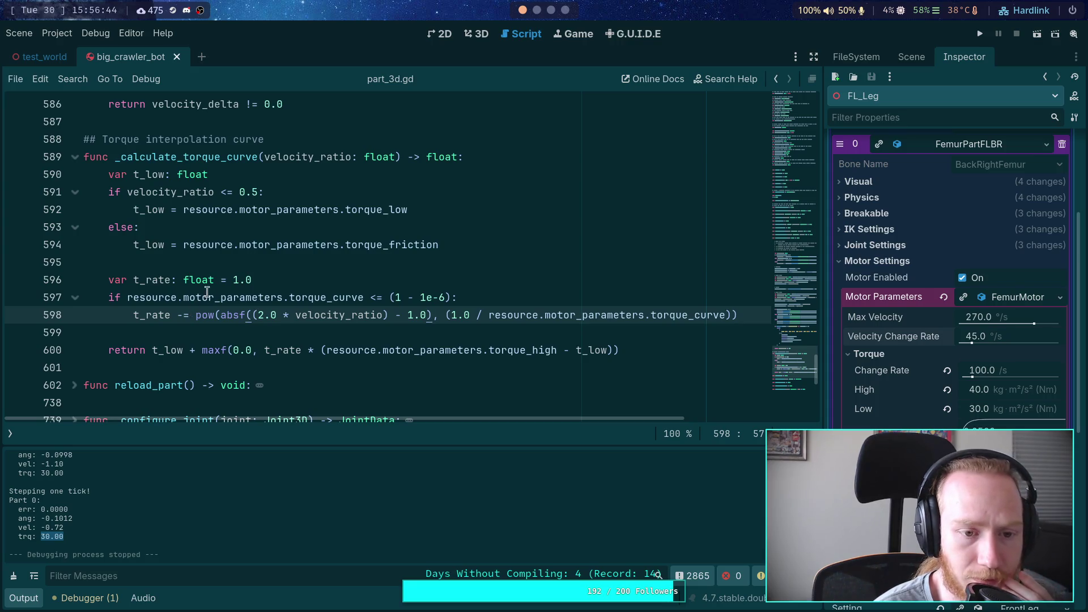
{"action": "double_click", "coordinate": [233, 281]}
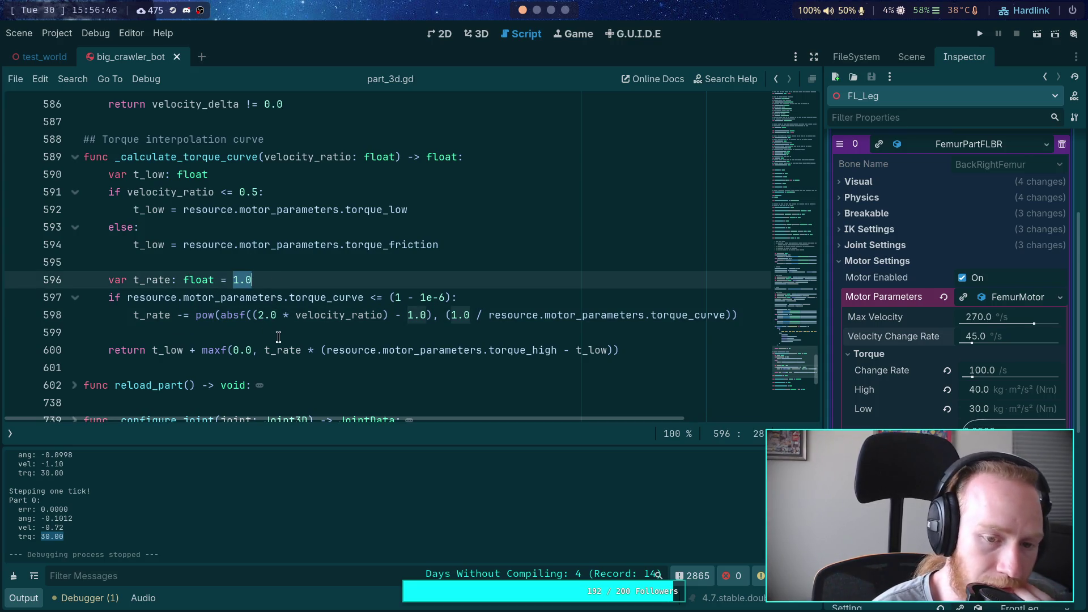
{"action": "left_click", "coordinate": [535, 12]}
{"action": "left_click", "coordinate": [522, 9]}
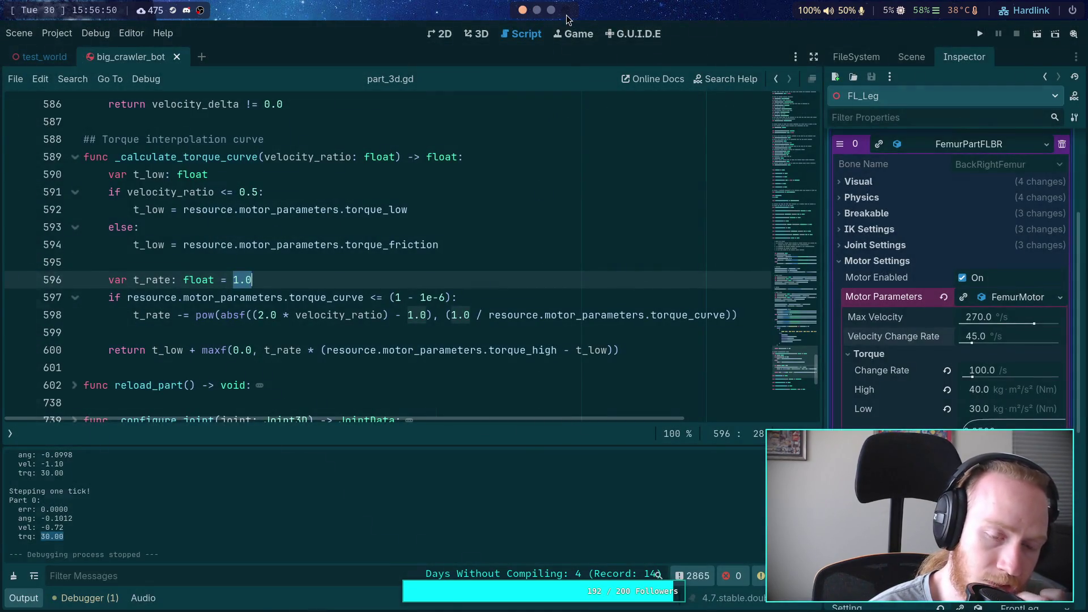
{"action": "left_click", "coordinate": [565, 12]}
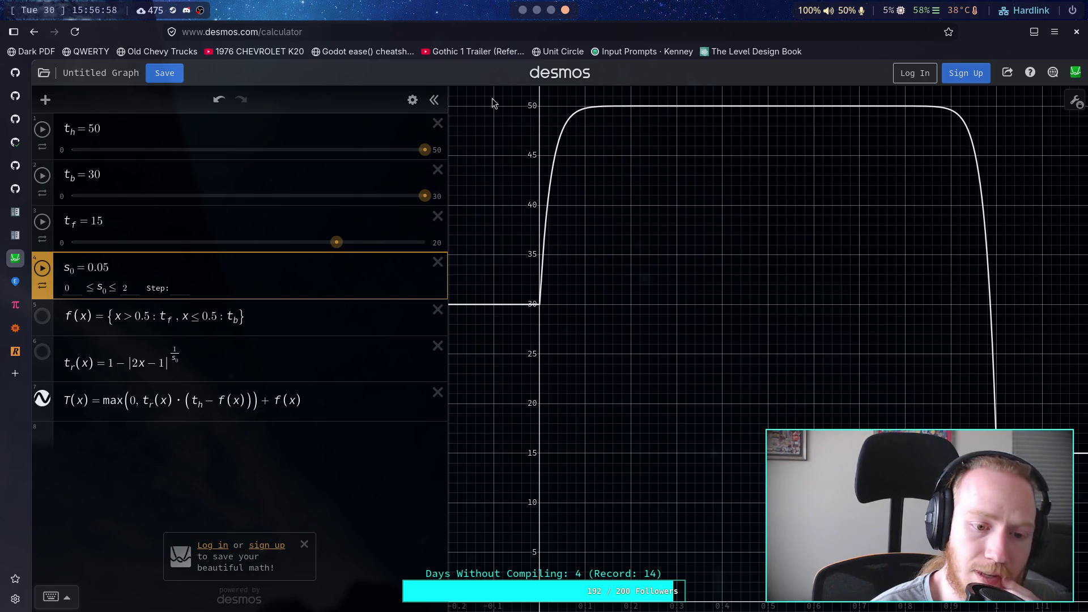
{"action": "left_click", "coordinate": [529, 17]}
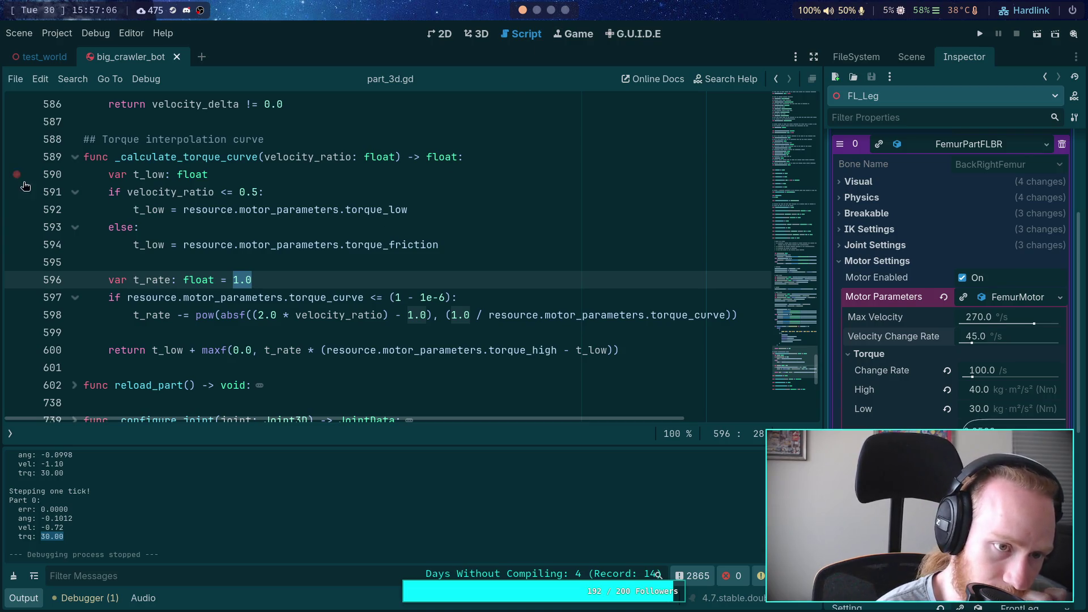
{"action": "left_click", "coordinate": [974, 35]}
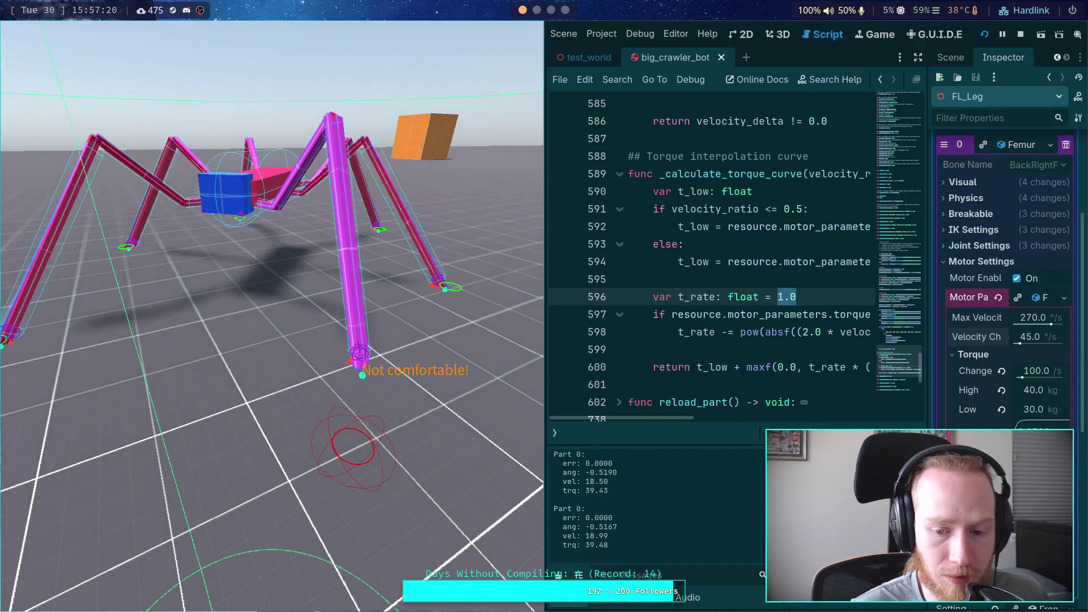
Step two physics ticks, then let the crawler simulation run continuously.
{"action": "key", "text": "period"}
{"action": "key", "text": "period"}
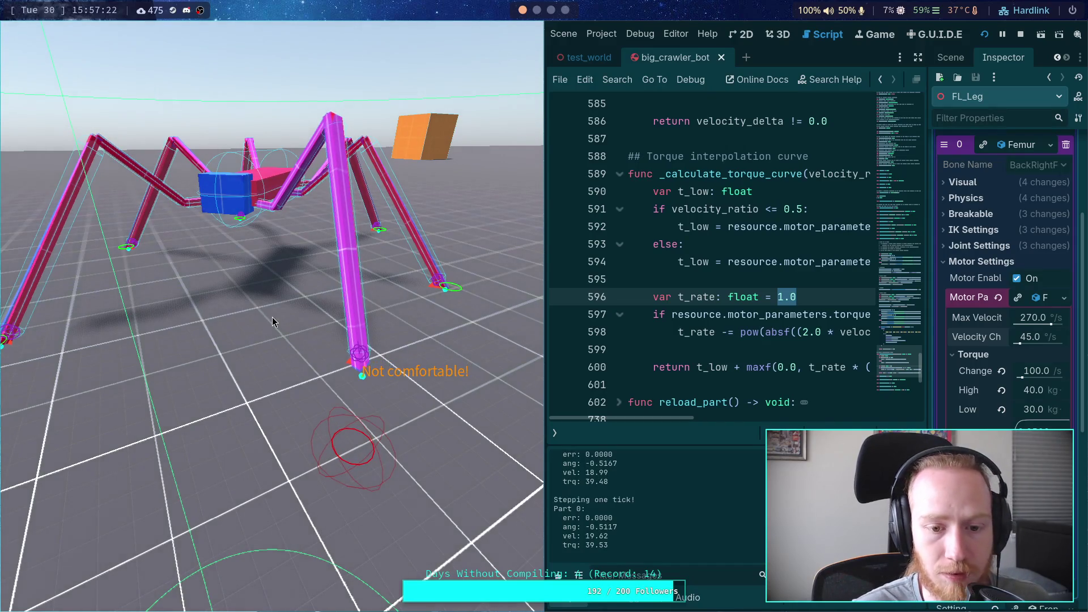
{"action": "key", "text": "period"}
{"action": "key", "text": "period"}
{"action": "key", "text": "period"}
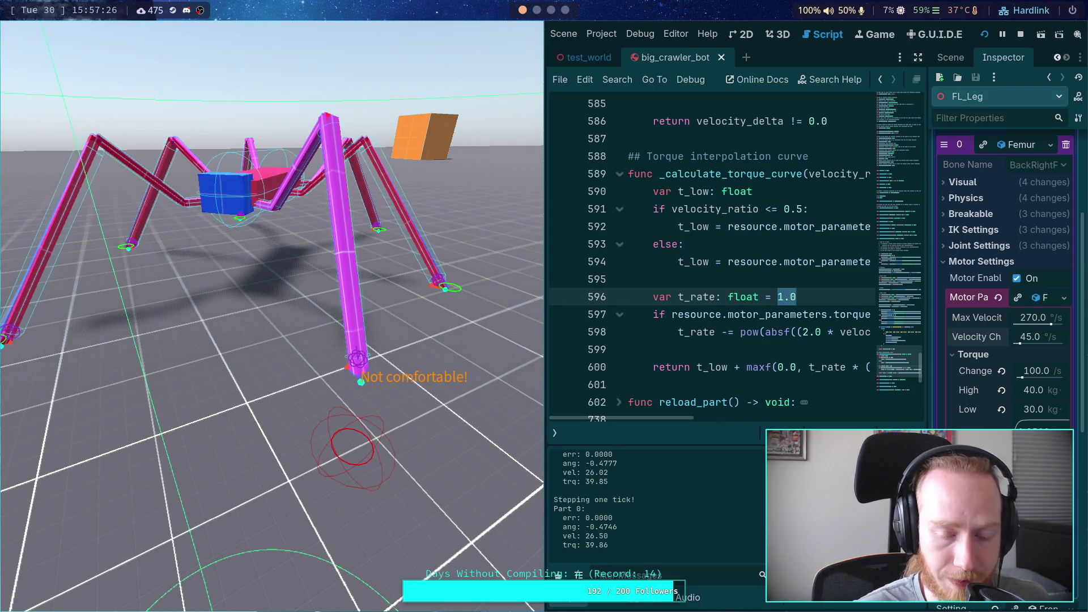
{"action": "key", "text": "p"}
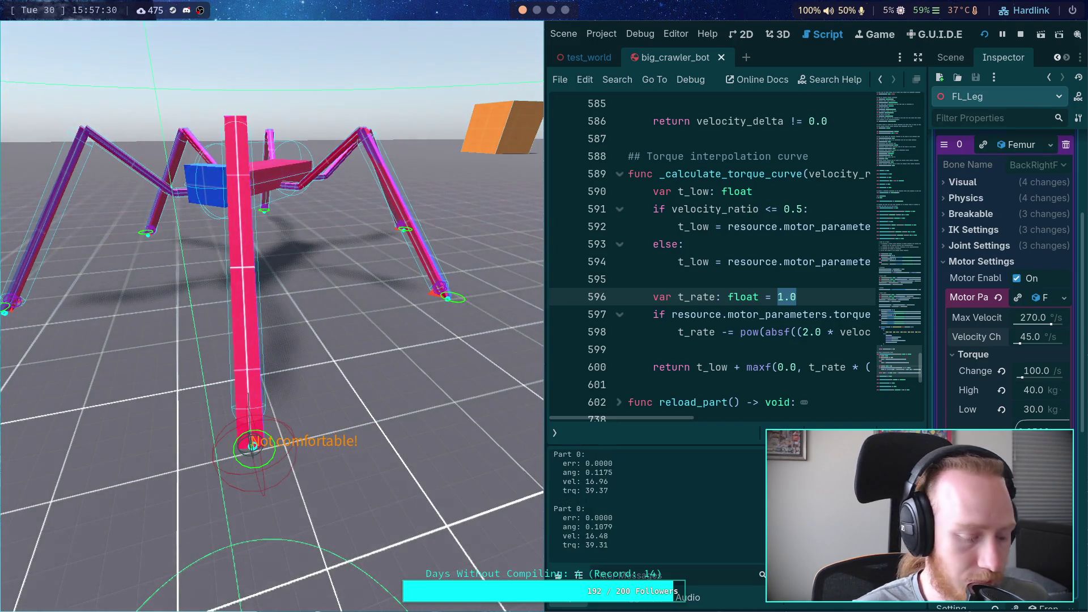
Step tick by tick until Part 0's velocity turns negative at -1.93 with torque 30.00.
{"action": "key", "text": "period"}
{"action": "key", "text": "period"}
{"action": "key", "text": "period"}
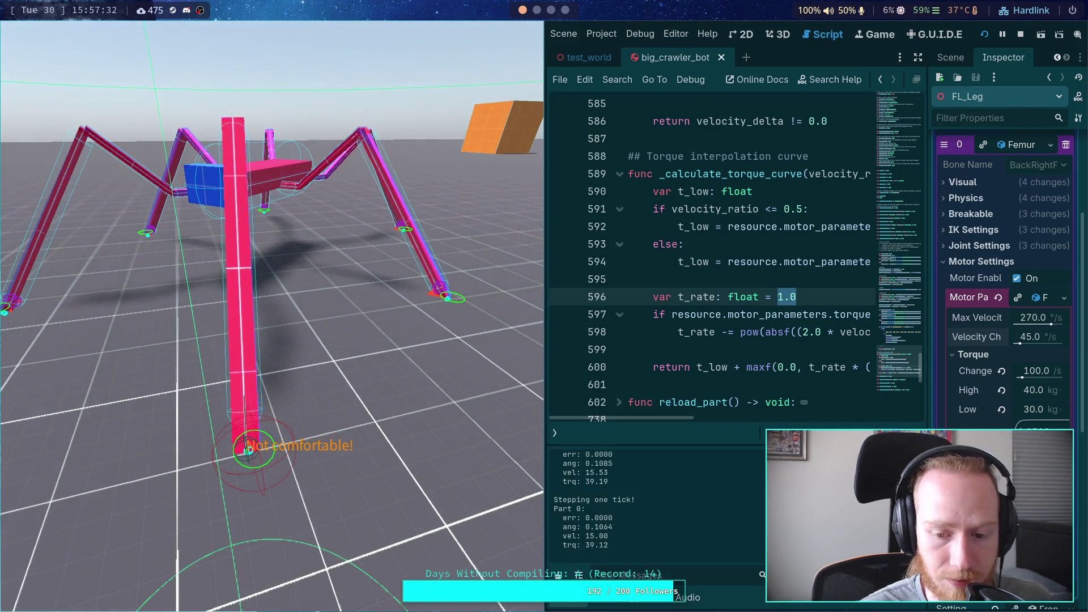
{"action": "key", "text": "period"}
{"action": "key", "text": "period"}
{"action": "key", "text": "period"}
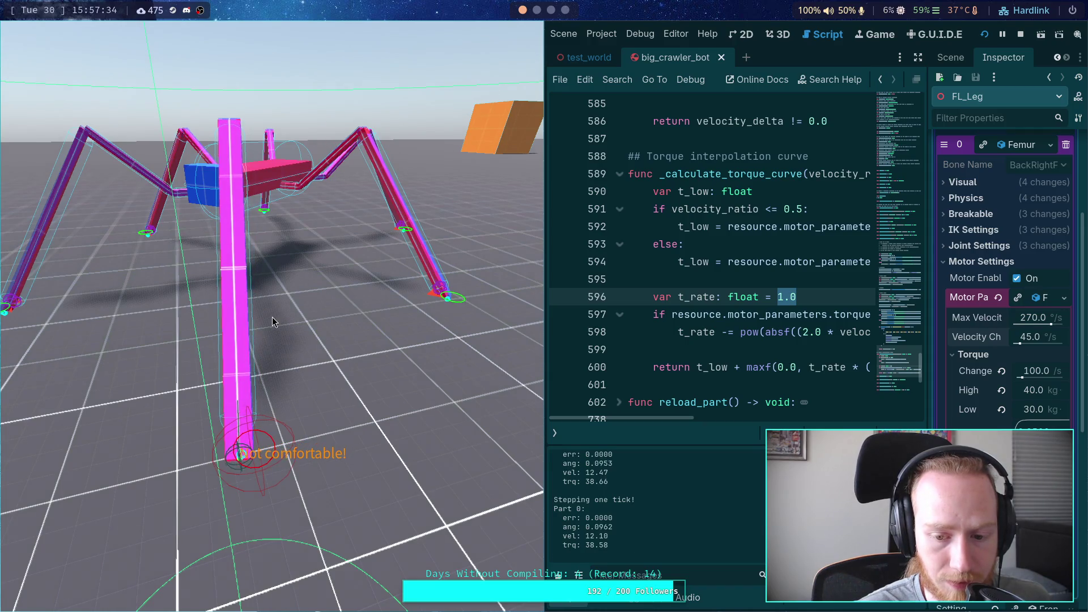
{"action": "key", "text": "period"}
{"action": "key", "text": "period"}
{"action": "key", "text": "period"}
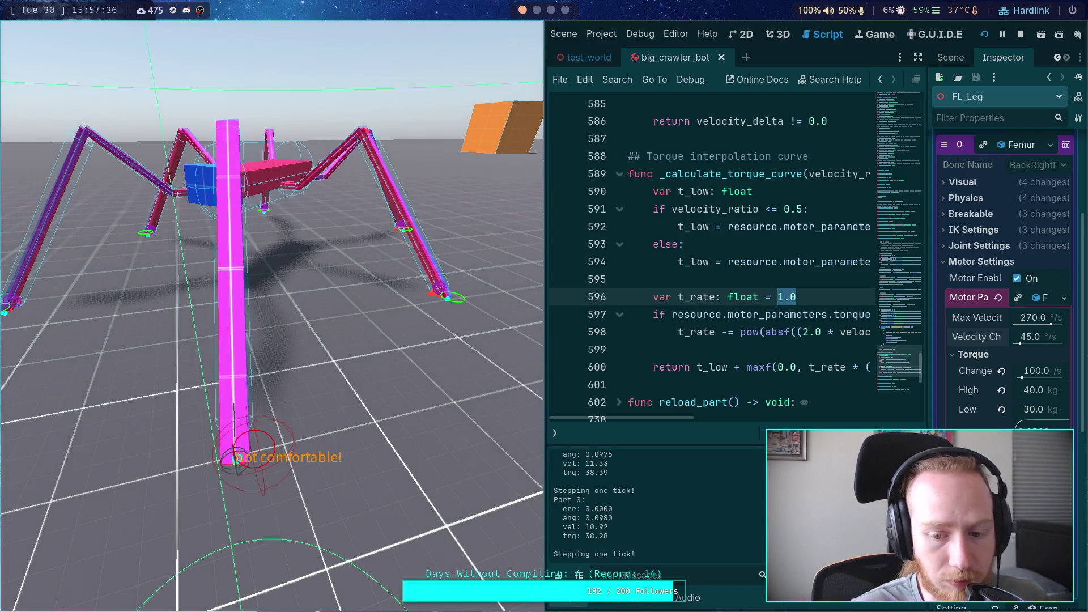
{"action": "key", "text": "period"}
{"action": "key", "text": "period"}
{"action": "key", "text": "period"}
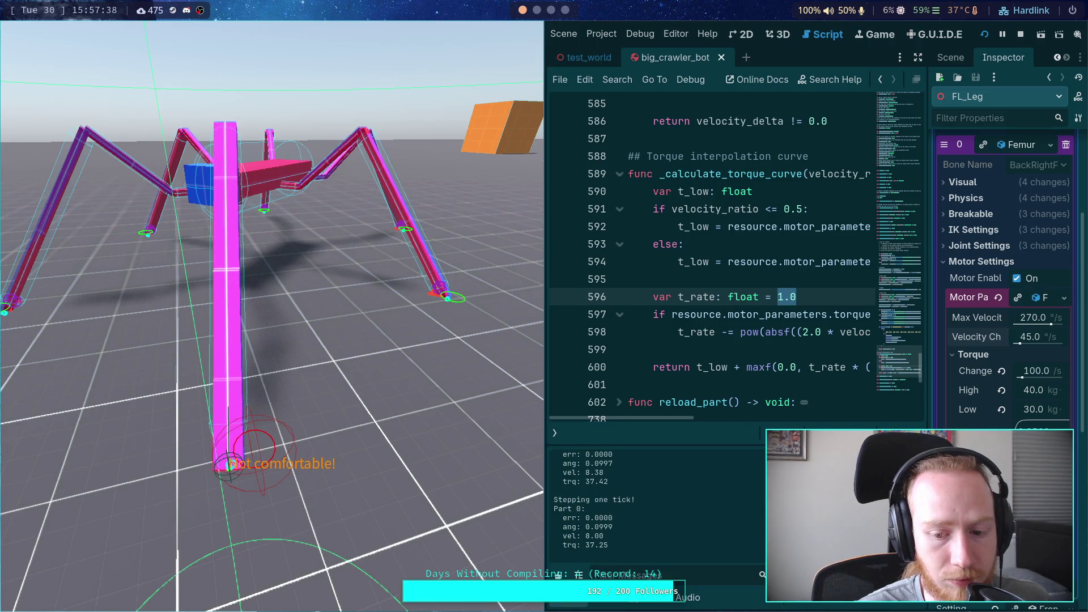
{"action": "key", "text": "period"}
{"action": "key", "text": "period"}
{"action": "key", "text": "period"}
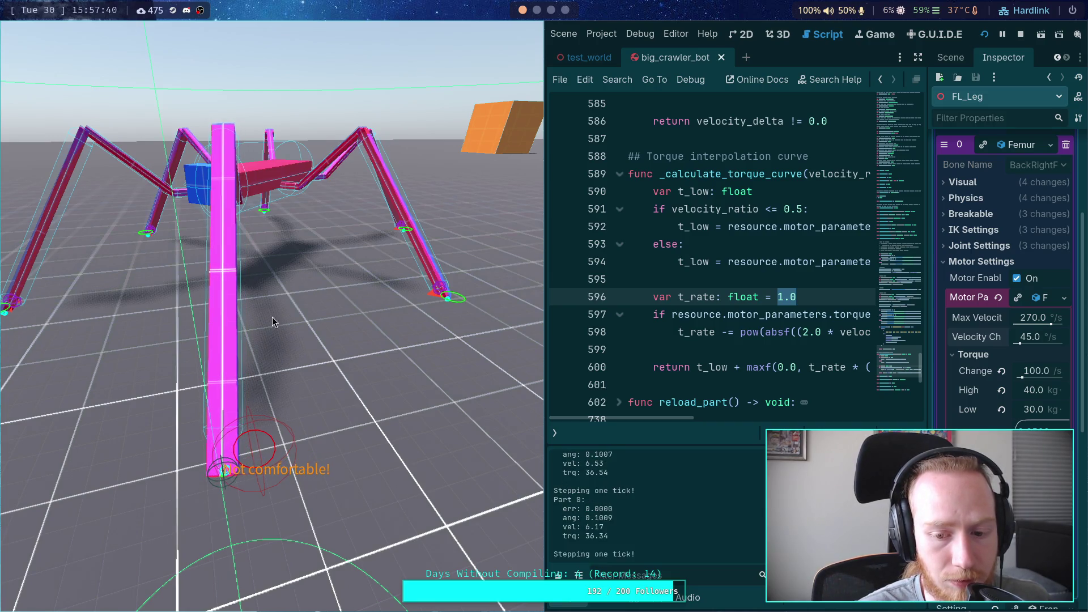
{"action": "key", "text": "period"}
{"action": "key", "text": "period"}
{"action": "key", "text": "period"}
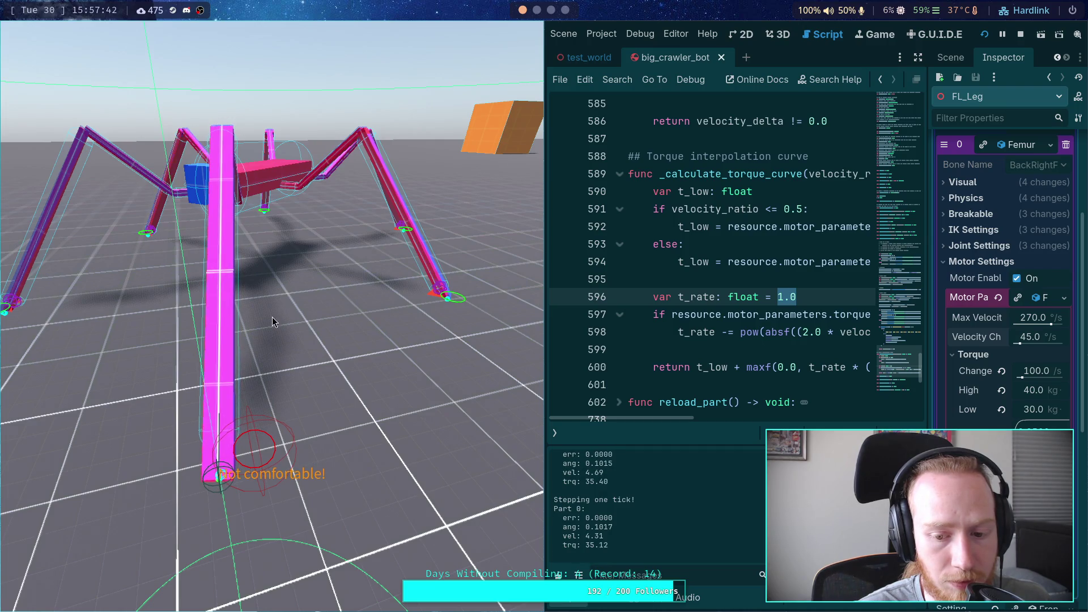
{"action": "key", "text": "period"}
{"action": "key", "text": "period"}
{"action": "key", "text": "period"}
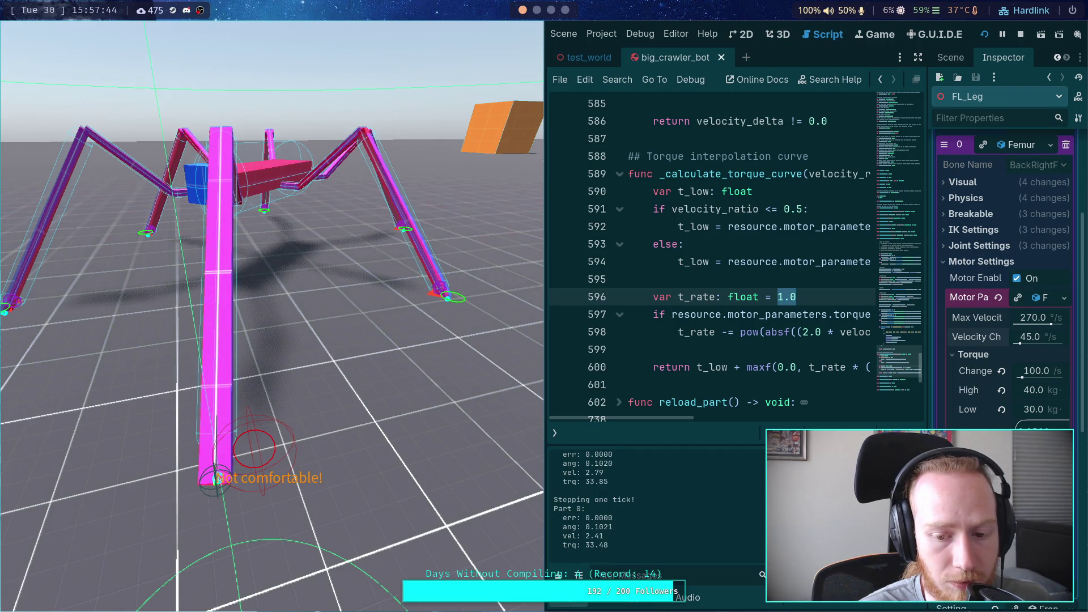
{"action": "key", "text": "period"}
{"action": "key", "text": "period"}
{"action": "key", "text": "period"}
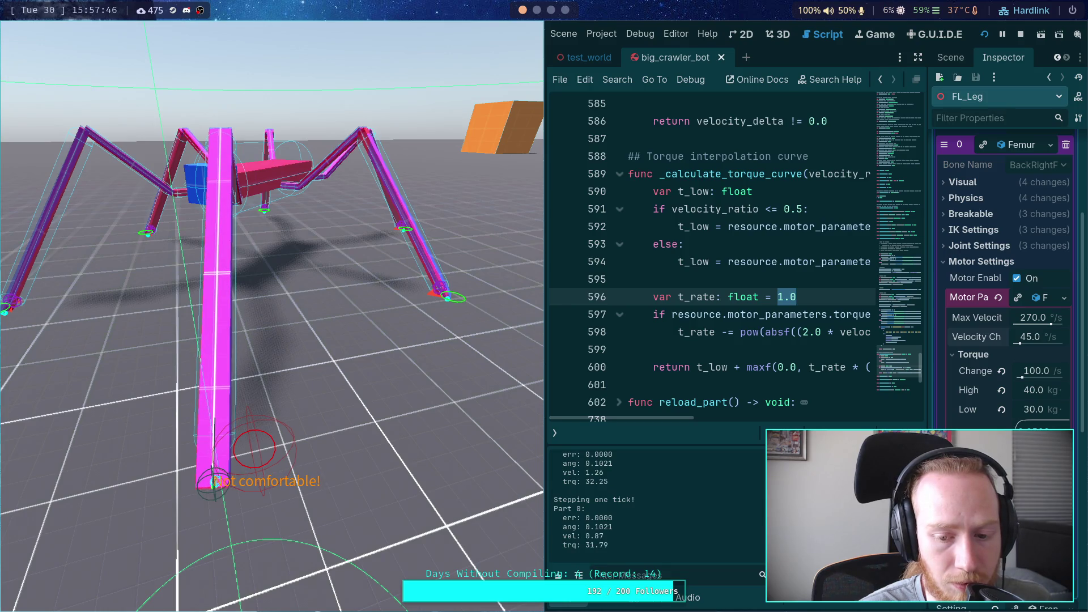
{"action": "key", "text": "period"}
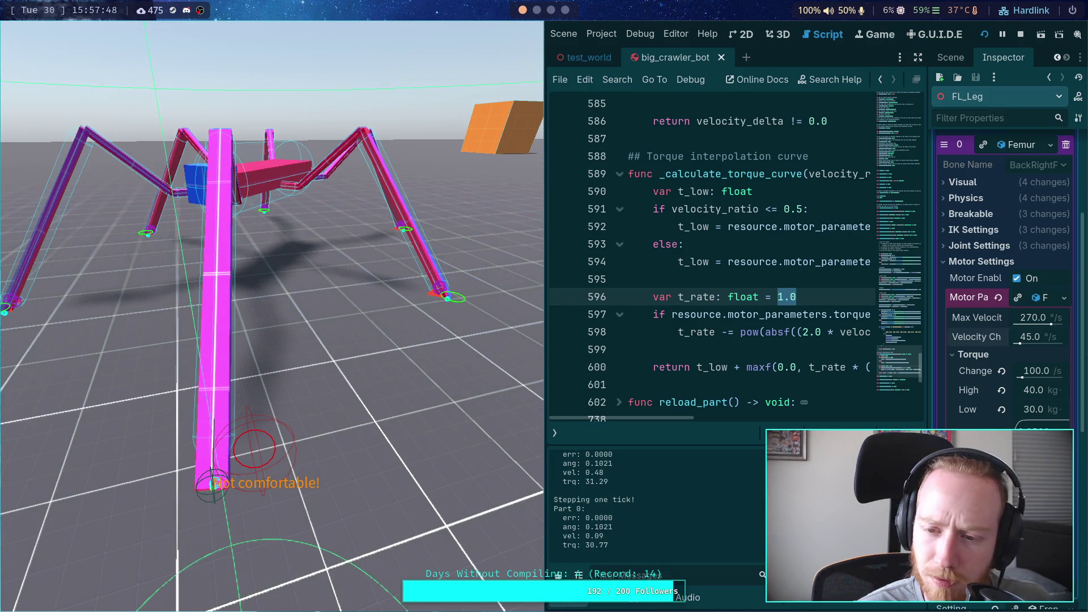
{"action": "key", "text": "period"}
{"action": "key", "text": "period"}
{"action": "key", "text": "period"}
{"action": "key", "text": "period"}
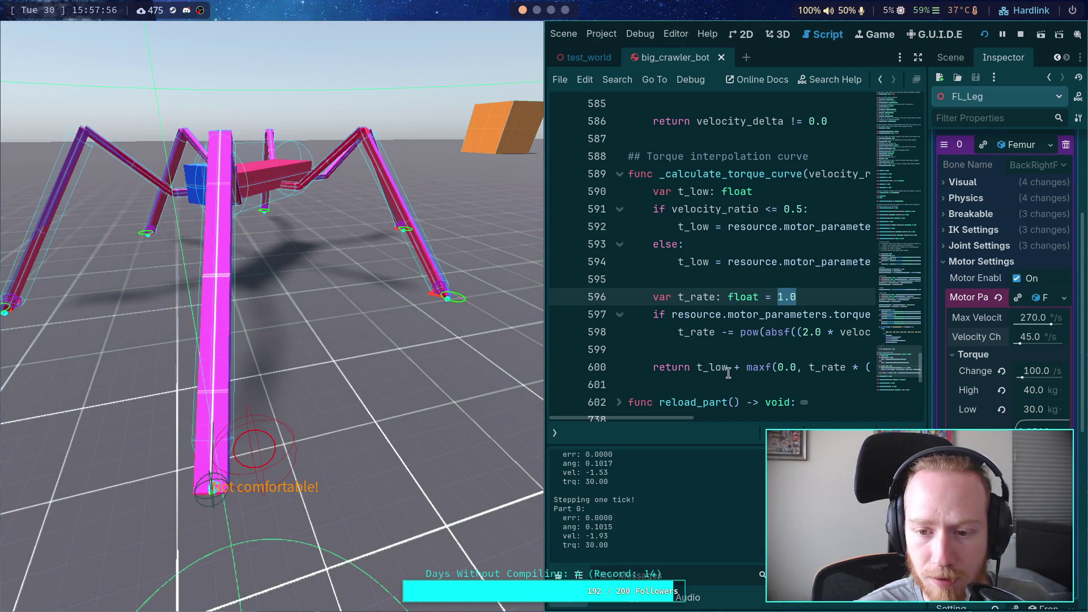
{"action": "scroll", "coordinate": [728, 372], "scroll_direction": "up", "scroll_amount": 10}
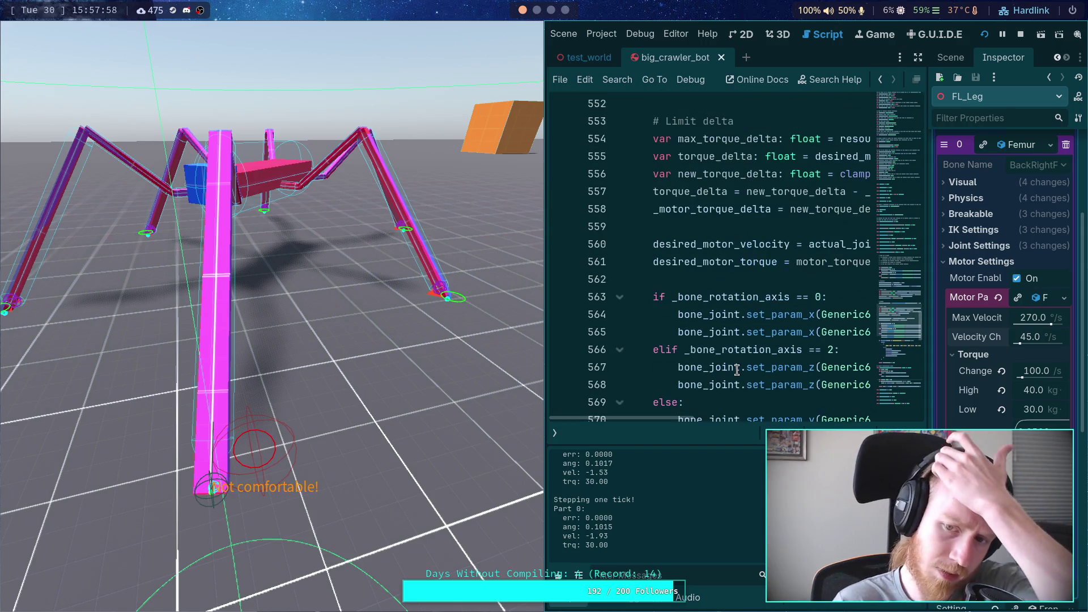
Scroll to the Part debug print and select the desired velocity argument on line 581.
{"action": "scroll", "coordinate": [737, 370], "scroll_direction": "down", "scroll_amount": 8}
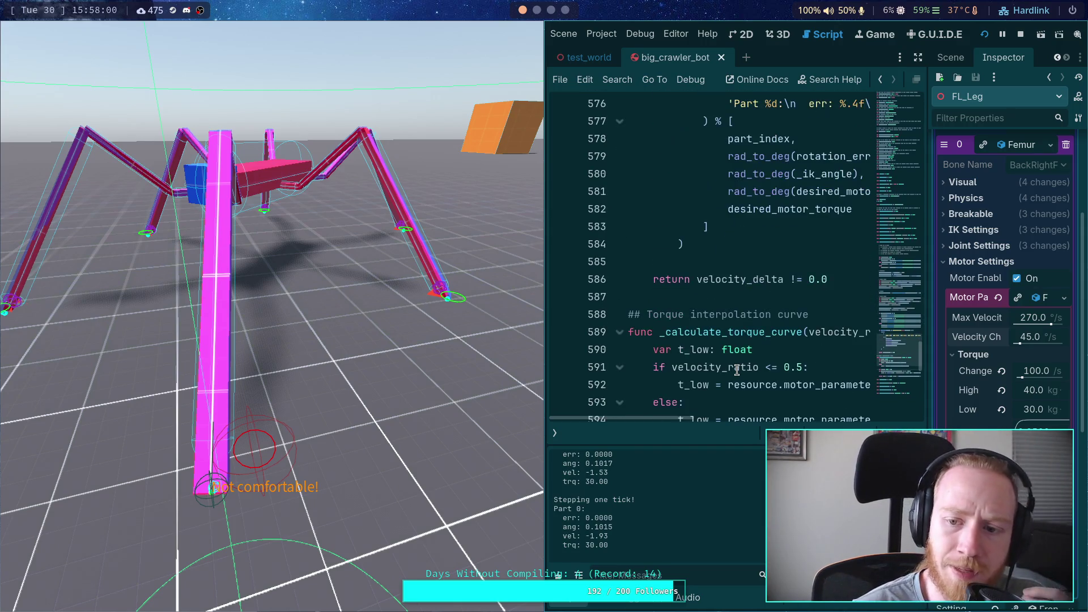
{"action": "scroll", "coordinate": [737, 370], "scroll_direction": "up", "scroll_amount": 2}
{"action": "mouse_move", "coordinate": [583, 418]}
{"action": "left_mouse_down"}
{"action": "mouse_move", "coordinate": [696, 418]}
{"action": "mouse_move", "coordinate": [679, 416]}
{"action": "left_mouse_up"}
{"action": "left_click_drag", "start_coordinate": [735, 296], "coordinate": [779, 296]}
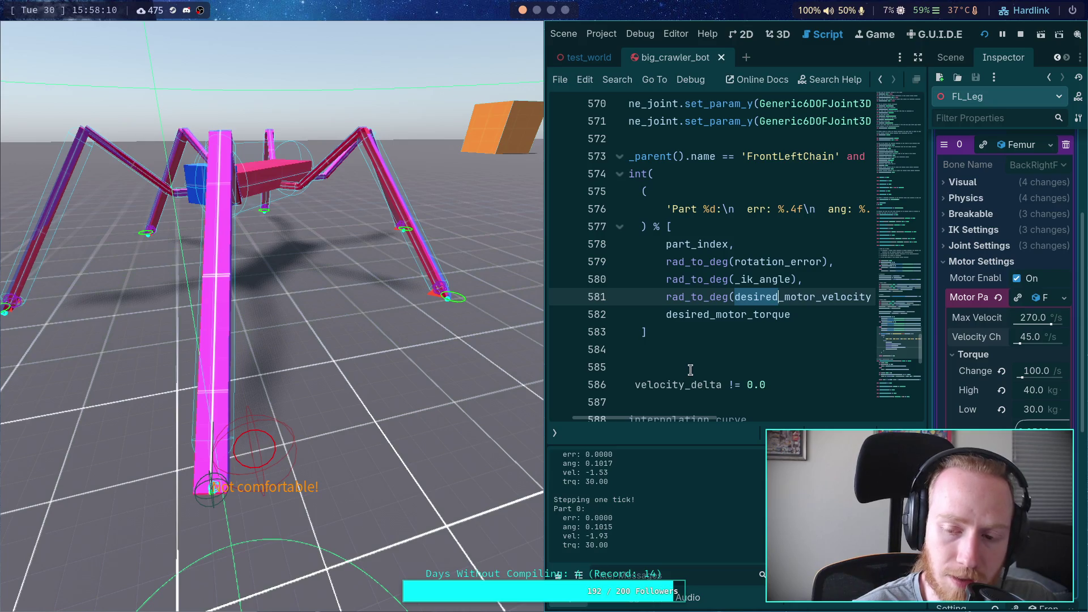
{"action": "left_click", "coordinate": [734, 296]}
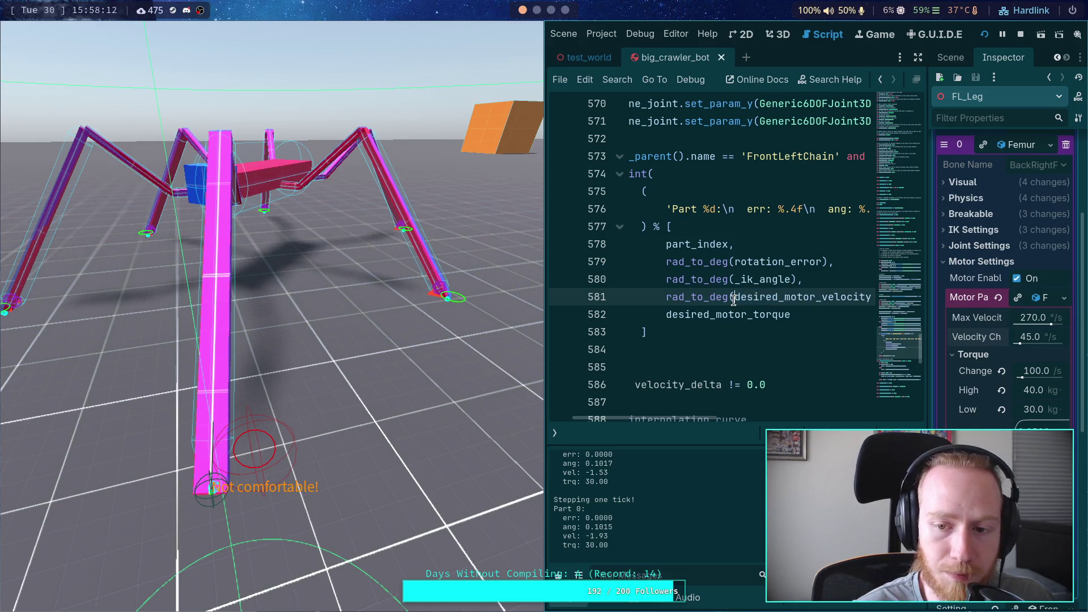
Duplicate the desired velocity print argument as actual and remove the err format field.
{"action": "key", "text": "ctrl+shift+d"}
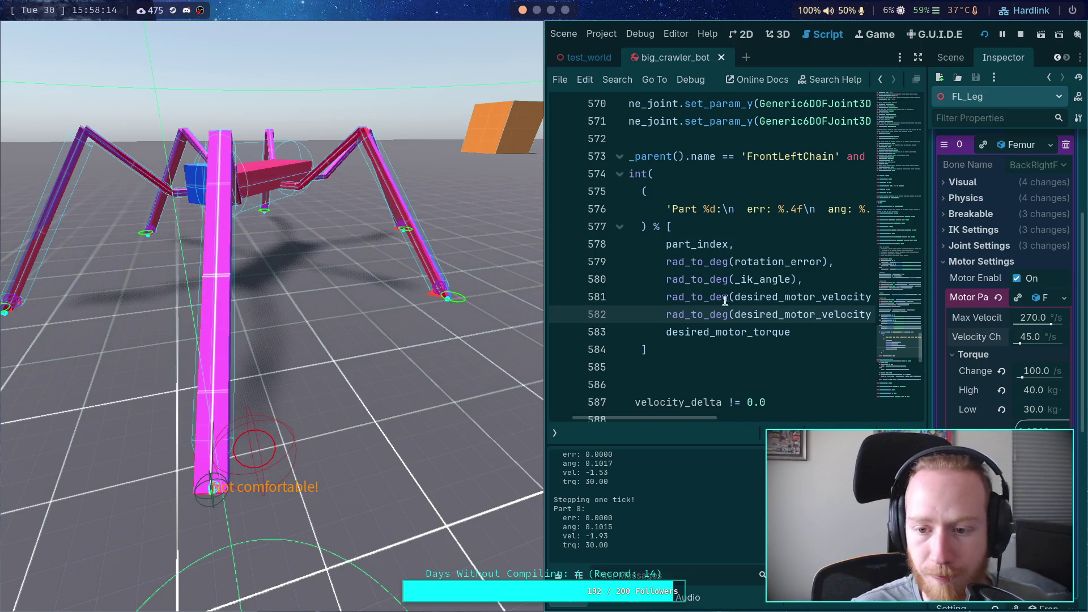
{"action": "left_click_drag", "start_coordinate": [735, 314], "coordinate": [780, 313]}
{"action": "type", "text": "actual"}
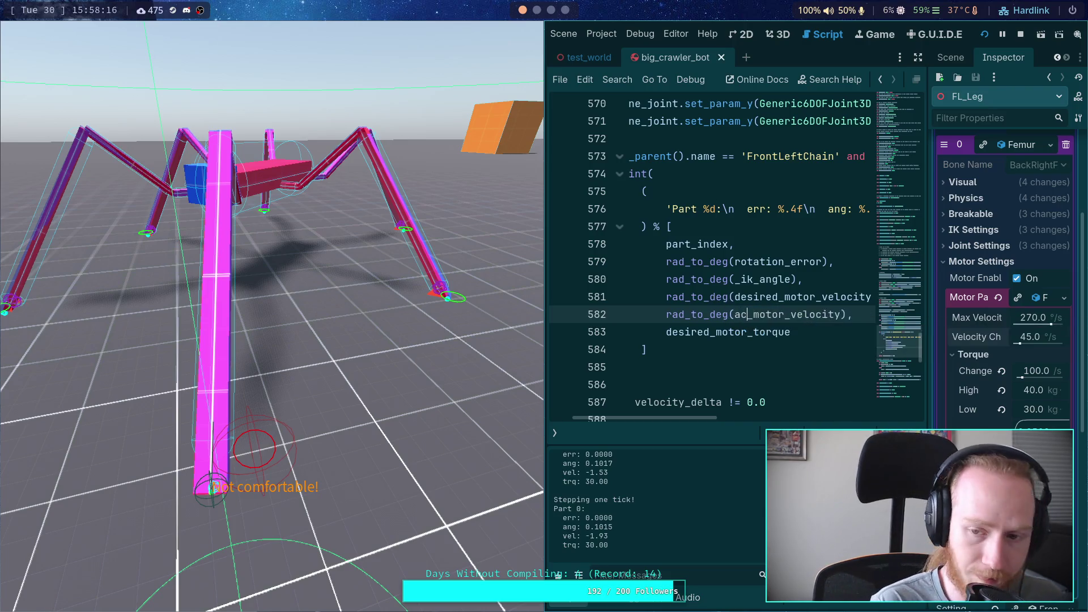
{"action": "mouse_move", "coordinate": [747, 209]}
{"action": "left_mouse_down"}
{"action": "mouse_move", "coordinate": [821, 210]}
{"action": "mouse_move", "coordinate": [759, 210]}
{"action": "mouse_move", "coordinate": [804, 209]}
{"action": "left_mouse_up"}
{"action": "key", "text": "BackSpace"}
Copy the vel format field and label the new copy act after ang.
{"action": "left_click_drag", "start_coordinate": [695, 397], "coordinate": [741, 395]}
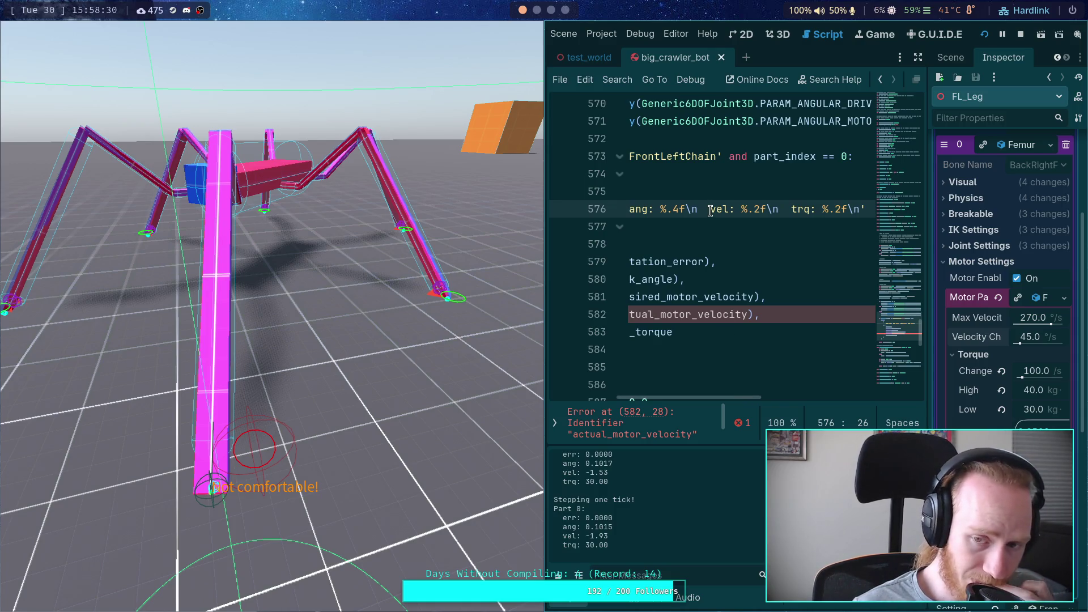
{"action": "left_click_drag", "start_coordinate": [710, 210], "coordinate": [726, 208]}
{"action": "left_click", "coordinate": [686, 207]}
{"action": "key", "text": "ctrl+z"}
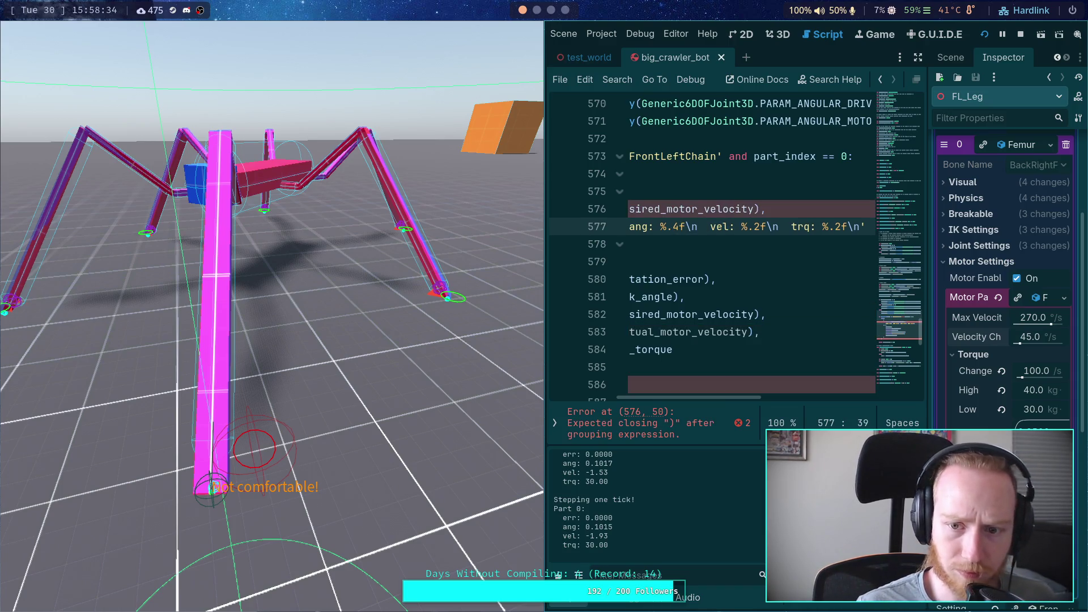
{"action": "key", "text": "ctrl+shift+z"}
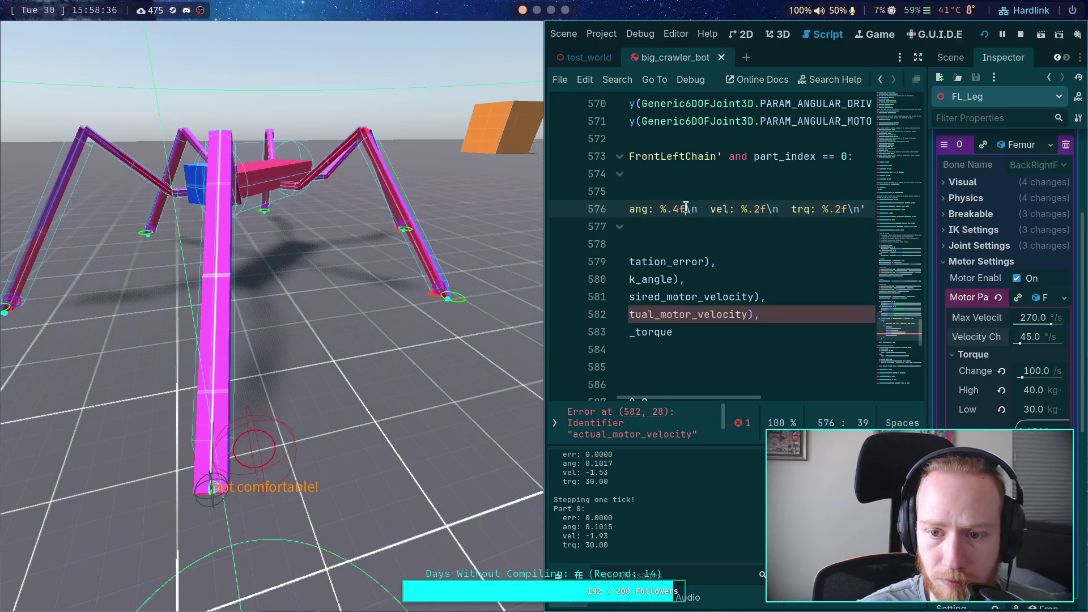
{"action": "left_click_drag", "start_coordinate": [685, 208], "coordinate": [766, 208]}
{"action": "right_click", "coordinate": [766, 208]}
{"action": "left_click", "coordinate": [767, 264]}
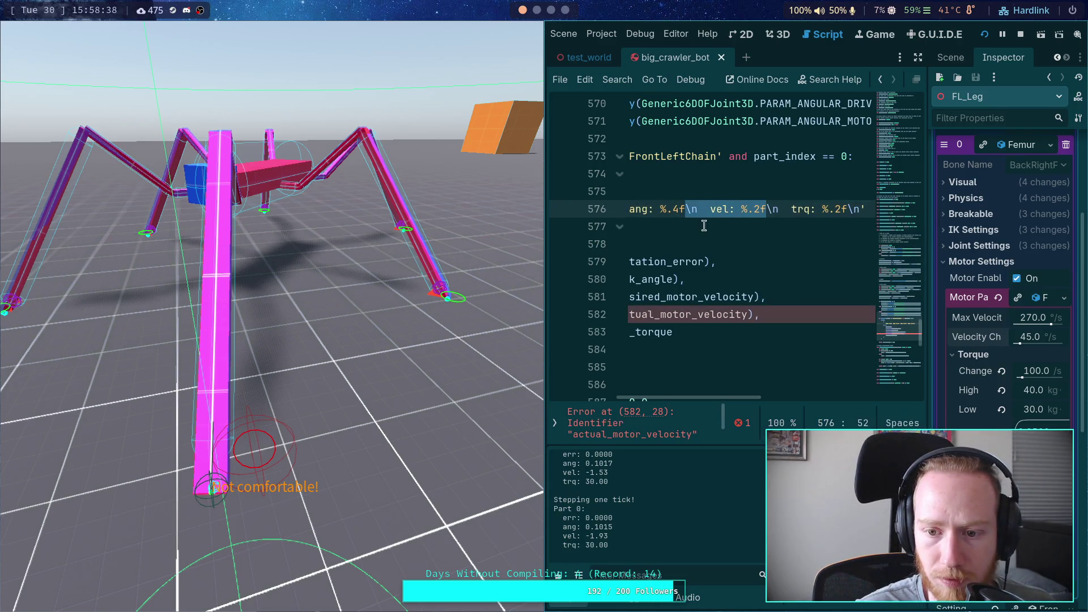
{"action": "left_click", "coordinate": [681, 210]}
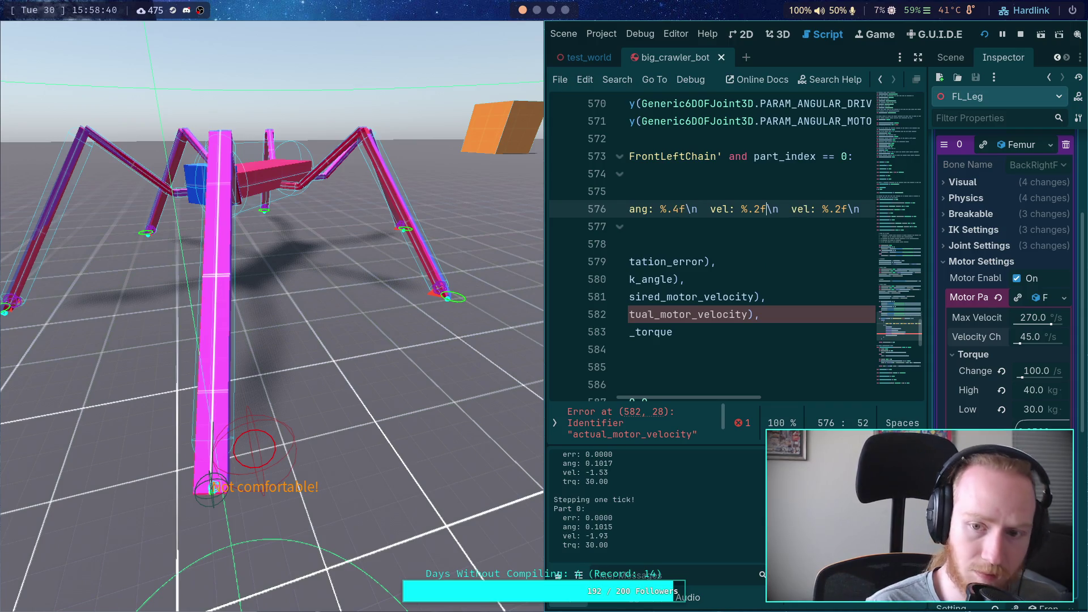
{"action": "double_click", "coordinate": [711, 211]}
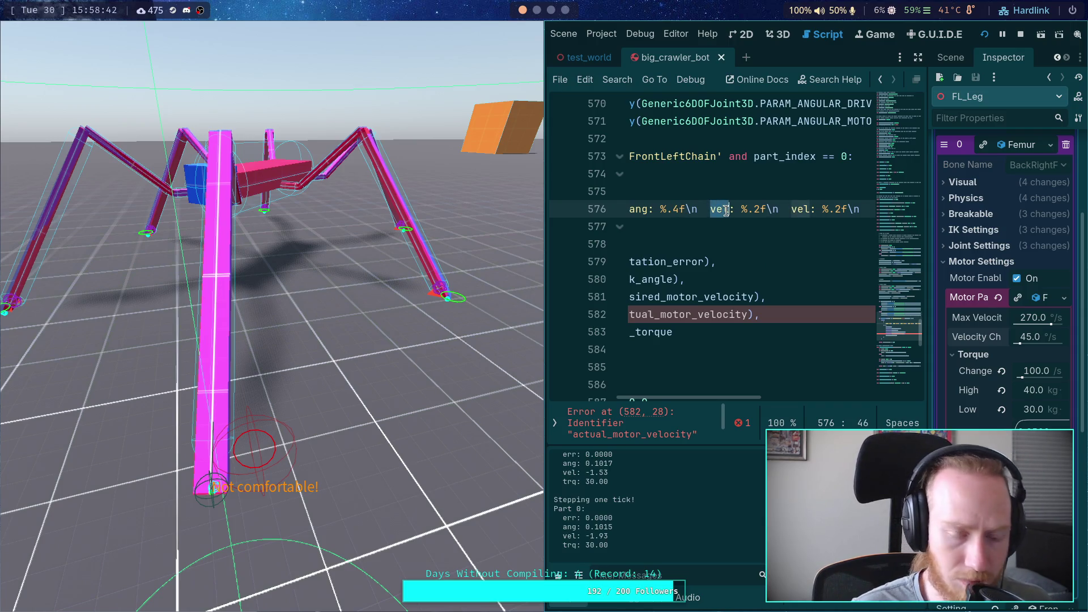
{"action": "type", "text": "act"}
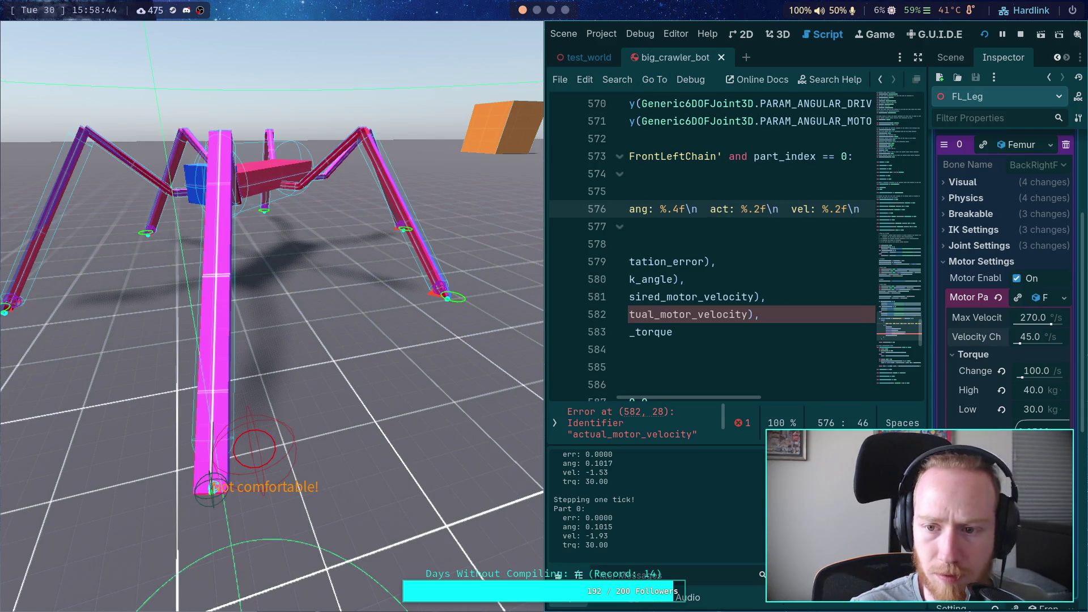
Delete the rotation_error line from the print arguments.
{"action": "scroll", "coordinate": [702, 401], "scroll_direction": "left", "scroll_amount": 2}
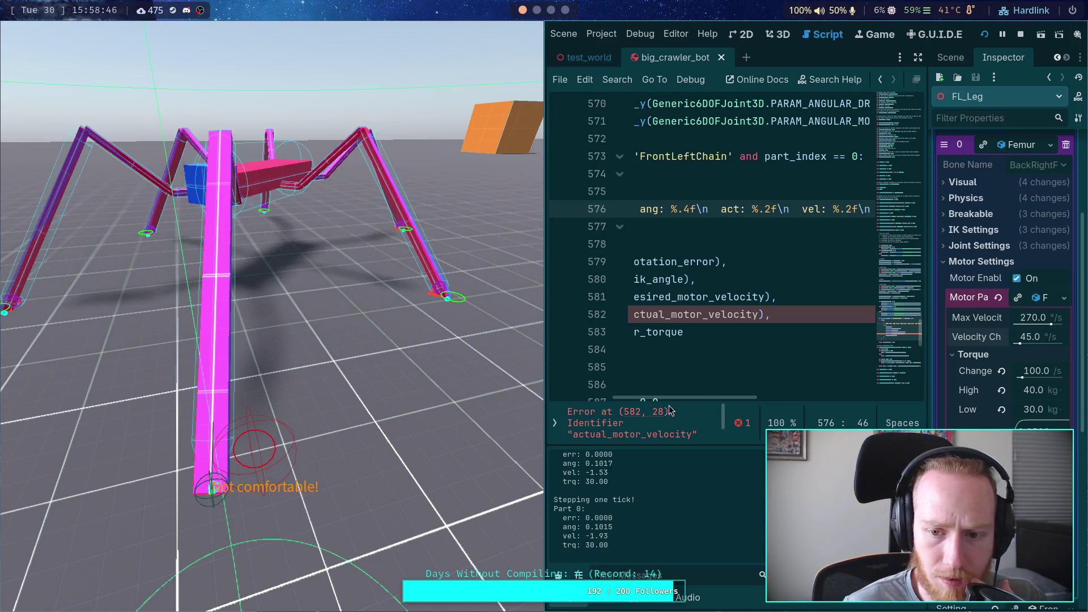
{"action": "scroll", "coordinate": [669, 407], "scroll_direction": "left", "scroll_amount": 5}
{"action": "scroll", "coordinate": [666, 404], "scroll_direction": "right", "scroll_amount": 2}
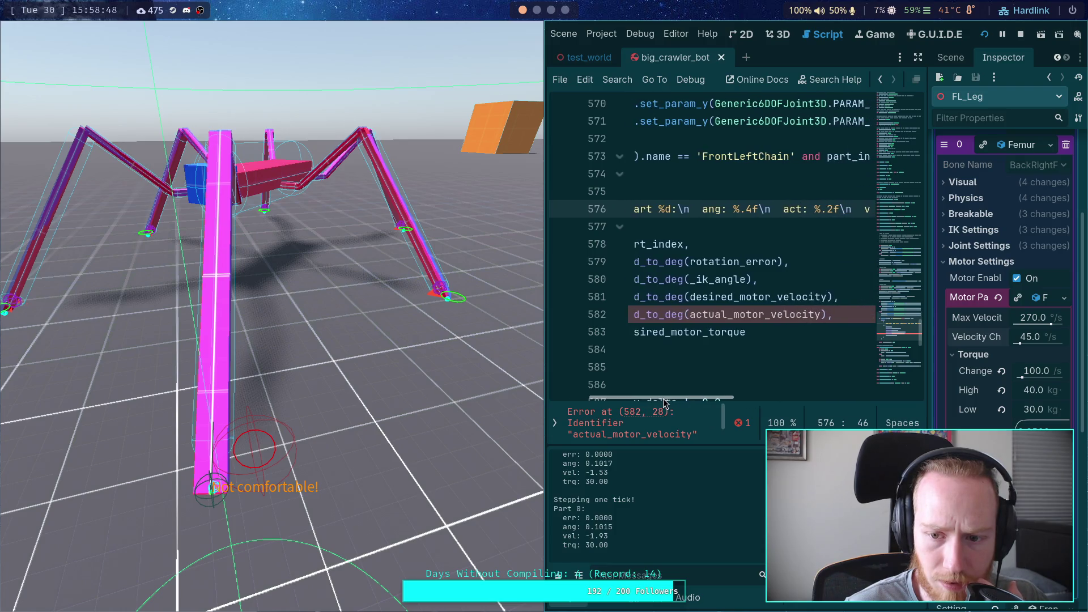
{"action": "left_click_drag", "start_coordinate": [665, 403], "coordinate": [653, 403]}
{"action": "left_click", "coordinate": [820, 261]}
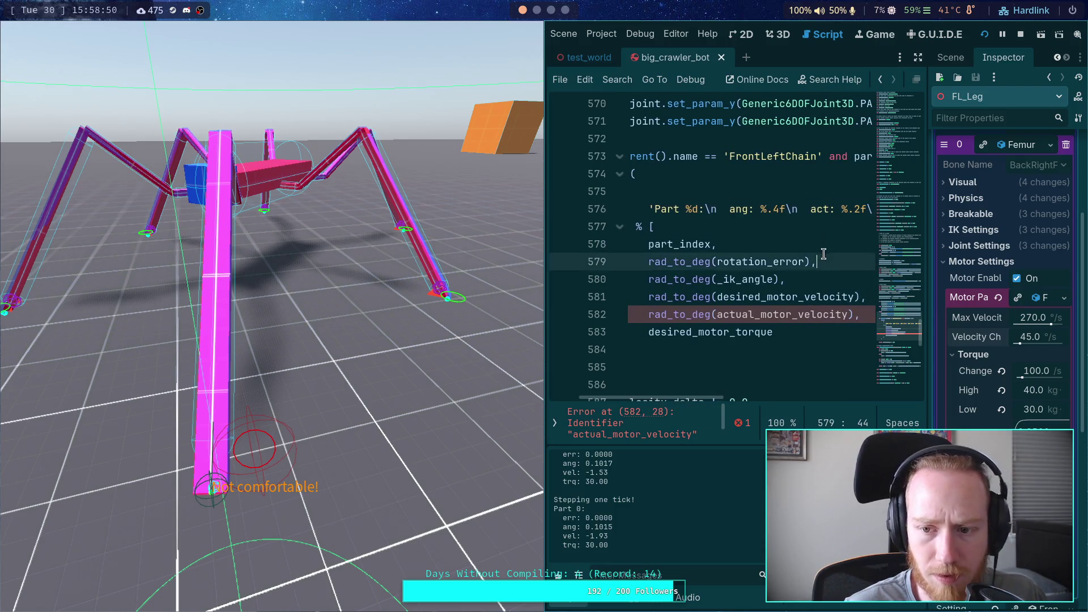
{"action": "key", "text": "shift+Up"}
{"action": "key", "text": "BackSpace"}
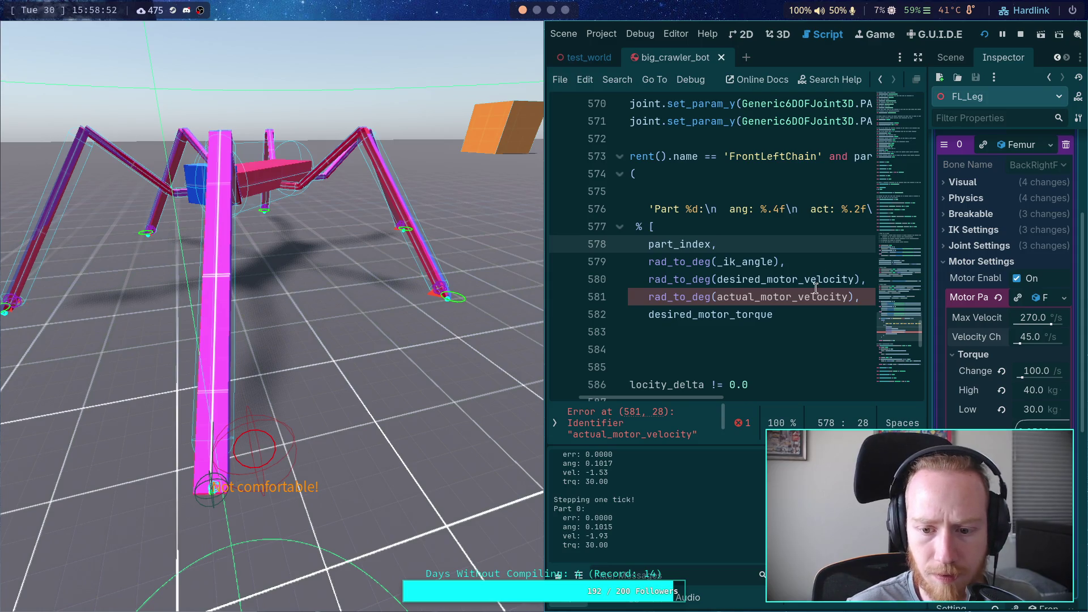
Replace actual_motor_velocity with actual_joint_velocity via autocomplete and save the script.
{"action": "double_click", "coordinate": [803, 298]}
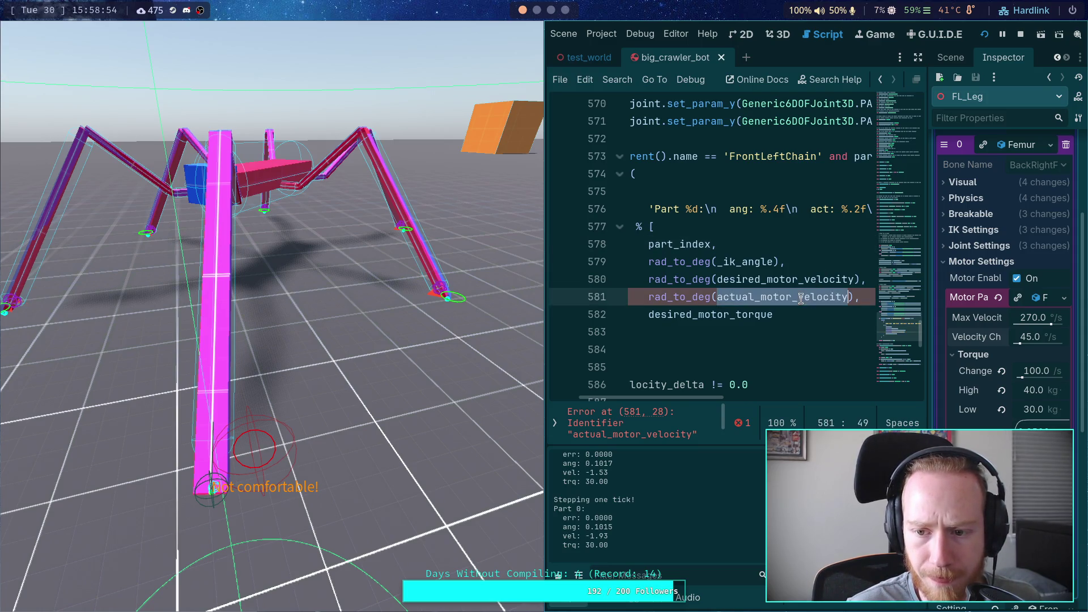
{"action": "type", "text": "ac"}
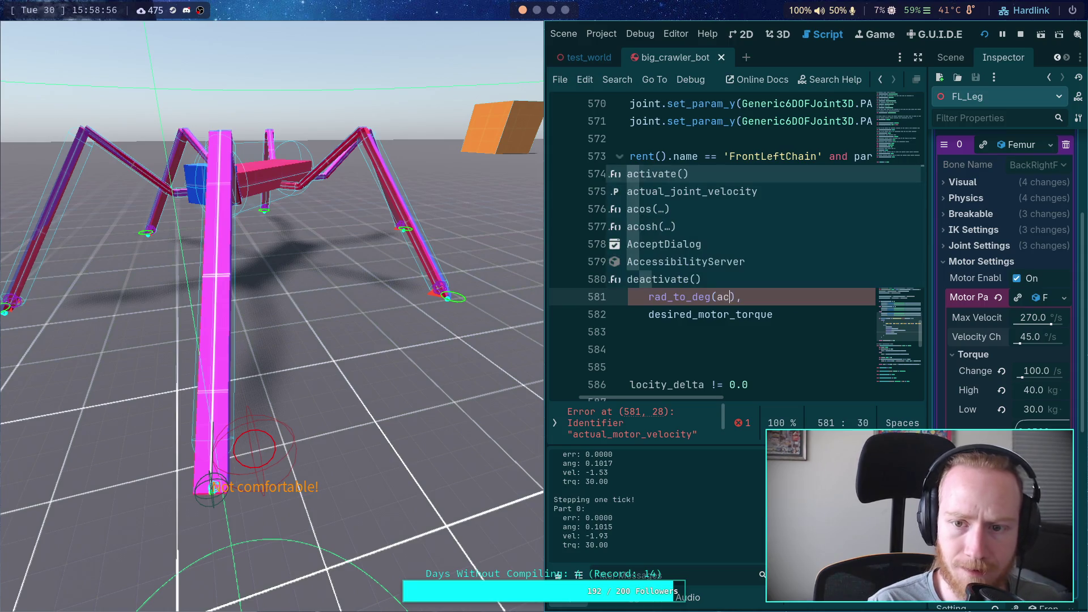
{"action": "key", "text": "Down"}
{"action": "key", "text": "Return"}
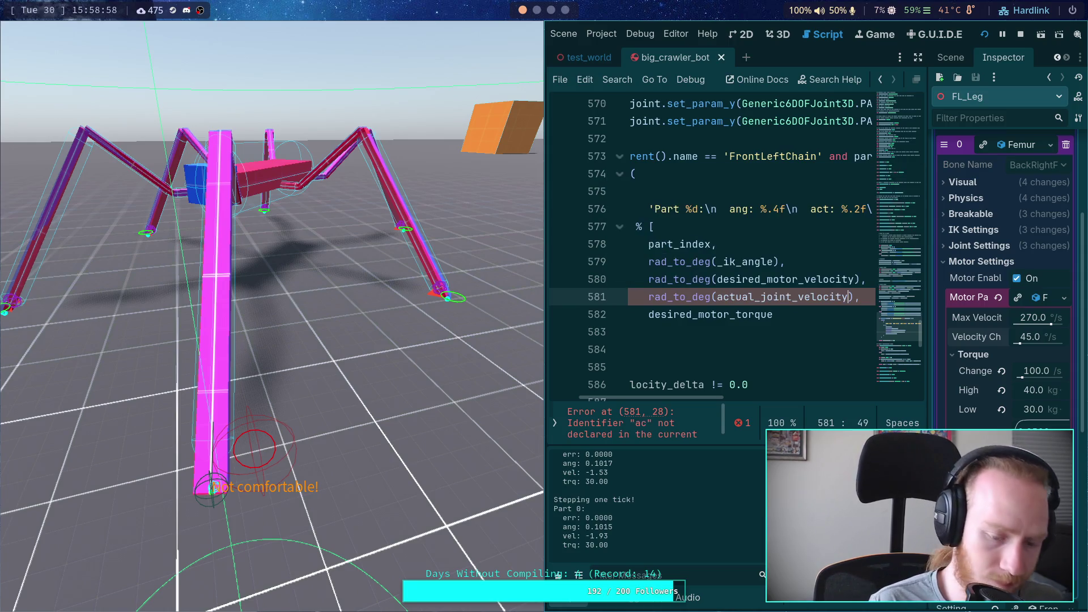
{"action": "key", "text": "ctrl+s"}
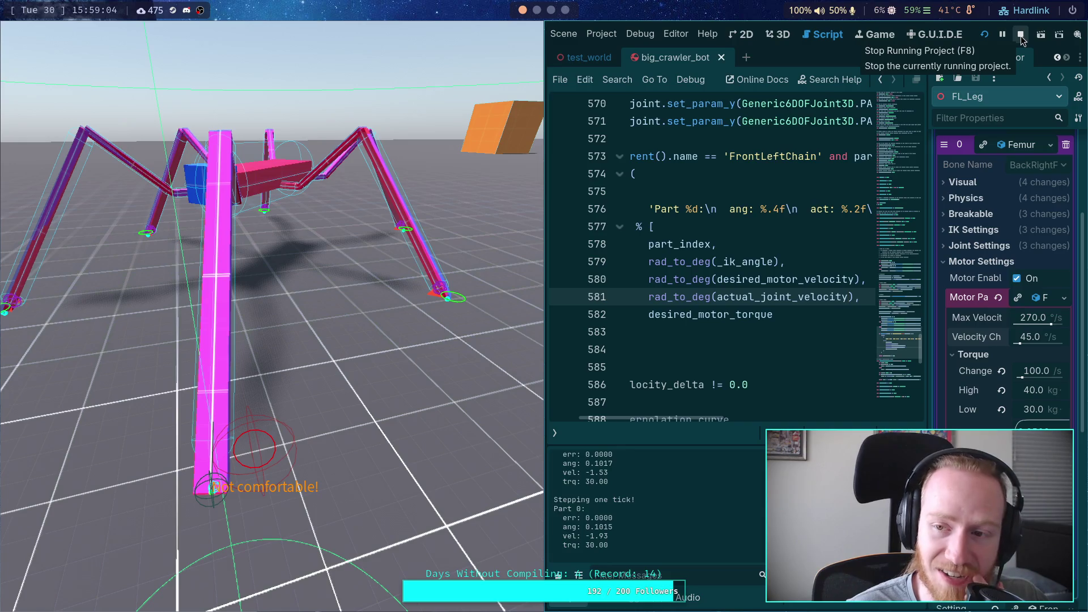
Restart the crawler and step two ticks, logging act -7.63, vel -7.18, trq 30.00.
{"action": "left_click", "coordinate": [1021, 35]}
{"action": "left_click", "coordinate": [979, 34]}
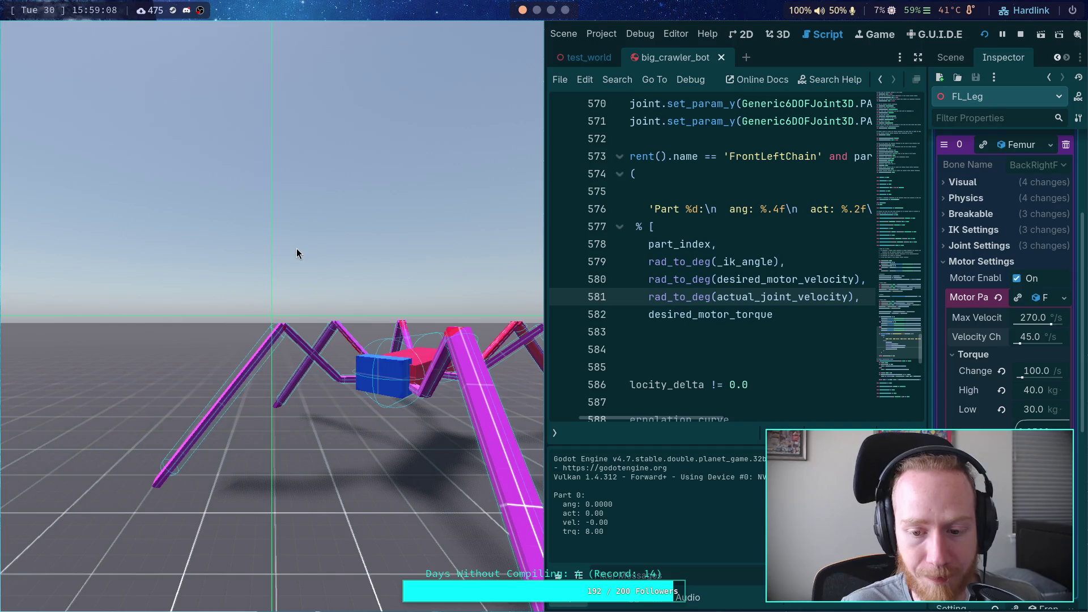
{"action": "left_click", "coordinate": [299, 250]}
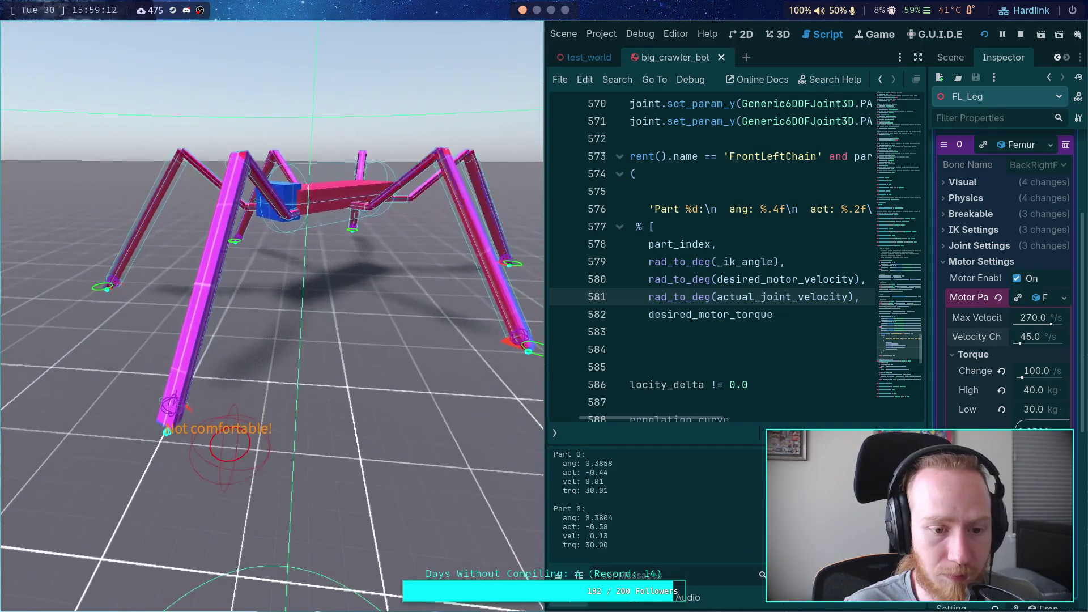
{"action": "left_click", "coordinate": [475, 403]}
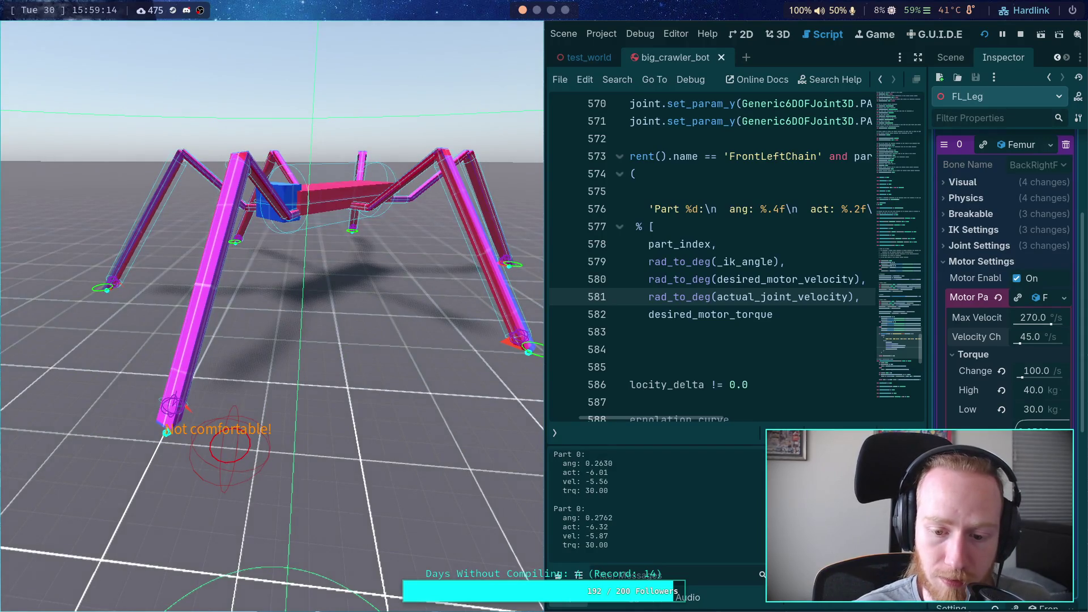
{"action": "key", "text": "period"}
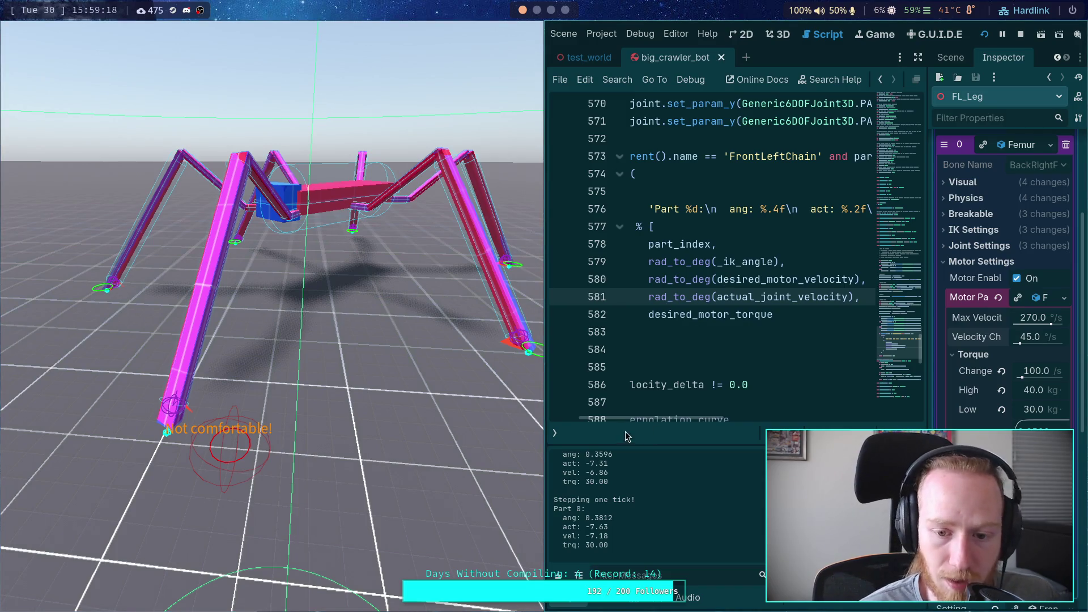
{"action": "left_click", "coordinate": [918, 58]}
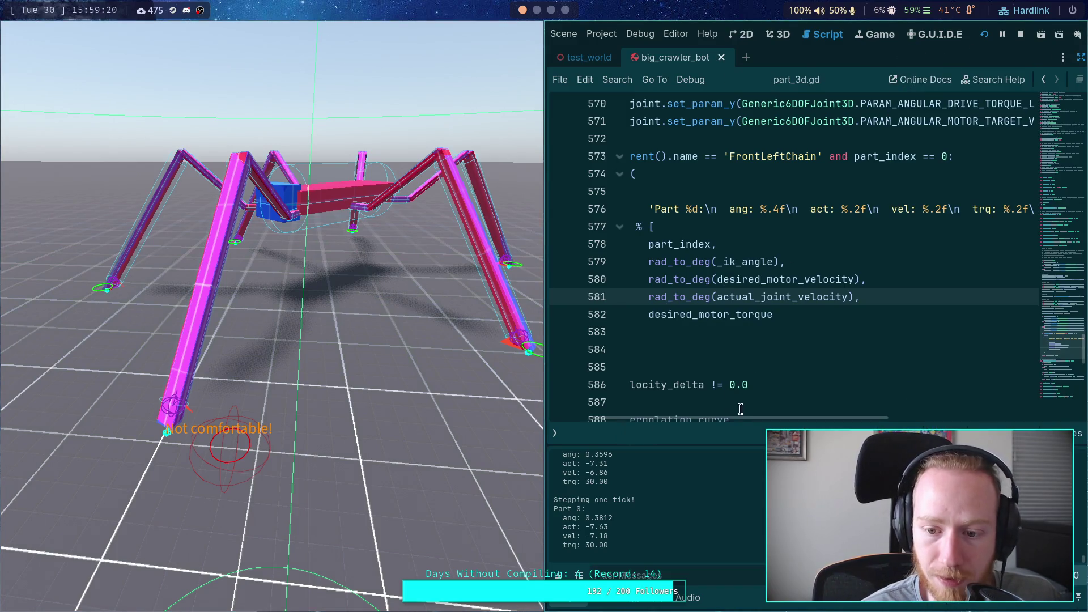
Scroll to _calculate_torque_curve and add a breakpoint on line 590.
{"action": "left_click_drag", "start_coordinate": [740, 417], "coordinate": [674, 417]}
{"action": "scroll", "coordinate": [652, 340], "scroll_direction": "down", "scroll_amount": 5}
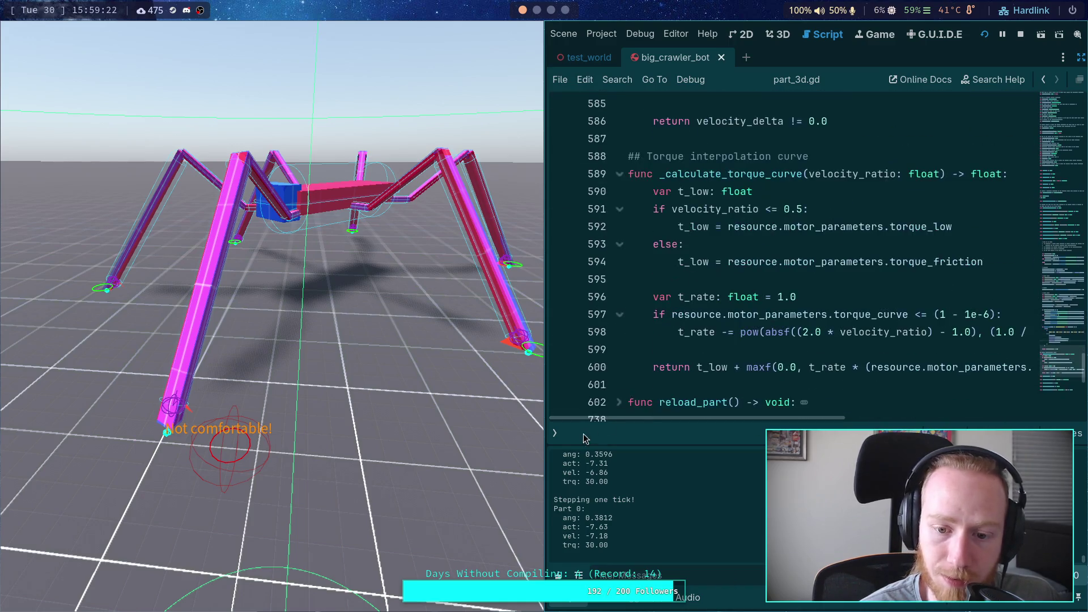
{"action": "left_click", "coordinate": [555, 433]}
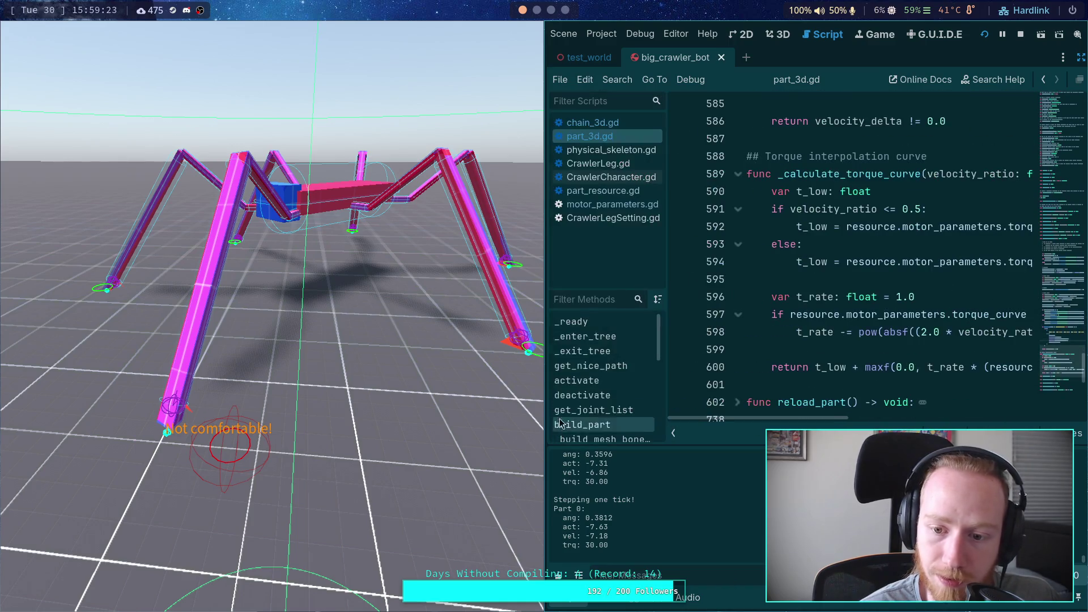
{"action": "left_click", "coordinate": [674, 433]}
{"action": "scroll", "coordinate": [706, 359], "scroll_direction": "down", "scroll_amount": 5}
{"action": "scroll", "coordinate": [641, 236], "scroll_direction": "up", "scroll_amount": 6}
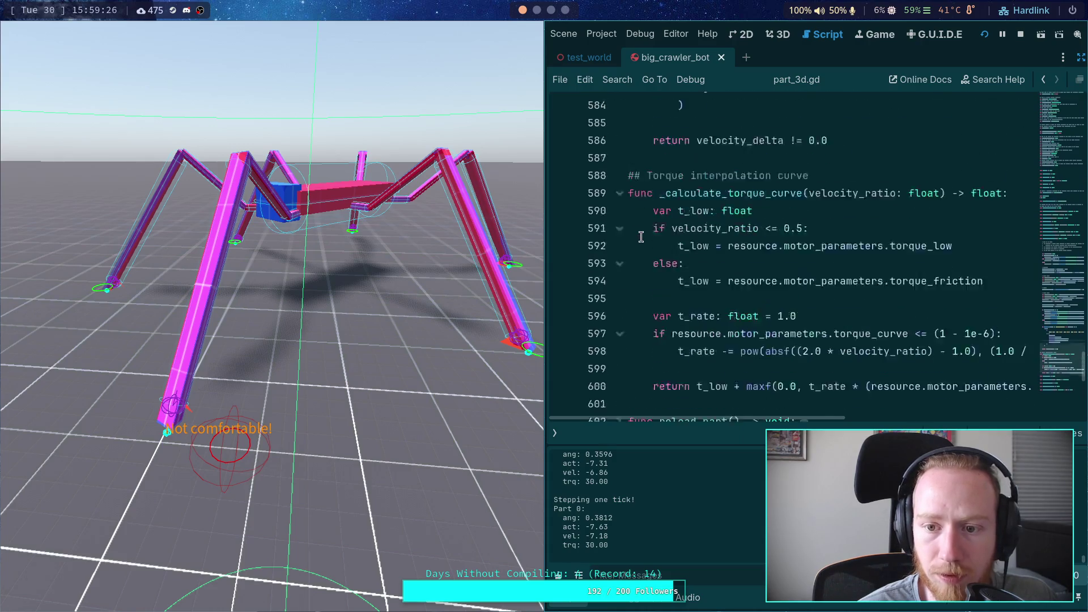
{"action": "scroll", "coordinate": [640, 236], "scroll_direction": "up", "scroll_amount": 1}
{"action": "left_click", "coordinate": [568, 247]}
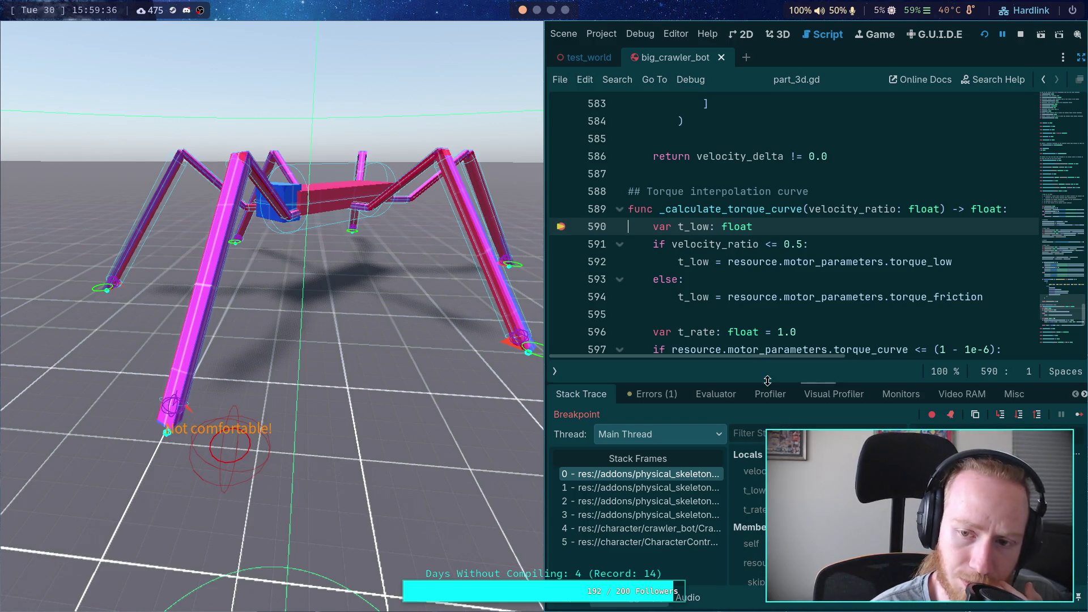
Step over _calculate_torque_curve from line 590 through the t_rate logic to the return.
{"action": "scroll", "coordinate": [783, 334], "scroll_direction": "down", "scroll_amount": 2}
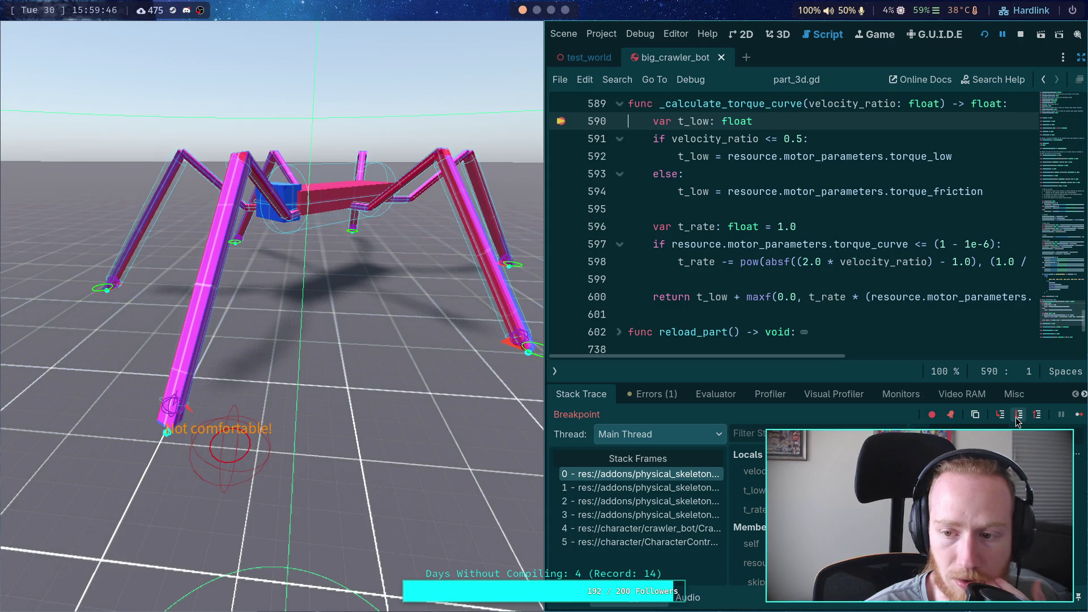
{"action": "mouse_move", "coordinate": [824, 357]}
{"action": "left_mouse_down"}
{"action": "mouse_move", "coordinate": [915, 368]}
{"action": "mouse_move", "coordinate": [780, 375]}
{"action": "left_mouse_up"}
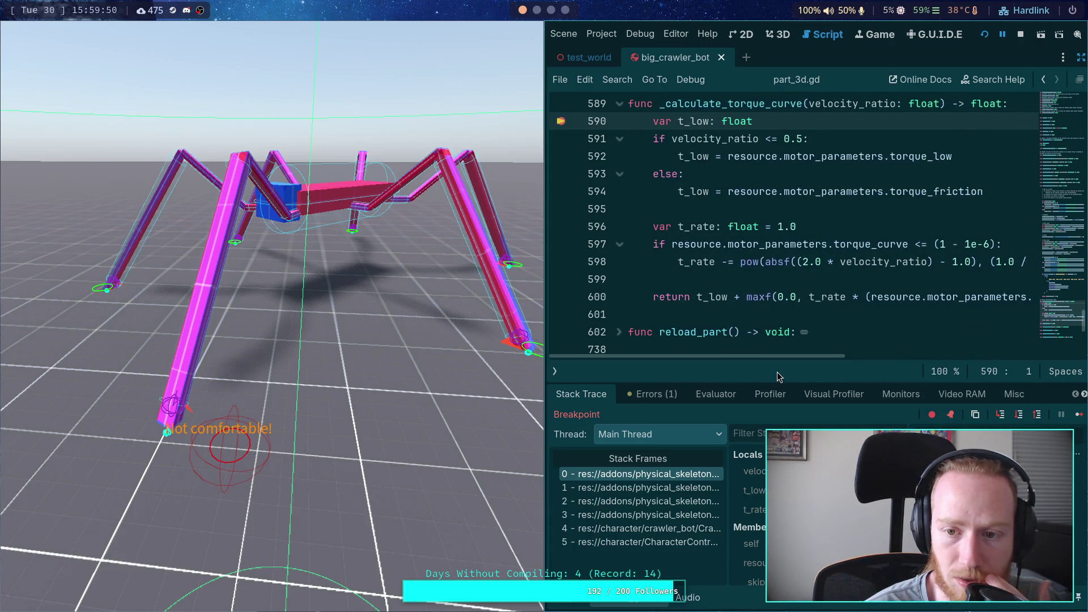
{"action": "left_click", "coordinate": [1017, 415]}
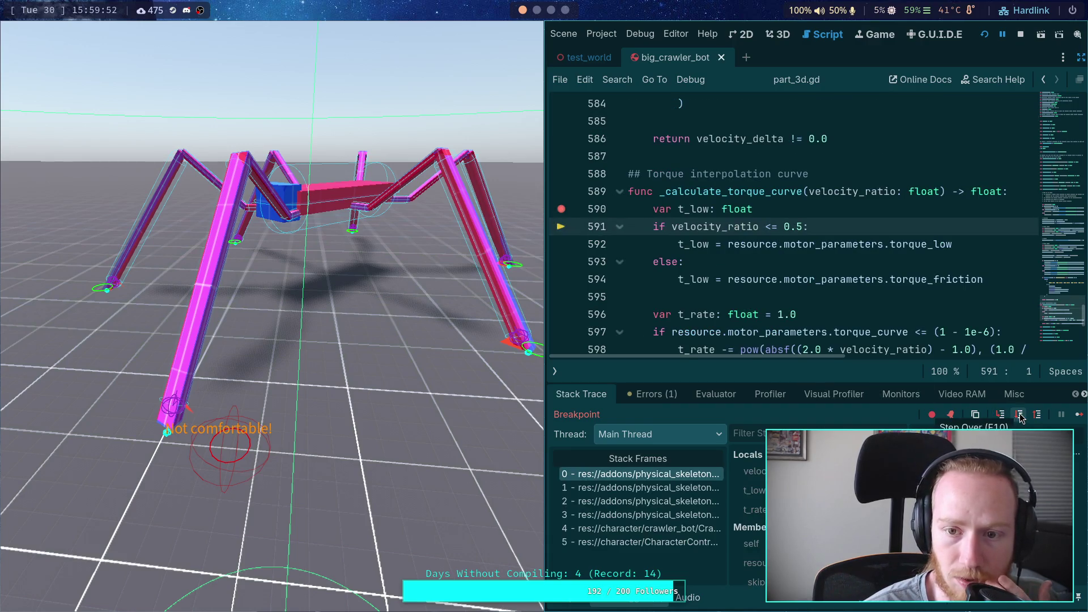
{"action": "left_click", "coordinate": [1018, 415]}
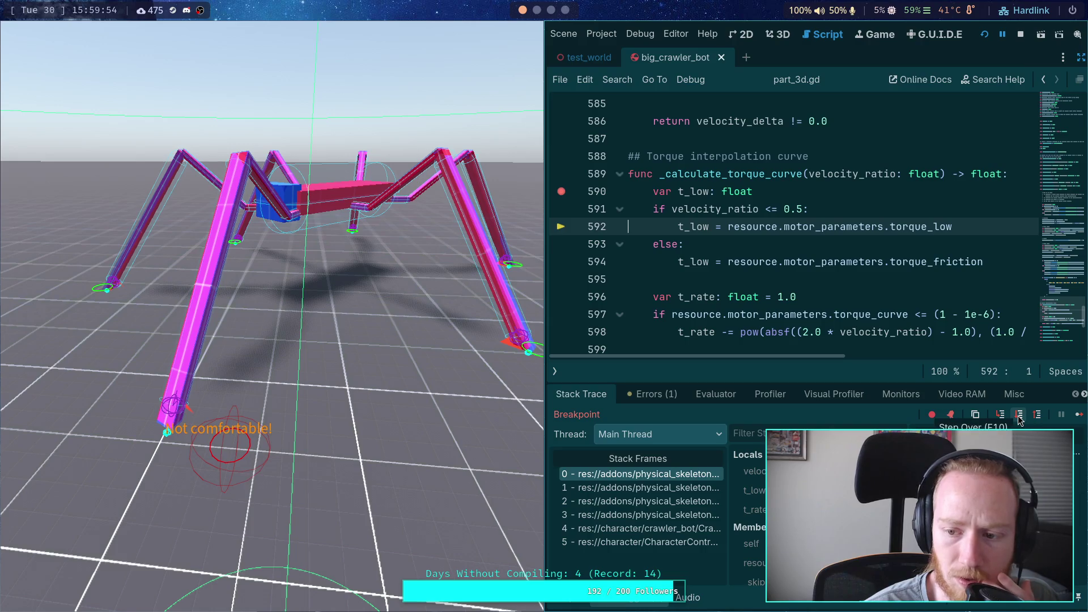
{"action": "left_click", "coordinate": [1019, 415]}
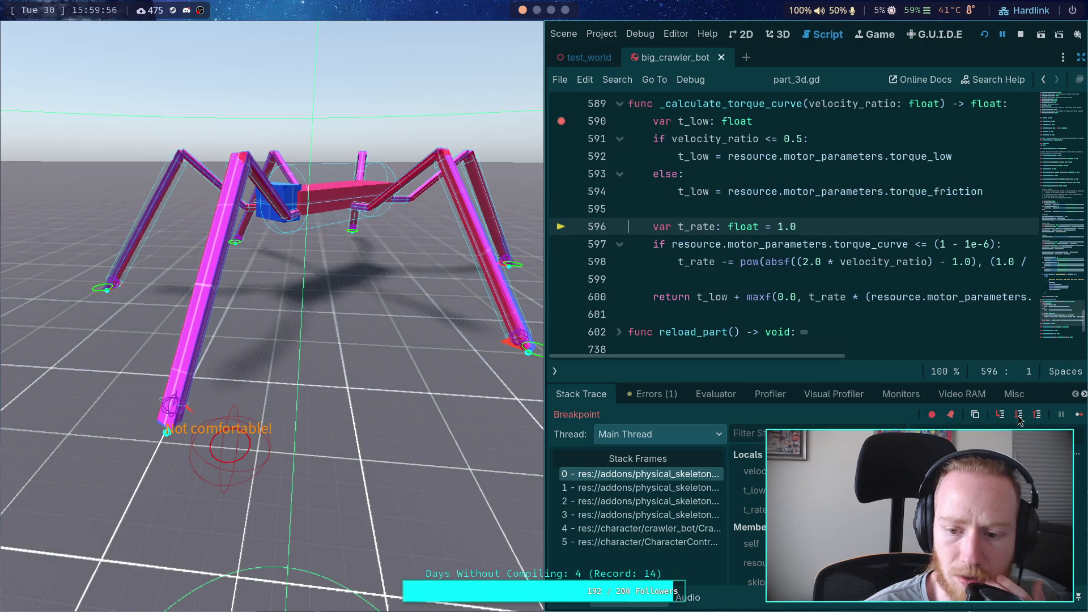
{"action": "left_click", "coordinate": [1018, 415]}
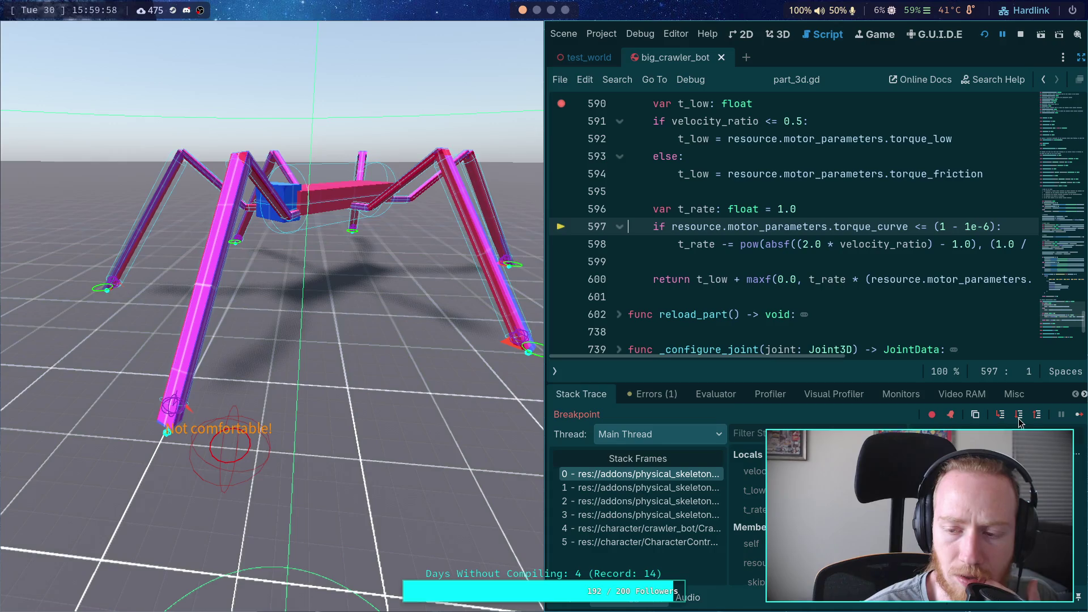
{"action": "left_click", "coordinate": [1019, 417]}
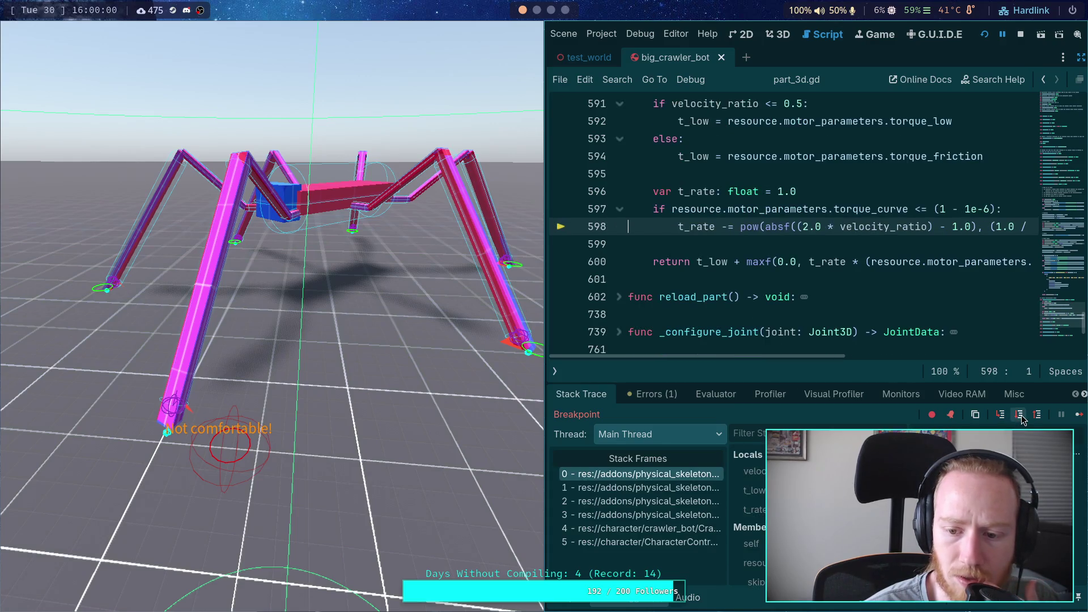
{"action": "left_click", "coordinate": [1020, 415]}
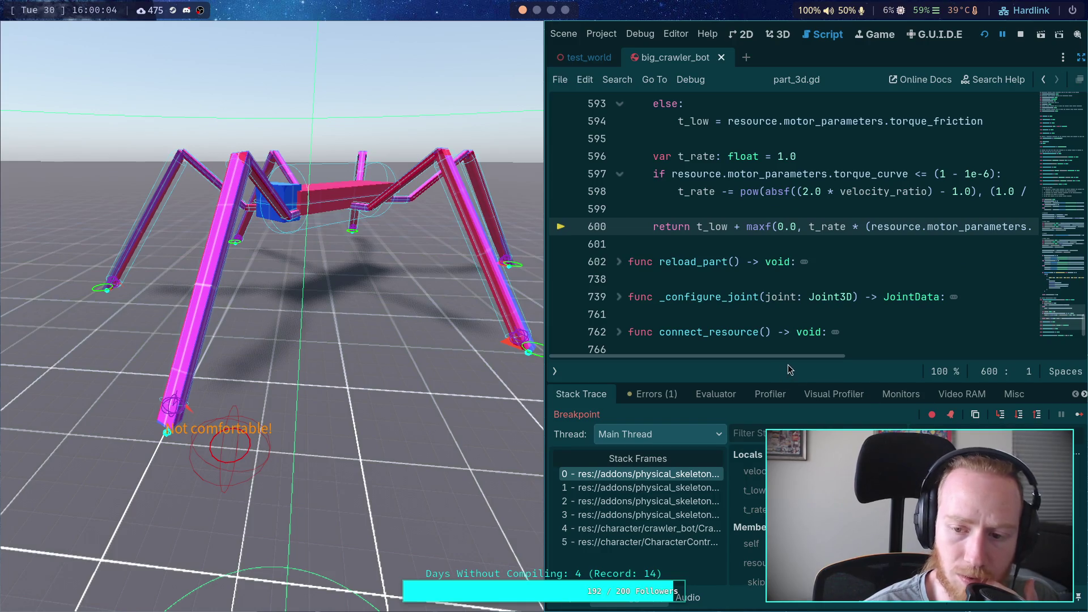
Place the caret after absf on line 598 and toggle the debugger dock to check the output.
{"action": "mouse_move", "coordinate": [797, 358]}
{"action": "left_mouse_down"}
{"action": "mouse_move", "coordinate": [845, 359]}
{"action": "mouse_move", "coordinate": [821, 355]}
{"action": "left_mouse_up"}
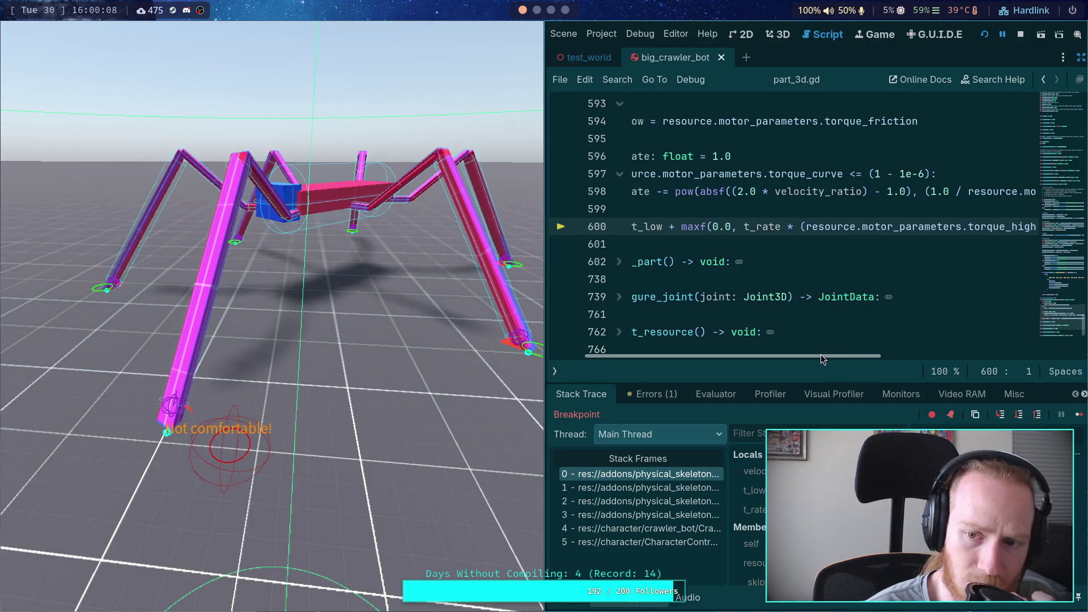
{"action": "left_click", "coordinate": [726, 193]}
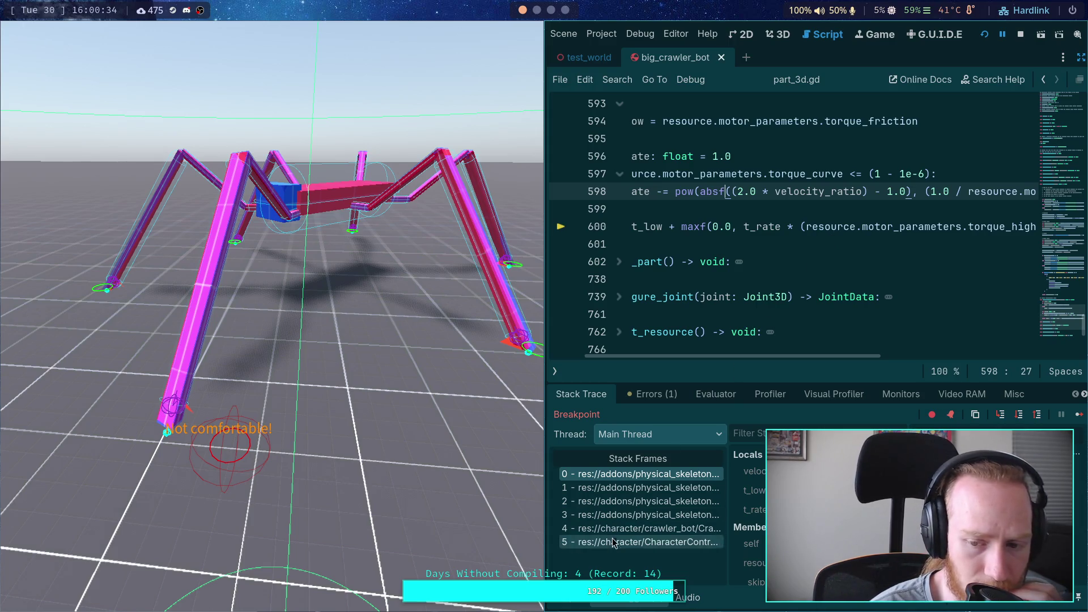
{"action": "left_click", "coordinate": [572, 604]}
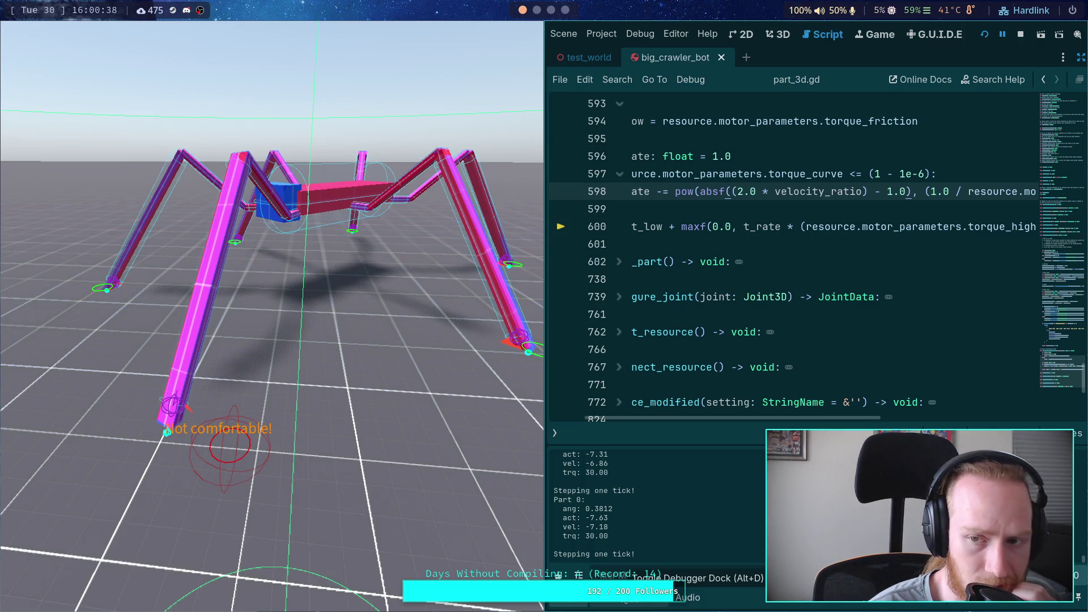
{"action": "left_click", "coordinate": [577, 575]}
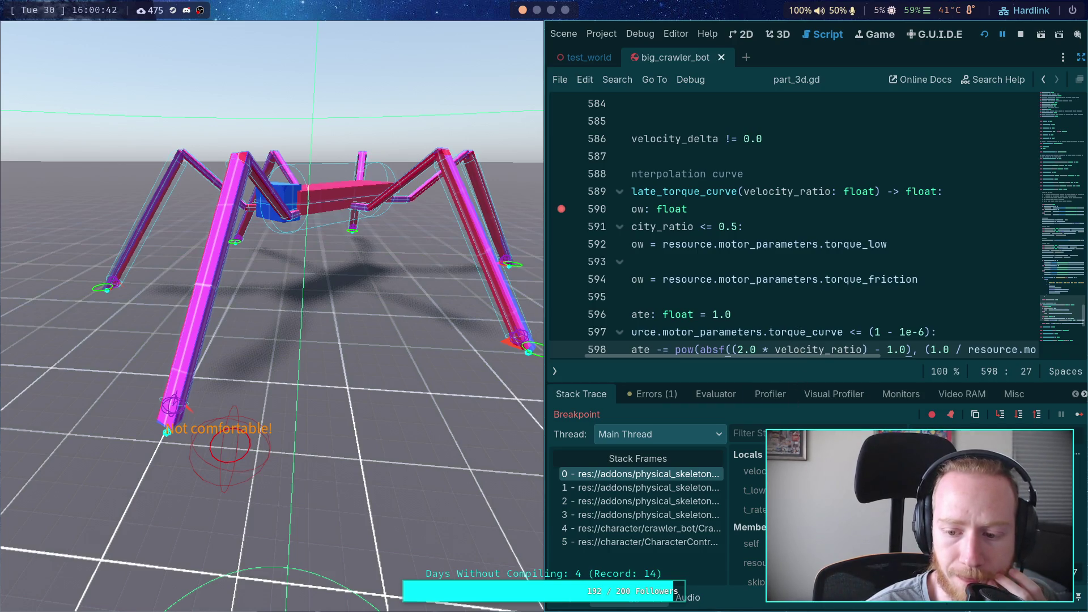
Widen the script editor, scroll up to the velocity code, and briefly check the Jolt source workspace.
{"action": "left_click_drag", "start_coordinate": [544, 340], "coordinate": [462, 340]}
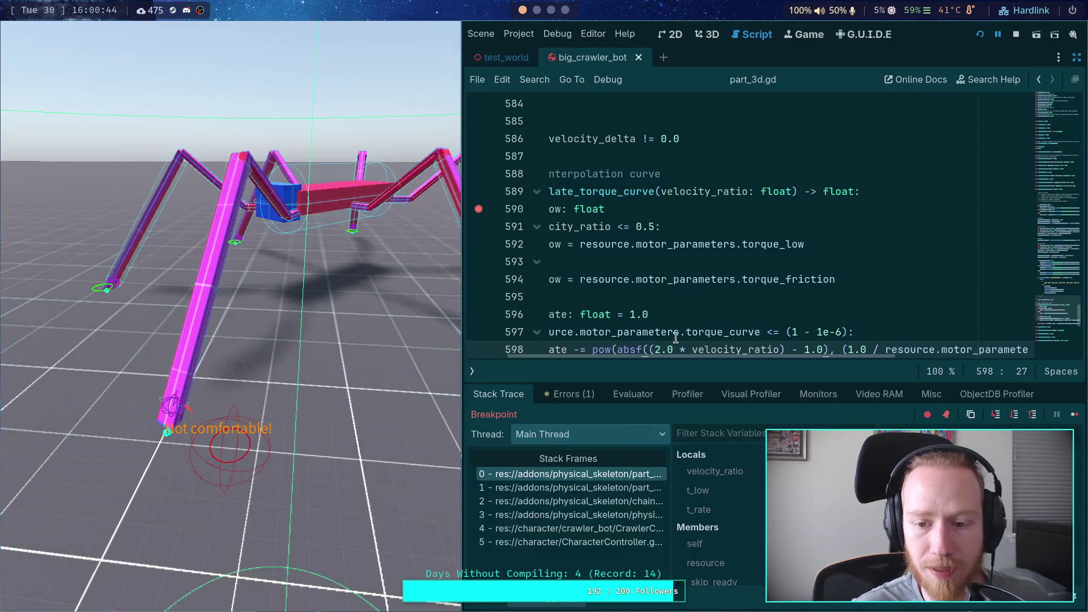
{"action": "left_click_drag", "start_coordinate": [695, 357], "coordinate": [641, 357]}
{"action": "scroll", "coordinate": [699, 272], "scroll_direction": "up", "scroll_amount": 3}
{"action": "scroll", "coordinate": [699, 271], "scroll_direction": "up", "scroll_amount": 13}
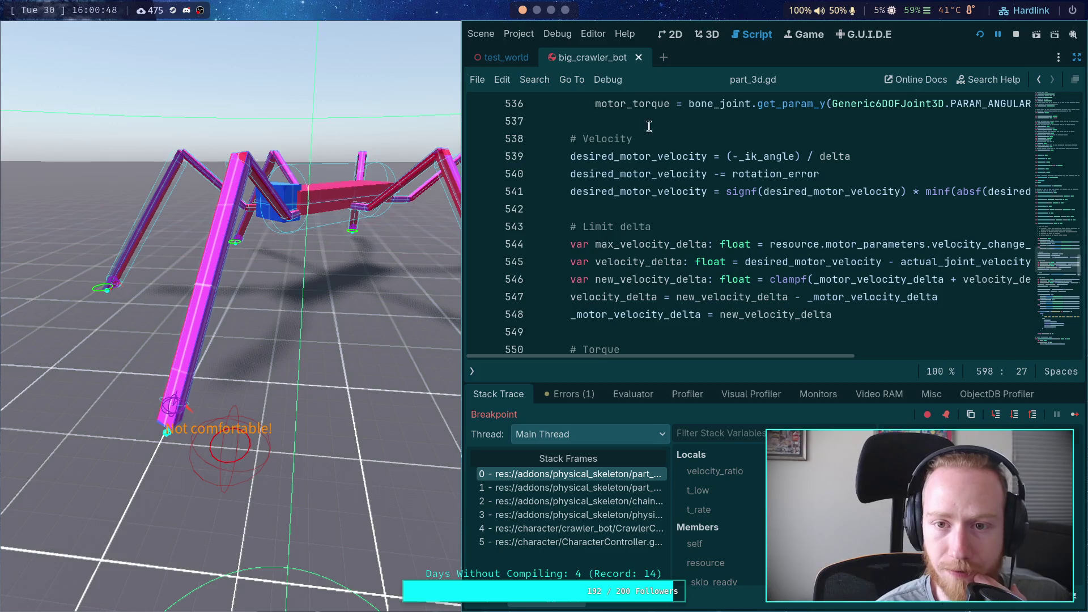
{"action": "left_click", "coordinate": [538, 13]}
{"action": "left_click", "coordinate": [554, 12]}
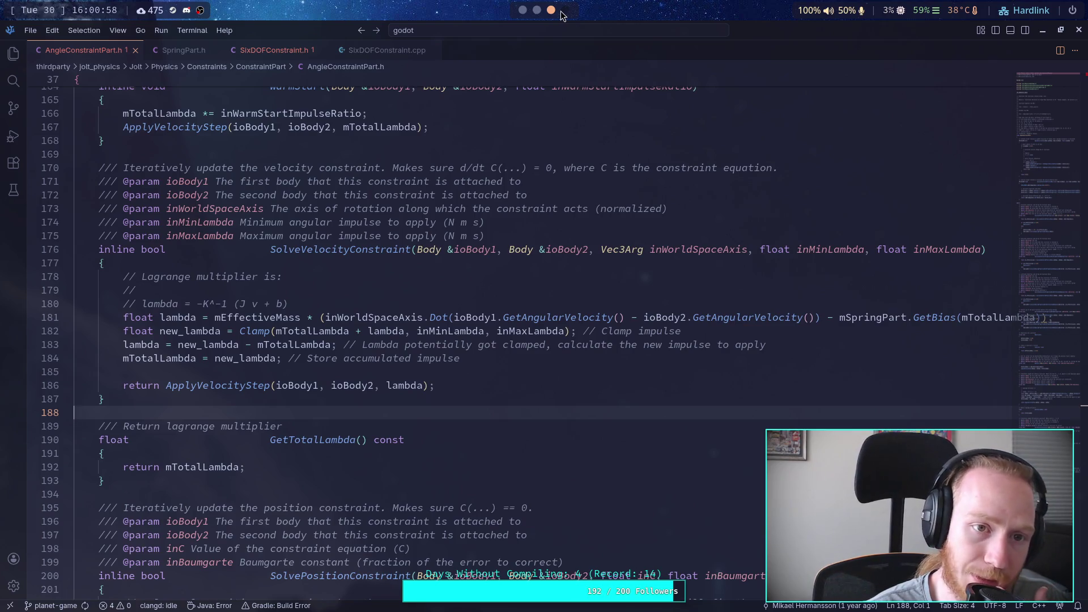
{"action": "left_click", "coordinate": [522, 10]}
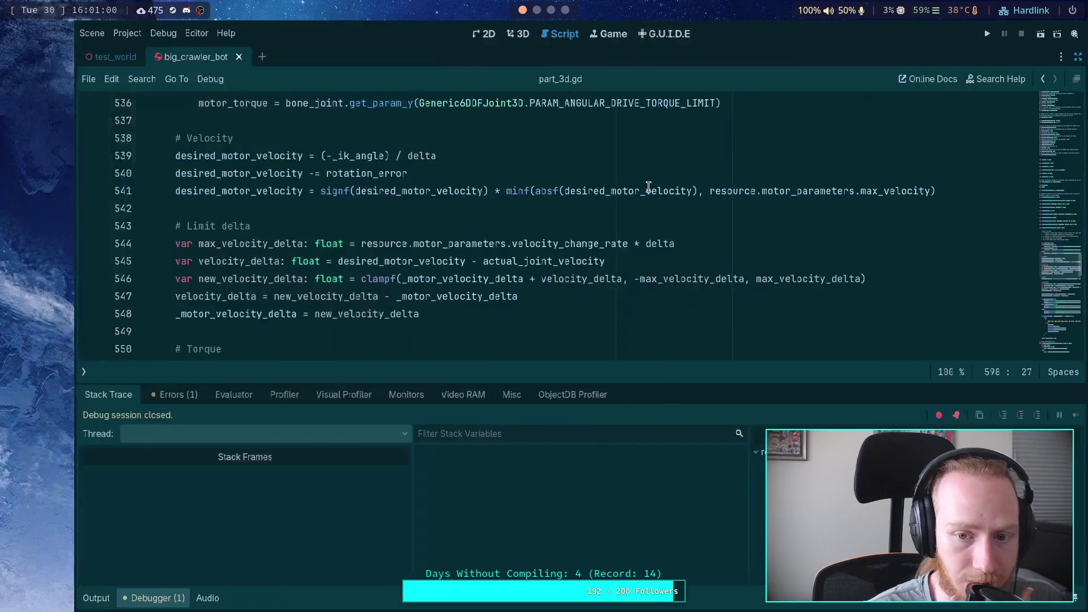
{"action": "scroll", "coordinate": [575, 243], "scroll_direction": "down", "scroll_amount": 10}
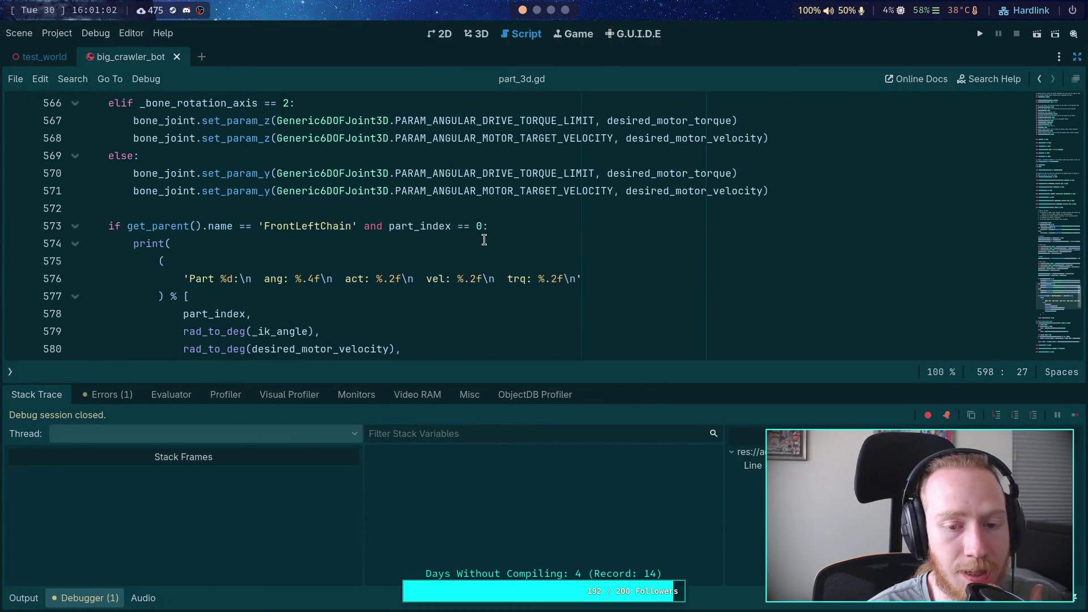
{"action": "scroll", "coordinate": [485, 240], "scroll_direction": "down", "scroll_amount": 4}
{"action": "scroll", "coordinate": [485, 240], "scroll_direction": "down", "scroll_amount": 2}
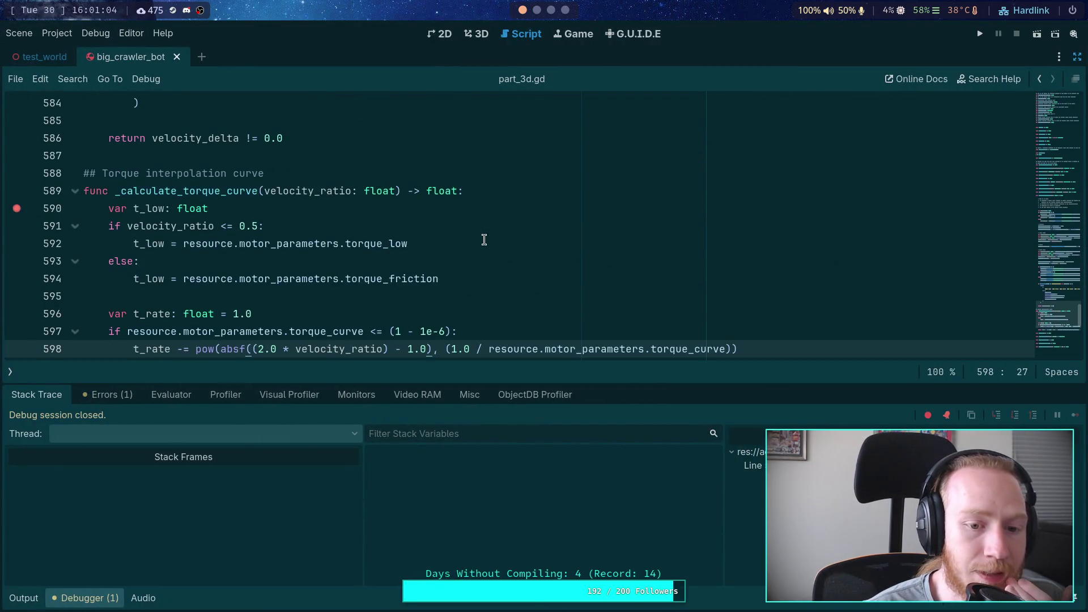
{"action": "scroll", "coordinate": [485, 239], "scroll_direction": "down", "scroll_amount": 1}
{"action": "double_click", "coordinate": [345, 300]}
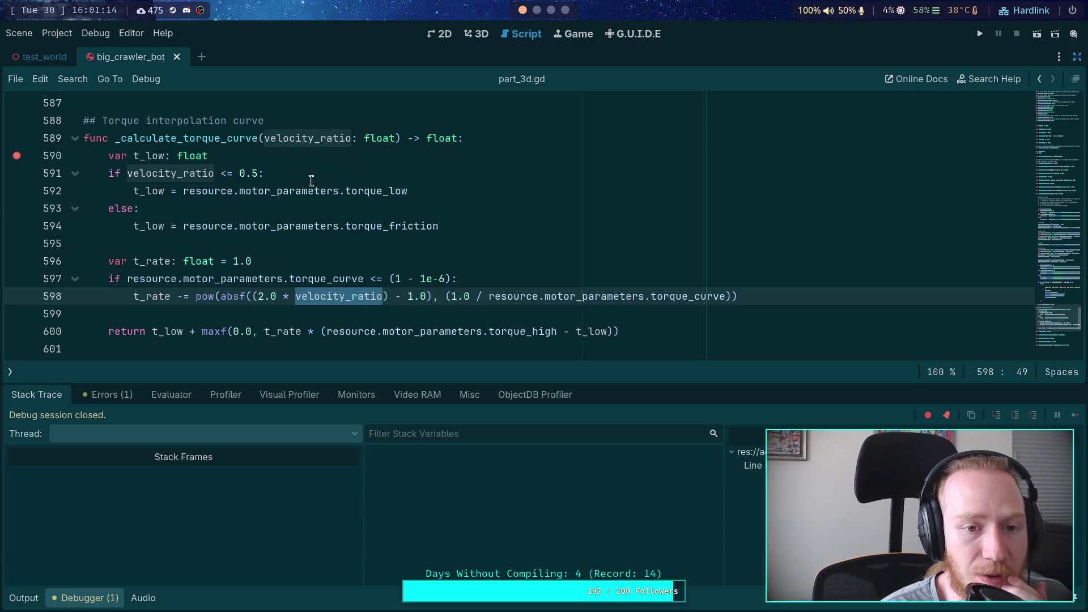
{"action": "double_click", "coordinate": [294, 139]}
{"action": "scroll", "coordinate": [438, 212], "scroll_direction": "up", "scroll_amount": 7}
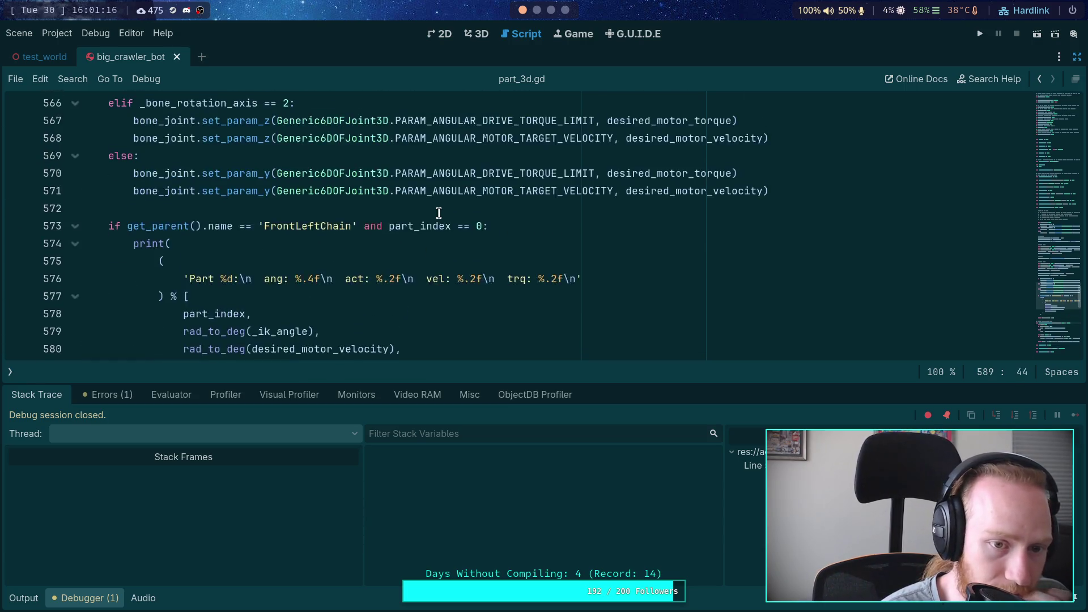
{"action": "scroll", "coordinate": [438, 213], "scroll_direction": "up", "scroll_amount": 7}
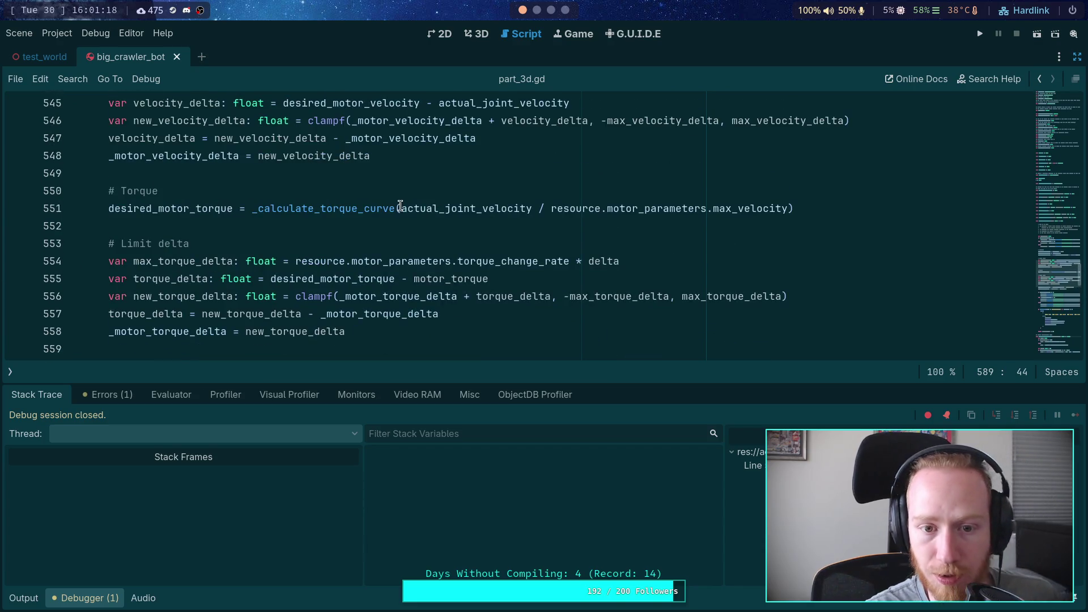
Wrap actual_joint_velocity on line 551 in absf() and save the script.
{"action": "left_click", "coordinate": [399, 208]}
{"action": "type", "text": "absf("}
{"action": "left_click", "coordinate": [563, 208]}
{"action": "type", "text": ")"}
{"action": "key", "text": "ctrl+s"}
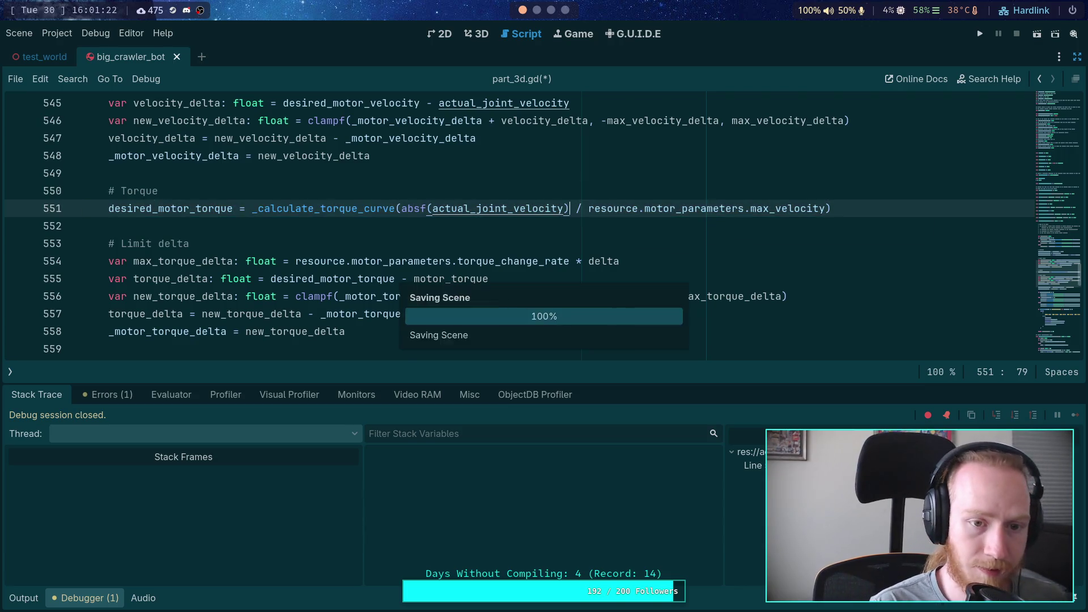
Run the crawler and continue past the line-590 breakpoint, logging act 21.45 and trq 39.71.
{"action": "left_click", "coordinate": [982, 37]}
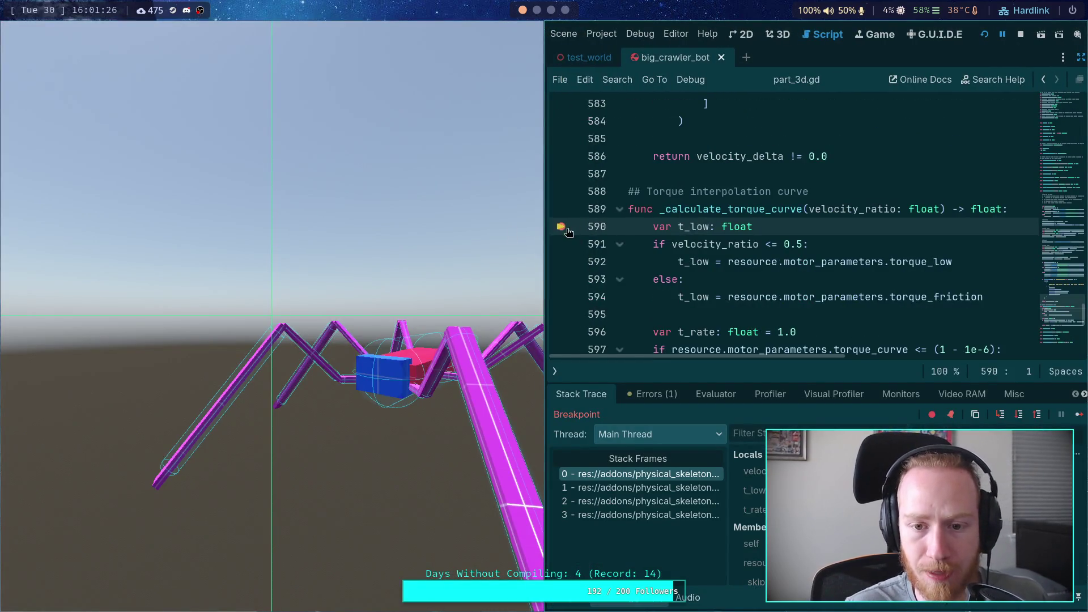
{"action": "key", "text": "F12"}
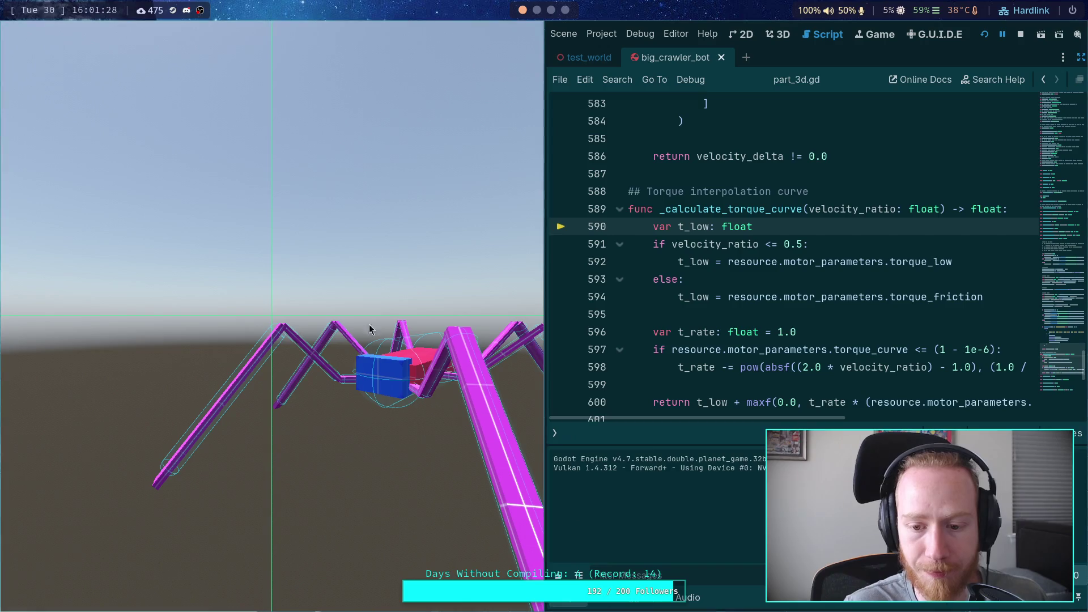
{"action": "left_click", "coordinate": [1079, 416]}
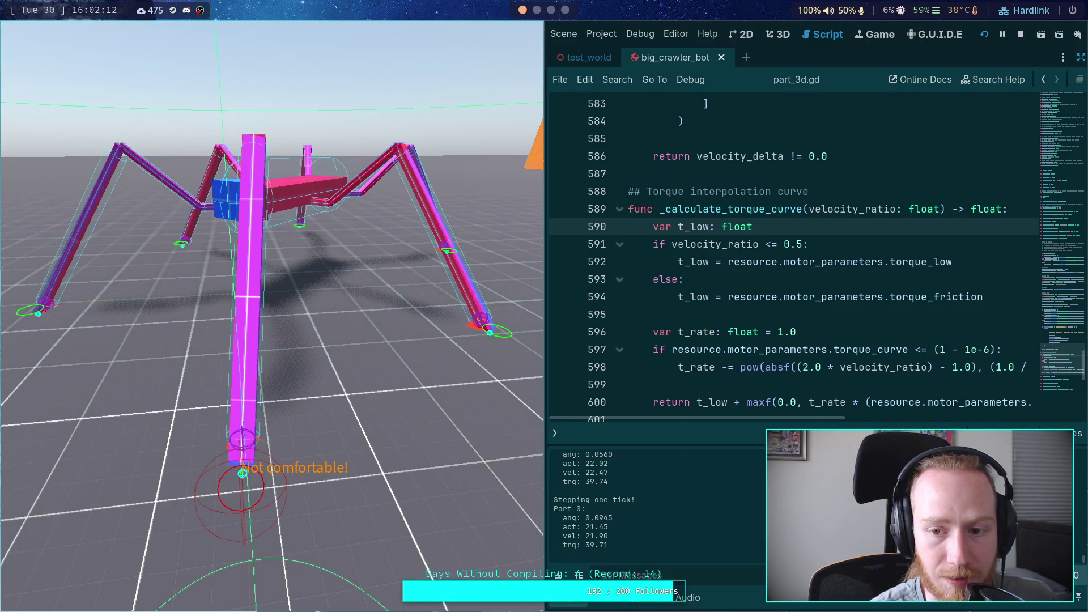
{"action": "scroll", "coordinate": [795, 301], "scroll_direction": "up", "scroll_amount": 8}
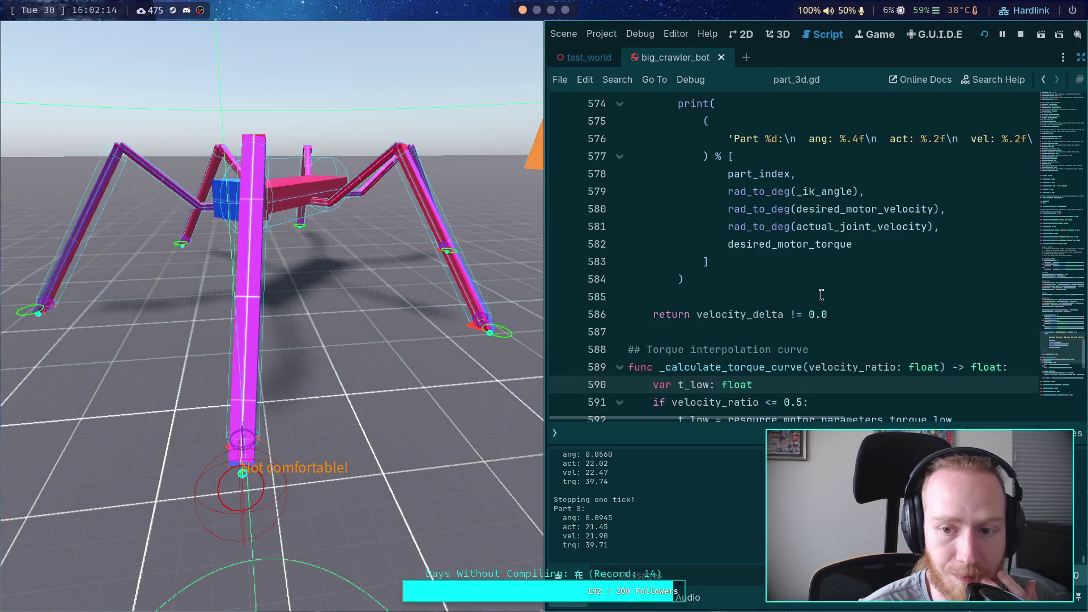
{"action": "scroll", "coordinate": [795, 301], "scroll_direction": "up", "scroll_amount": 4}
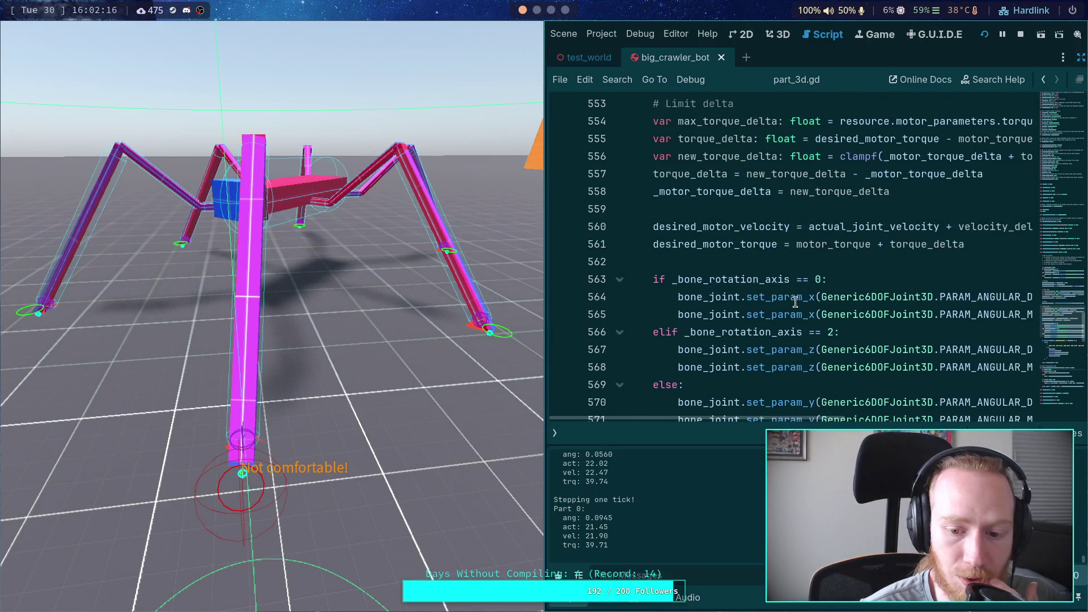
{"action": "scroll", "coordinate": [795, 302], "scroll_direction": "up", "scroll_amount": 3}
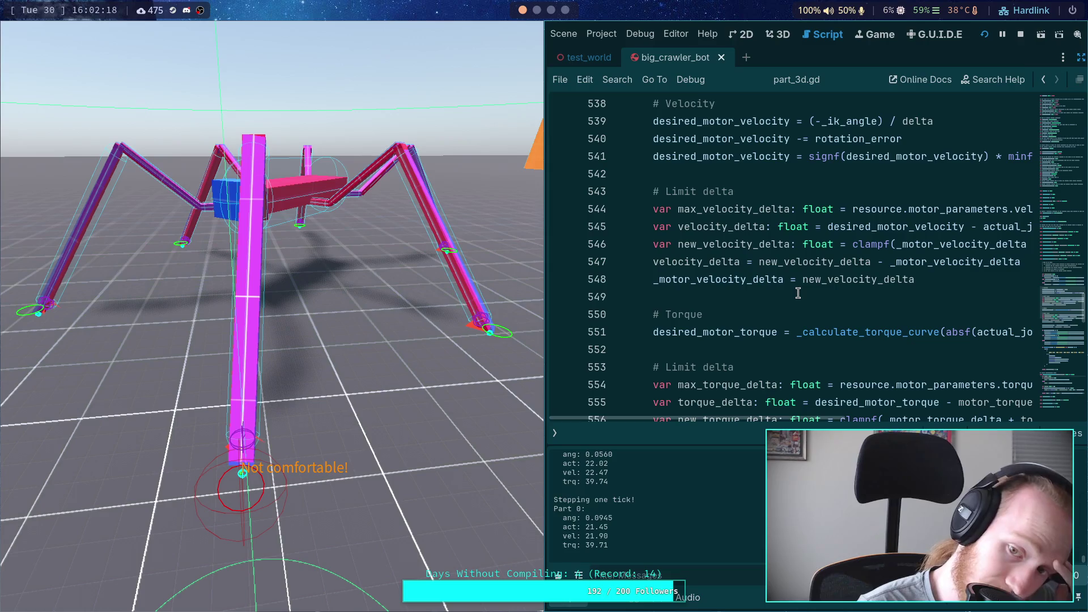
{"action": "scroll", "coordinate": [792, 311], "scroll_direction": "up", "scroll_amount": 2}
{"action": "scroll", "coordinate": [793, 311], "scroll_direction": "down", "scroll_amount": 1}
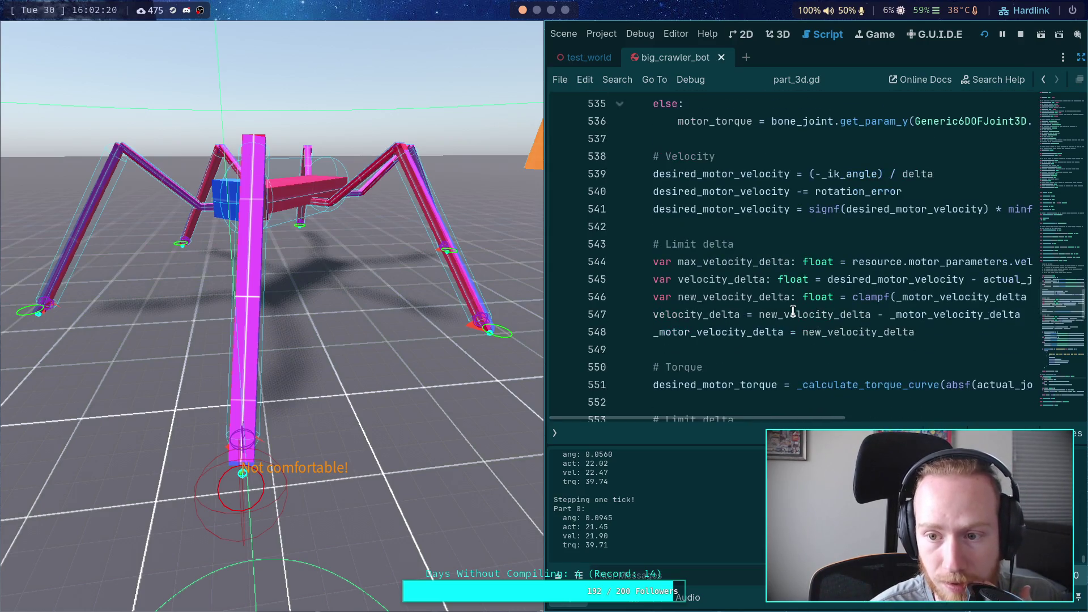
{"action": "mouse_move", "coordinate": [782, 423]}
{"action": "left_mouse_down"}
{"action": "mouse_move", "coordinate": [1020, 424]}
{"action": "mouse_move", "coordinate": [734, 408]}
{"action": "left_mouse_up"}
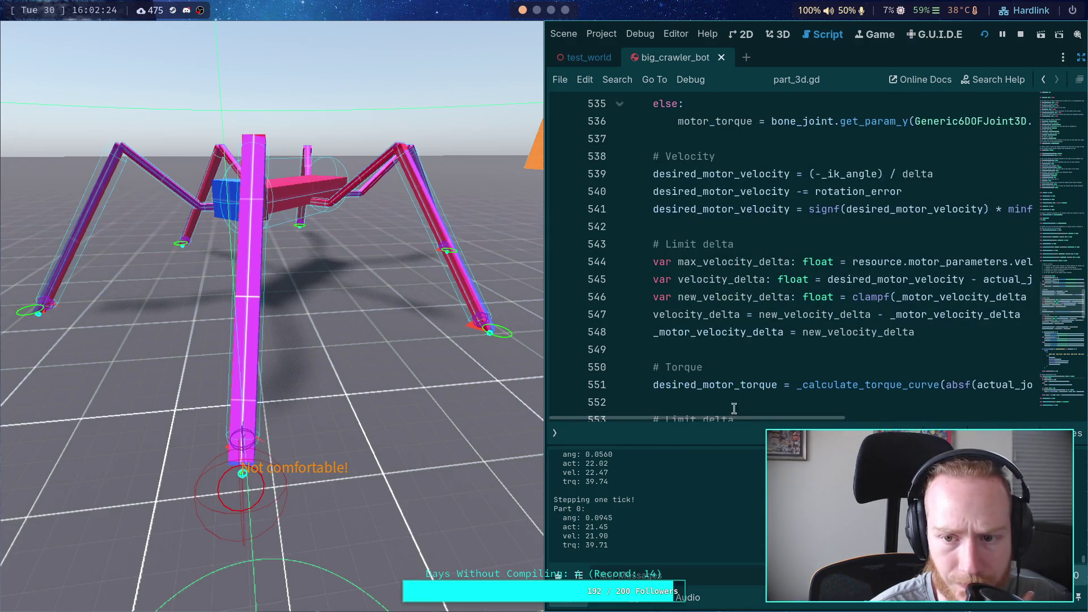
{"action": "double_click", "coordinate": [750, 211]}
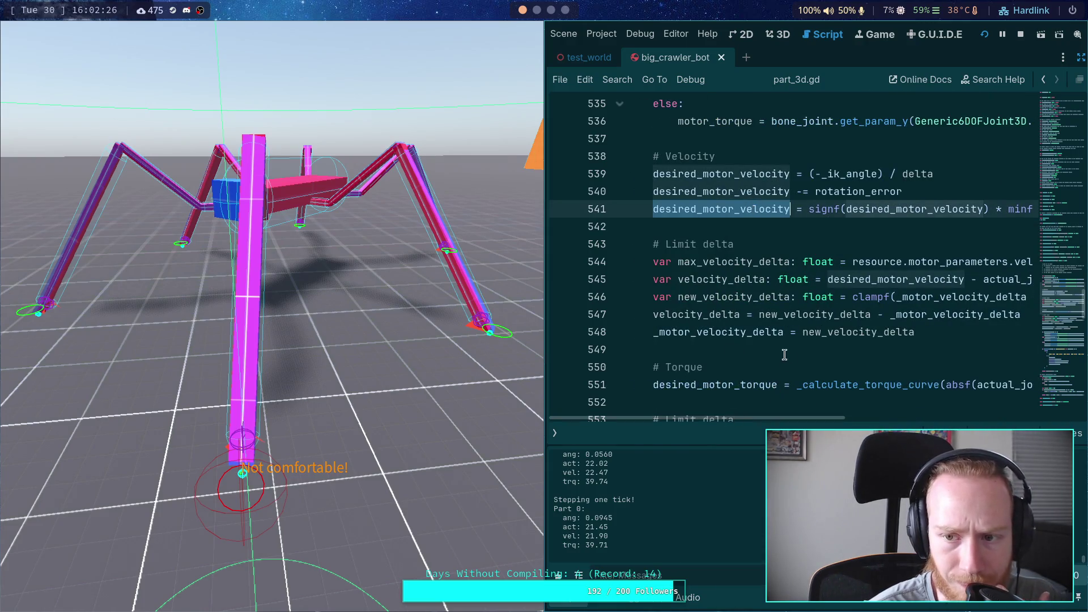
{"action": "mouse_move", "coordinate": [746, 420]}
{"action": "left_mouse_down"}
{"action": "mouse_move", "coordinate": [821, 420]}
{"action": "mouse_move", "coordinate": [726, 415]}
{"action": "mouse_move", "coordinate": [844, 412]}
{"action": "mouse_move", "coordinate": [736, 413]}
{"action": "left_mouse_up"}
{"action": "scroll", "coordinate": [731, 378], "scroll_direction": "down", "scroll_amount": 1}
{"action": "scroll", "coordinate": [730, 378], "scroll_direction": "down", "scroll_amount": 3}
{"action": "scroll", "coordinate": [765, 391], "scroll_direction": "up", "scroll_amount": 2}
{"action": "scroll", "coordinate": [789, 400], "scroll_direction": "down", "scroll_amount": 1}
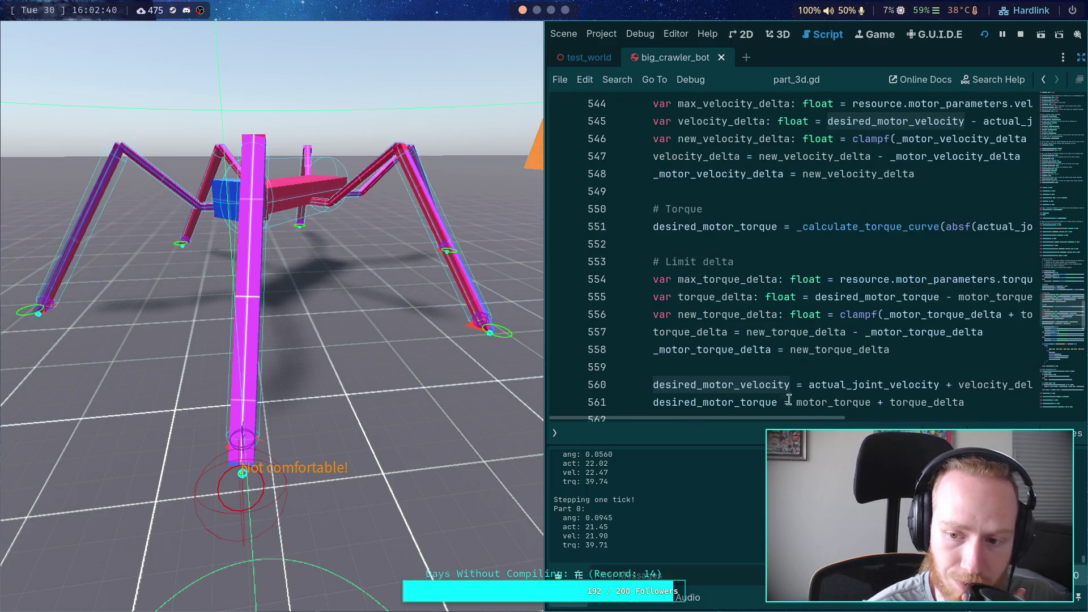
{"action": "mouse_move", "coordinate": [790, 416]}
{"action": "left_mouse_down"}
{"action": "mouse_move", "coordinate": [834, 416]}
{"action": "mouse_move", "coordinate": [790, 414]}
{"action": "left_mouse_up"}
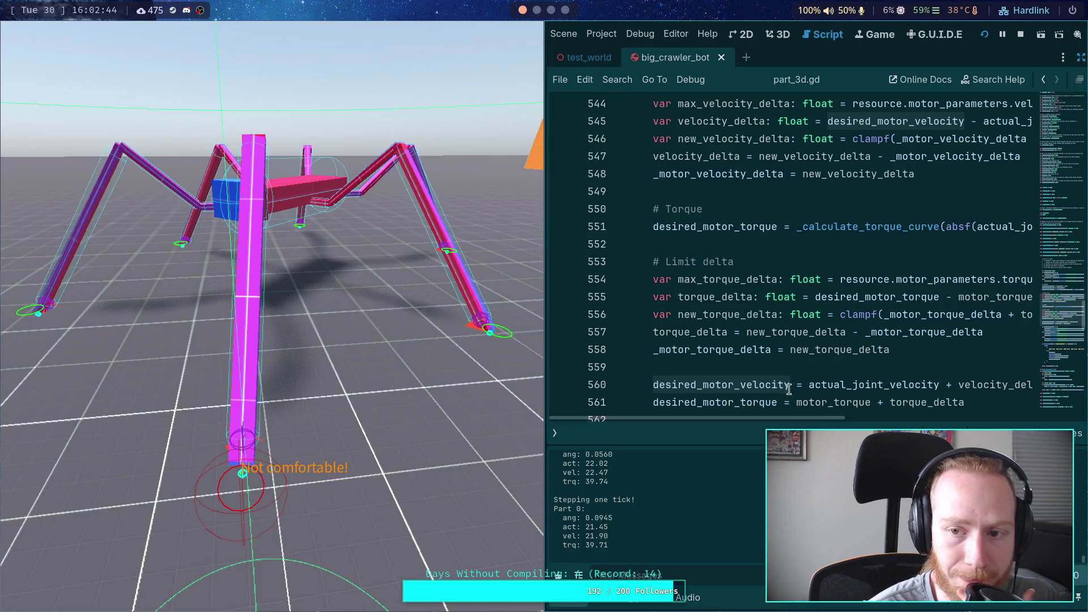
{"action": "scroll", "coordinate": [748, 317], "scroll_direction": "up", "scroll_amount": 1}
{"action": "scroll", "coordinate": [741, 296], "scroll_direction": "up", "scroll_amount": 3}
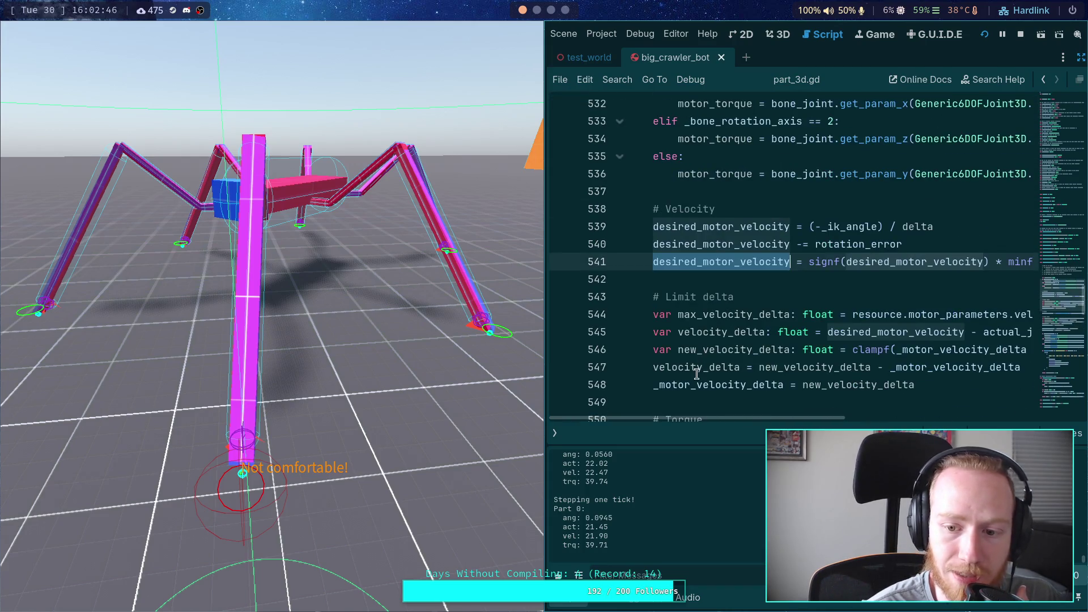
{"action": "double_click", "coordinate": [720, 385]}
{"action": "scroll", "coordinate": [764, 317], "scroll_direction": "down", "scroll_amount": 4}
{"action": "scroll", "coordinate": [753, 278], "scroll_direction": "up", "scroll_amount": 12}
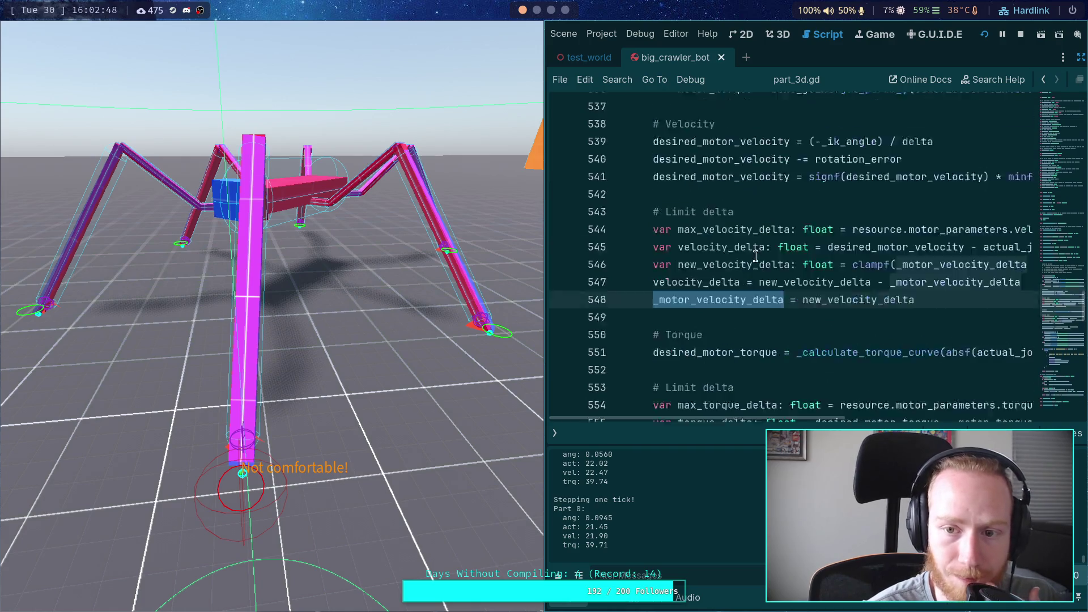
{"action": "left_click", "coordinate": [619, 296]}
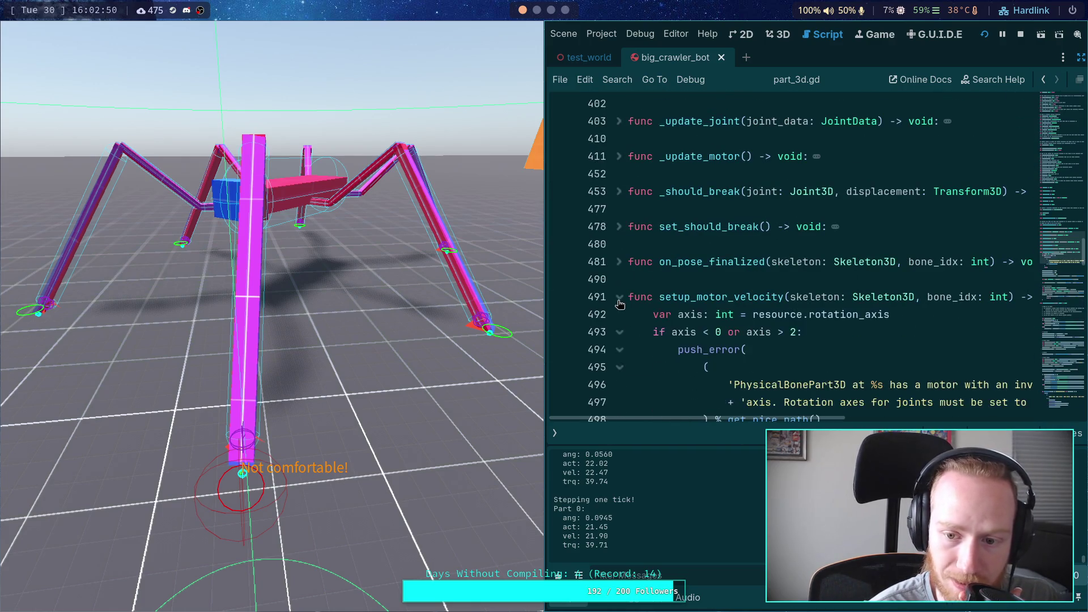
{"action": "scroll", "coordinate": [646, 291], "scroll_direction": "down", "scroll_amount": 4}
{"action": "scroll", "coordinate": [646, 291], "scroll_direction": "up", "scroll_amount": 2}
{"action": "left_click", "coordinate": [619, 246]}
{"action": "scroll", "coordinate": [734, 293], "scroll_direction": "down", "scroll_amount": 5}
{"action": "scroll", "coordinate": [742, 290], "scroll_direction": "down", "scroll_amount": 2}
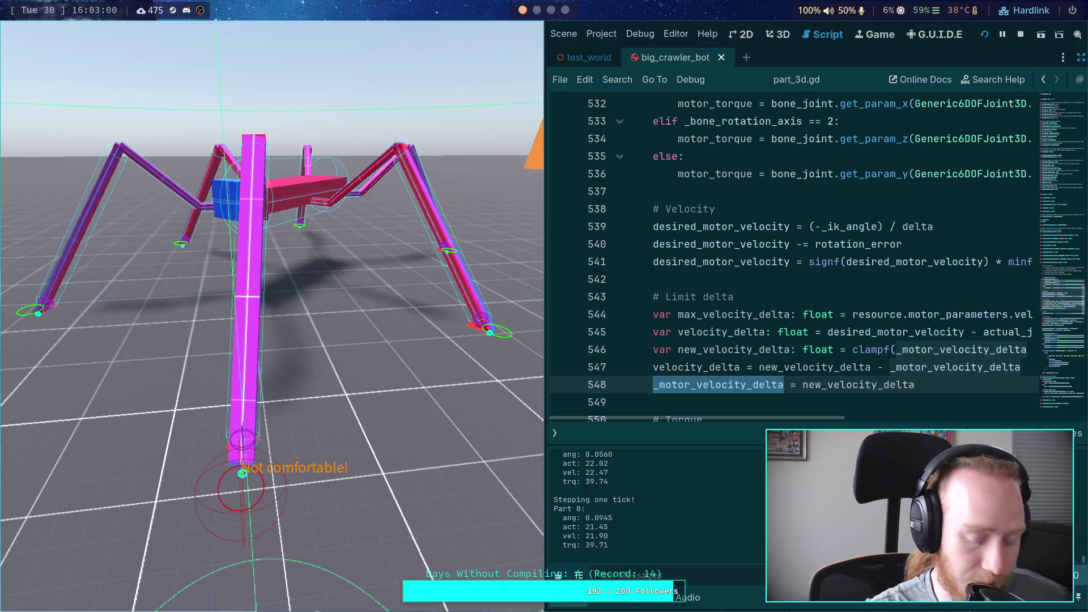
Step the paused crawler six physics ticks until Part 0 logs ang 0.1445, vel 12.72, trq 38.62.
{"action": "key", "text": "space"}
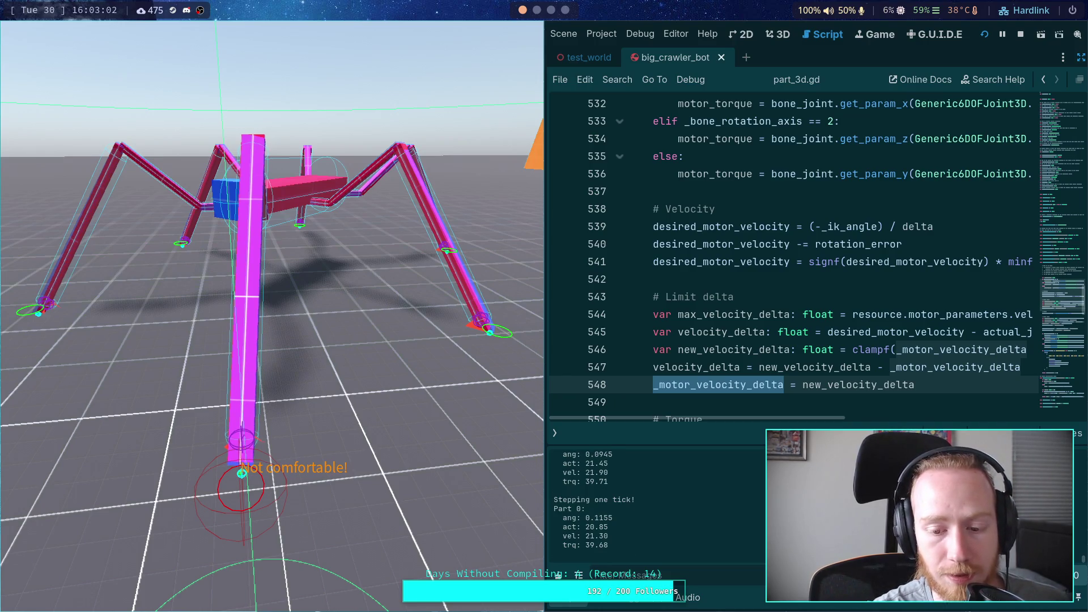
{"action": "key", "text": "space"}
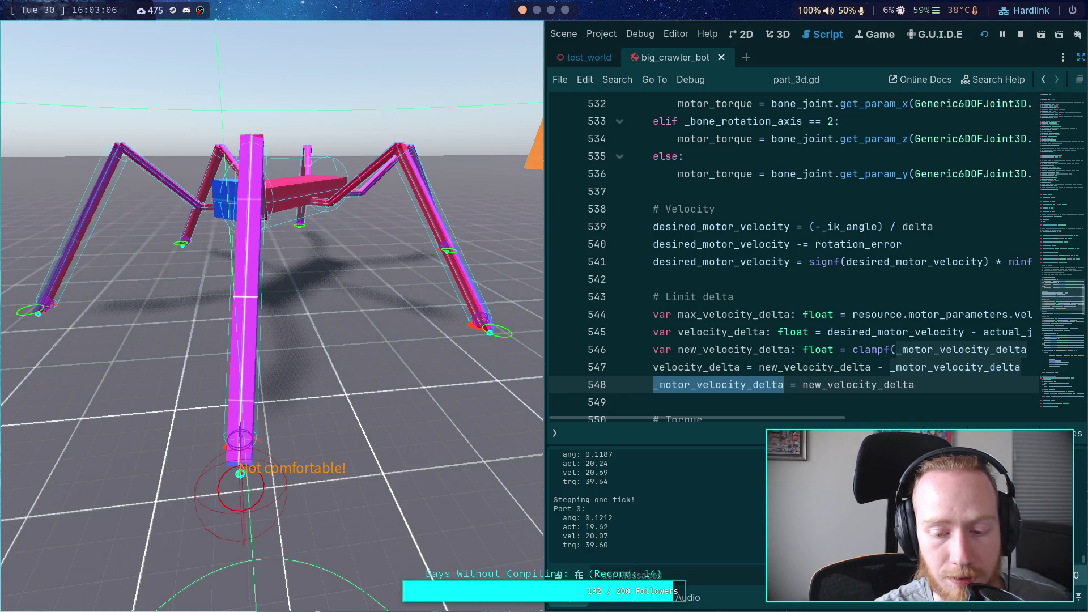
{"action": "key", "text": "space"}
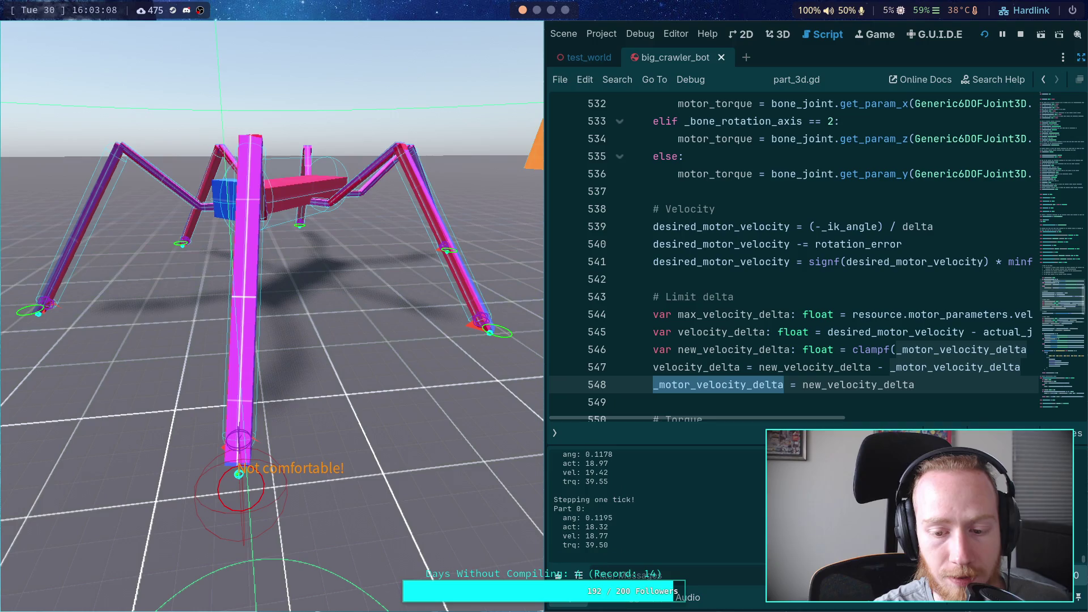
{"action": "key", "text": "space"}
{"action": "key", "text": "space"}
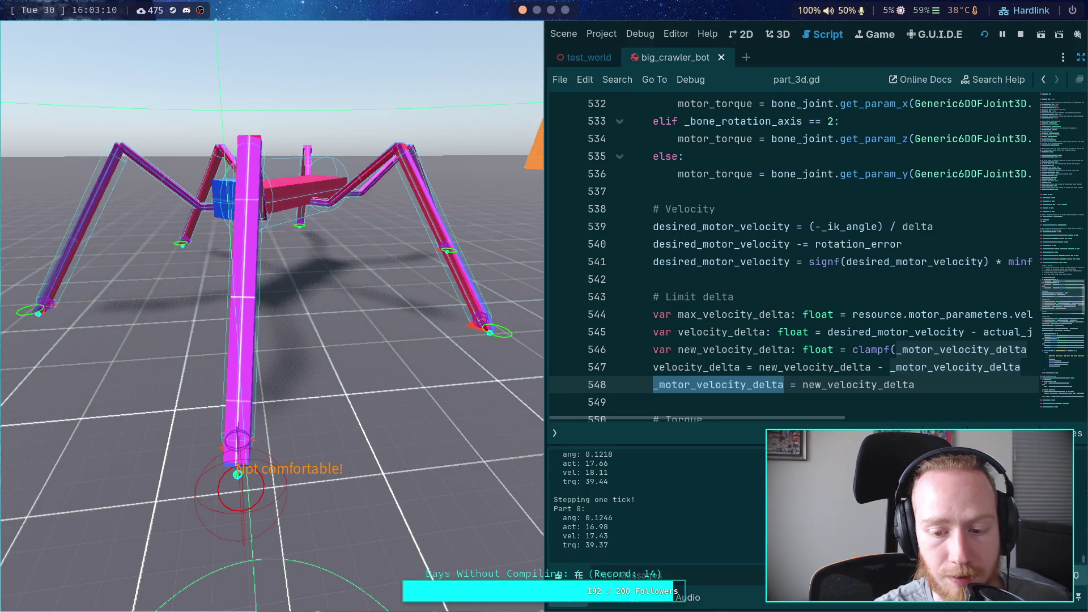
{"action": "key", "text": "space"}
{"action": "key", "text": "space"}
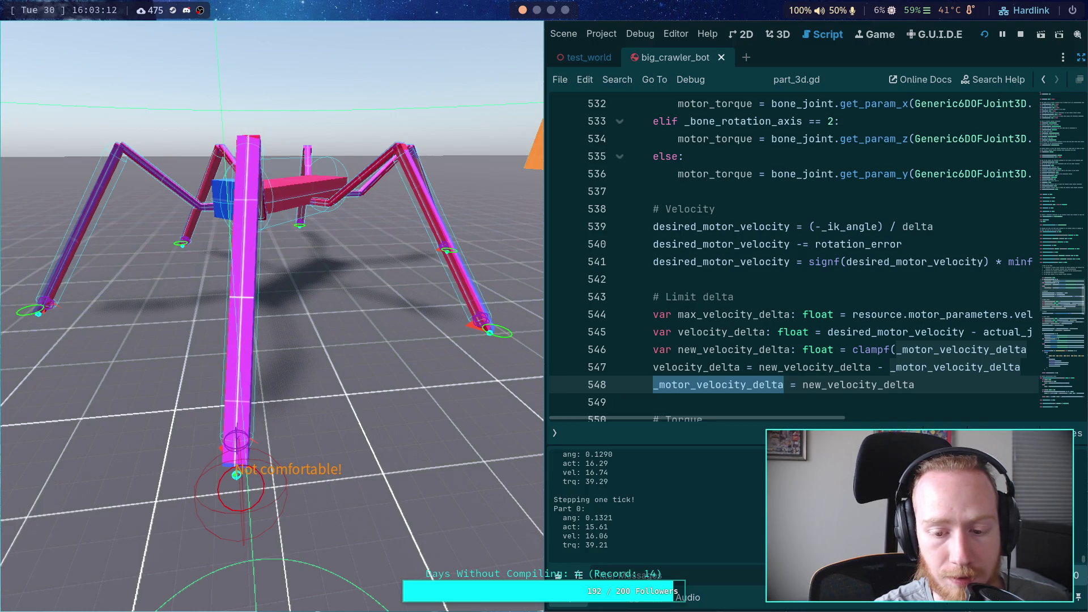
{"action": "key", "text": "space"}
{"action": "key", "text": "space"}
{"action": "key", "text": "space"}
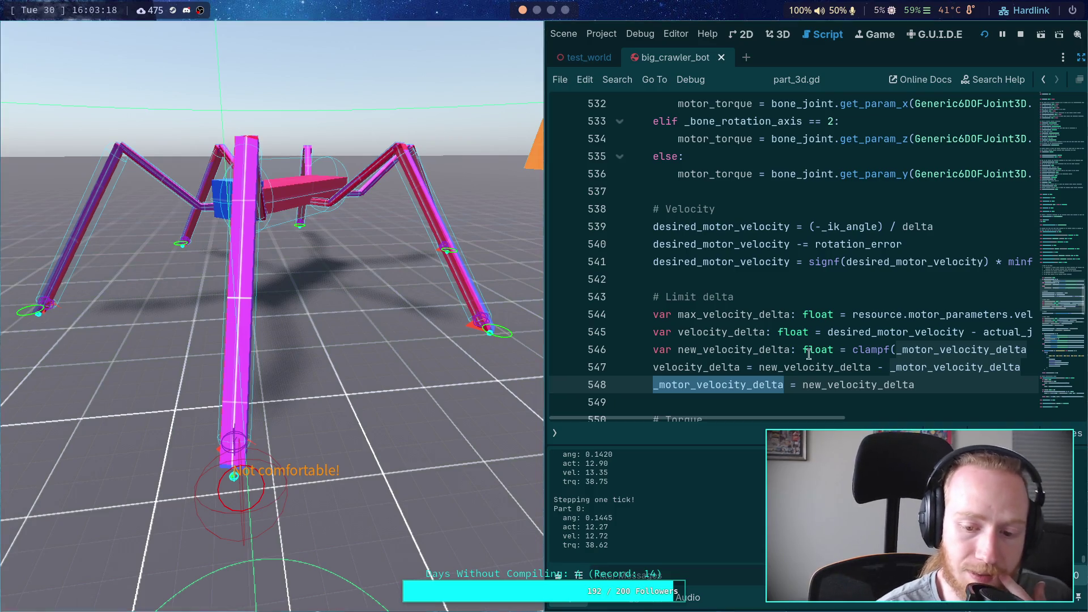
{"action": "scroll", "coordinate": [824, 389], "scroll_direction": "down", "scroll_amount": 1}
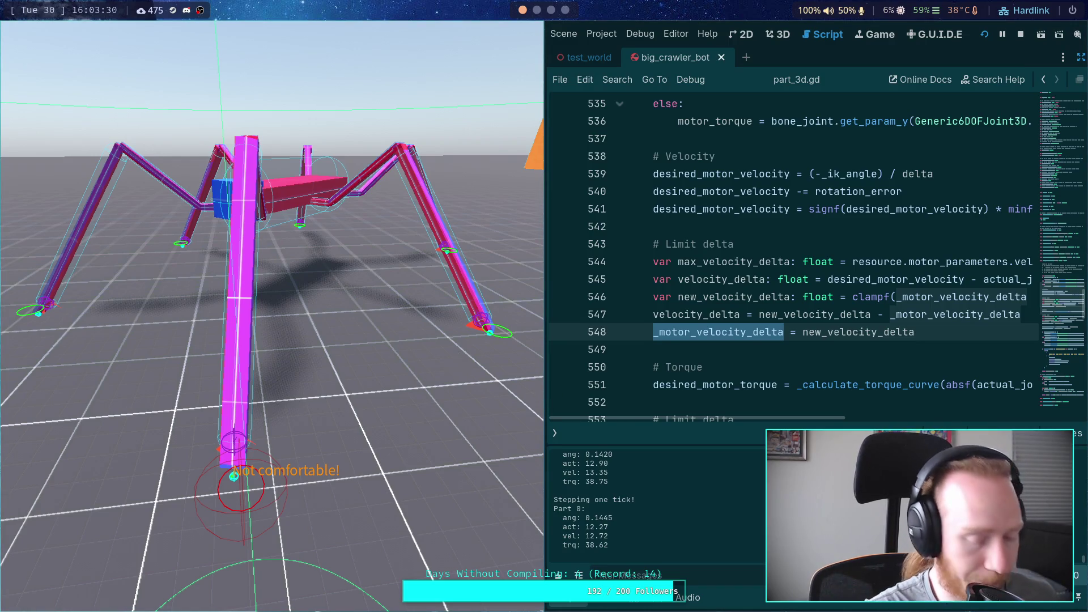
Widen the script editor, break on line 544, and step to the clamp on line 546.
{"action": "left_click_drag", "start_coordinate": [545, 340], "coordinate": [431, 340]}
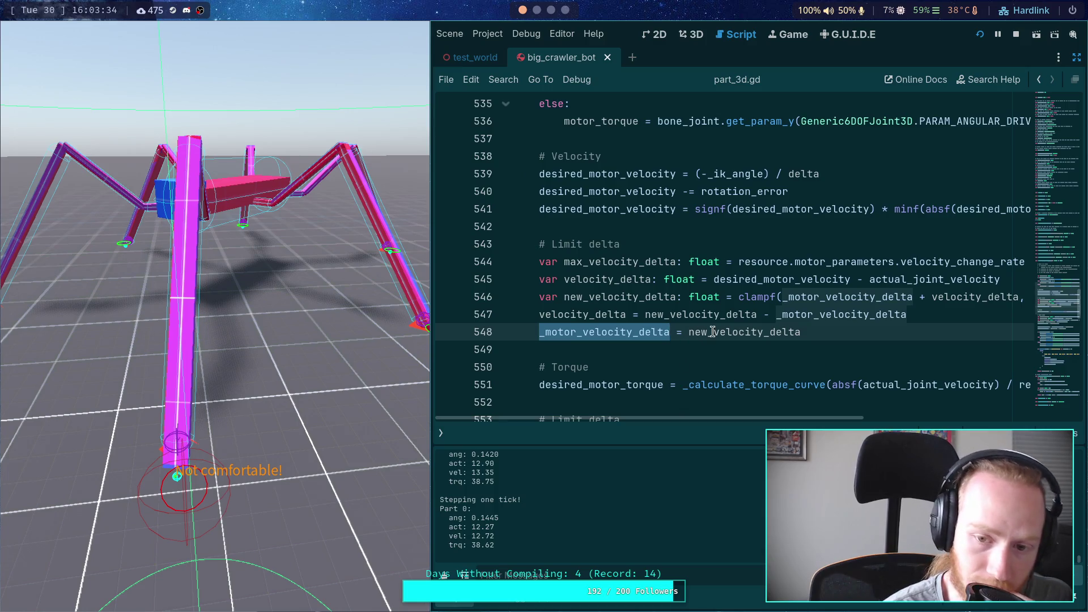
{"action": "left_click", "coordinate": [448, 264]}
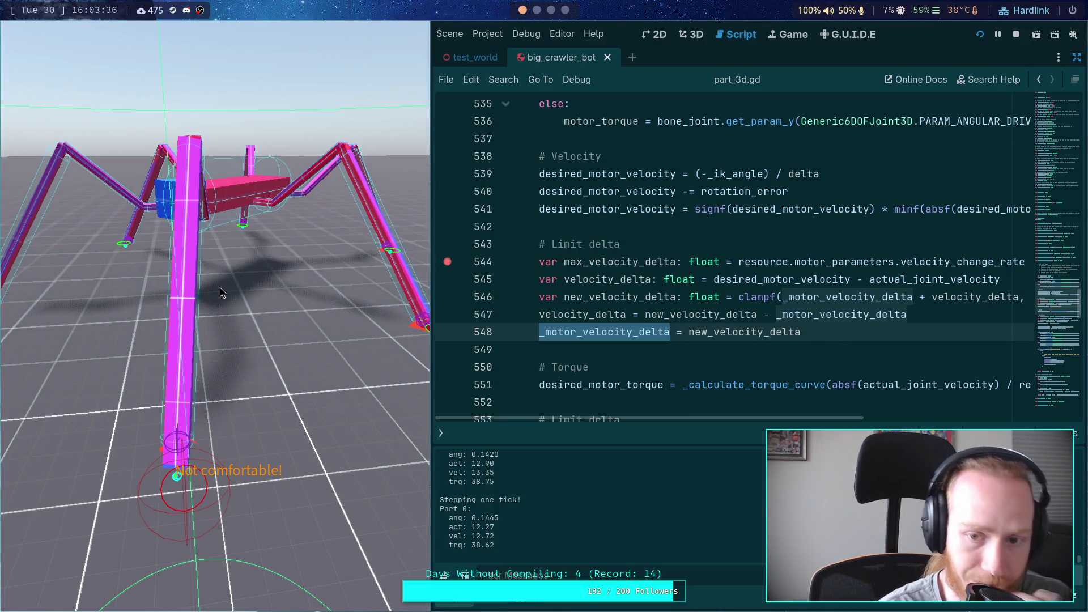
{"action": "left_click", "coordinate": [266, 300]}
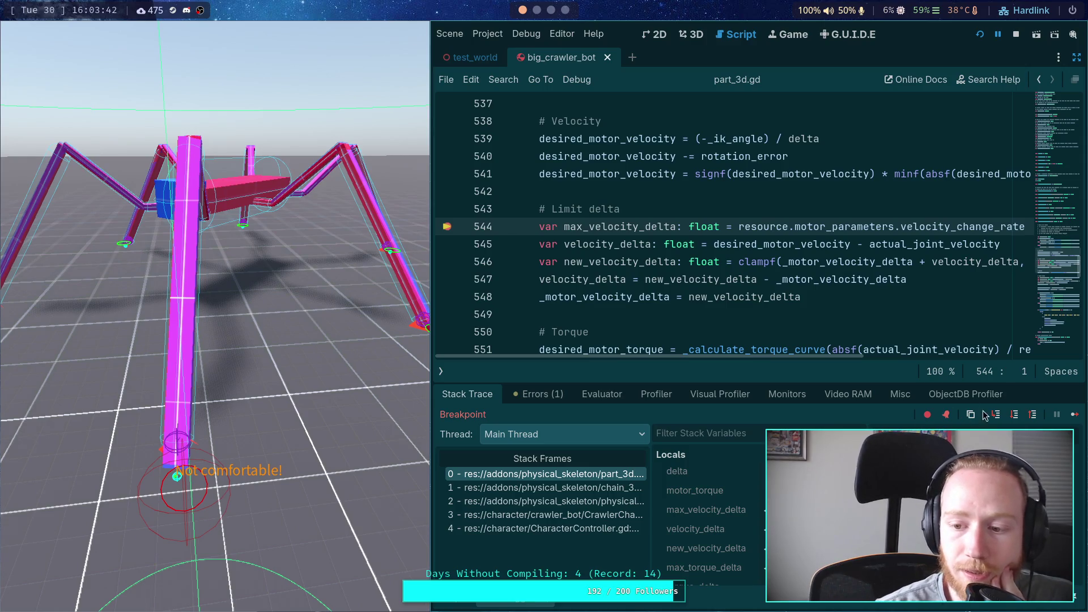
{"action": "left_click", "coordinate": [1012, 417]}
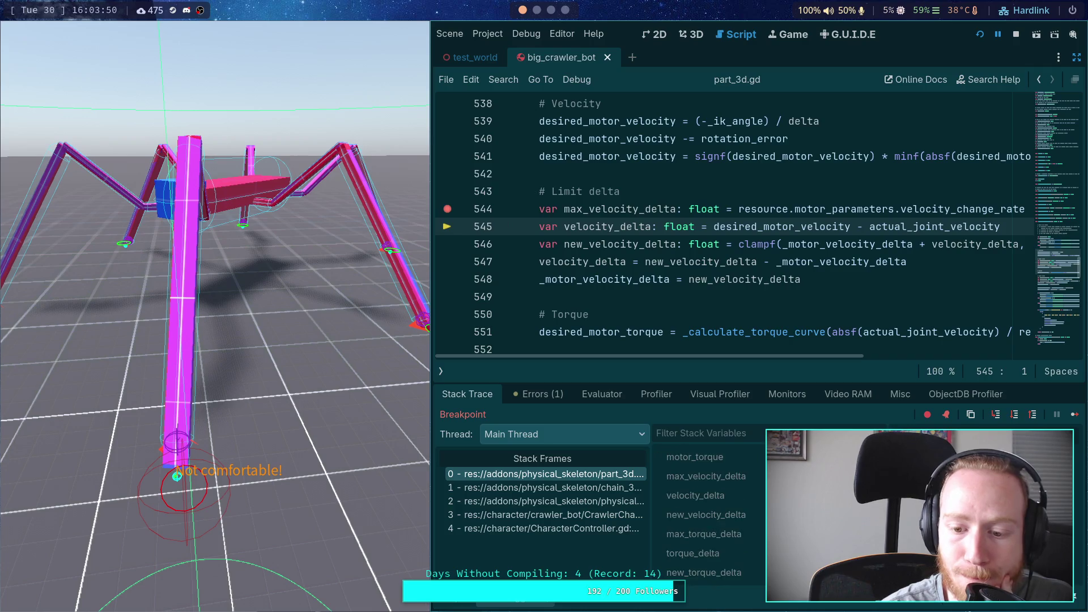
{"action": "left_click", "coordinate": [1015, 416]}
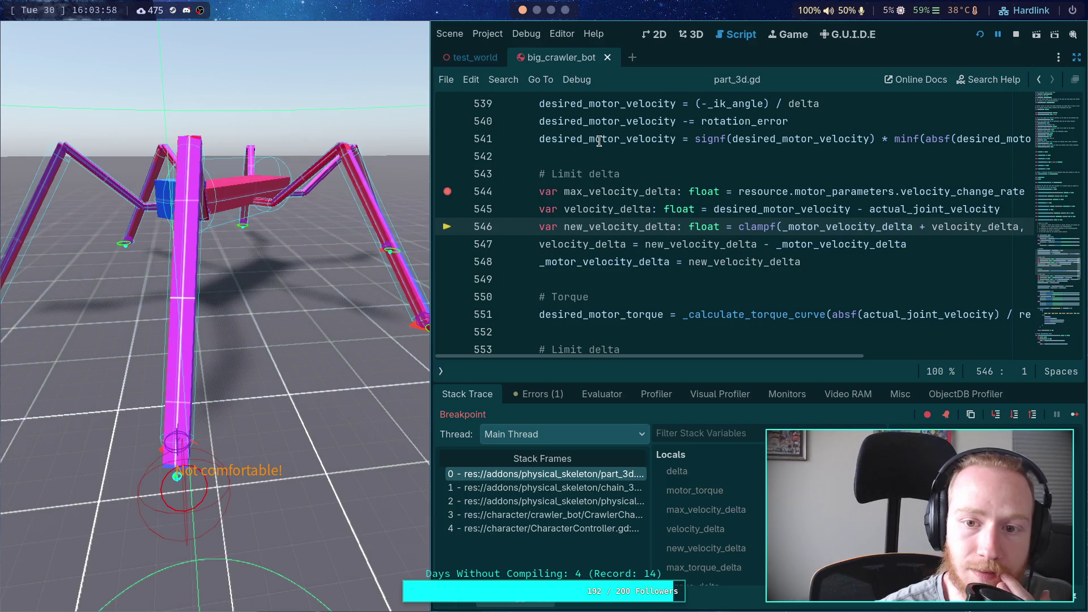
Inspect the velocity delta values and mark the printed velocity reading in the Output log.
{"action": "mouse_move", "coordinate": [599, 141]}
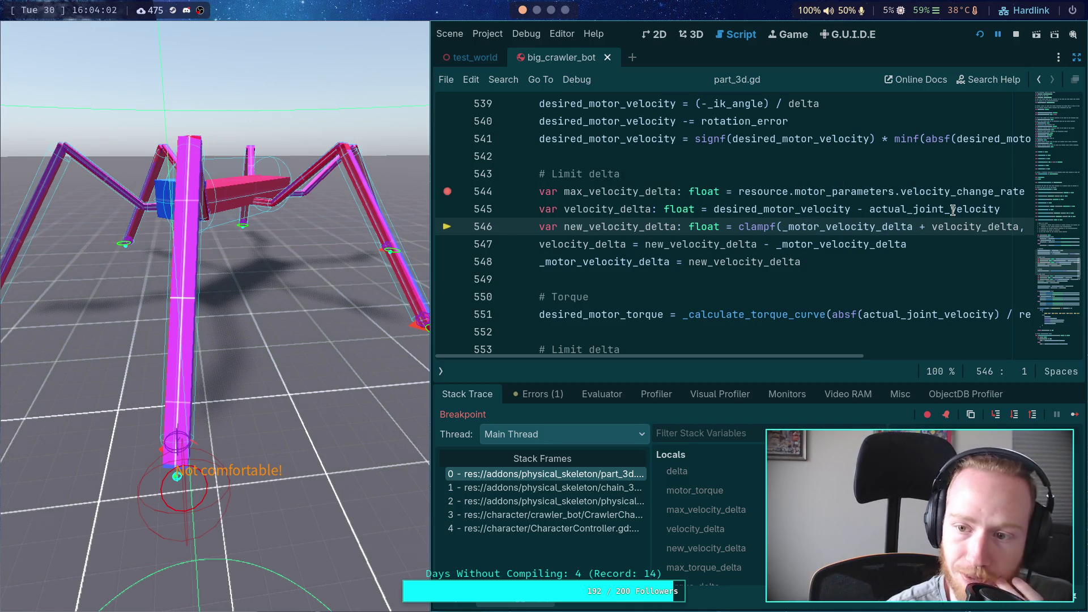
{"action": "mouse_move", "coordinate": [953, 210]}
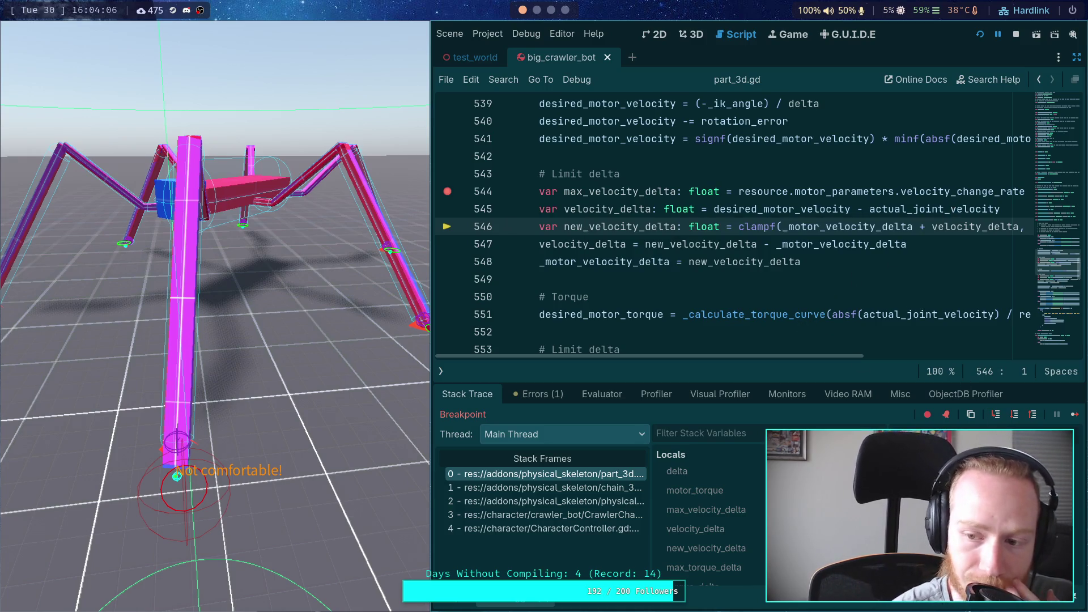
{"action": "left_click", "coordinate": [453, 605]}
{"action": "left_click_drag", "start_coordinate": [471, 518], "coordinate": [494, 527]}
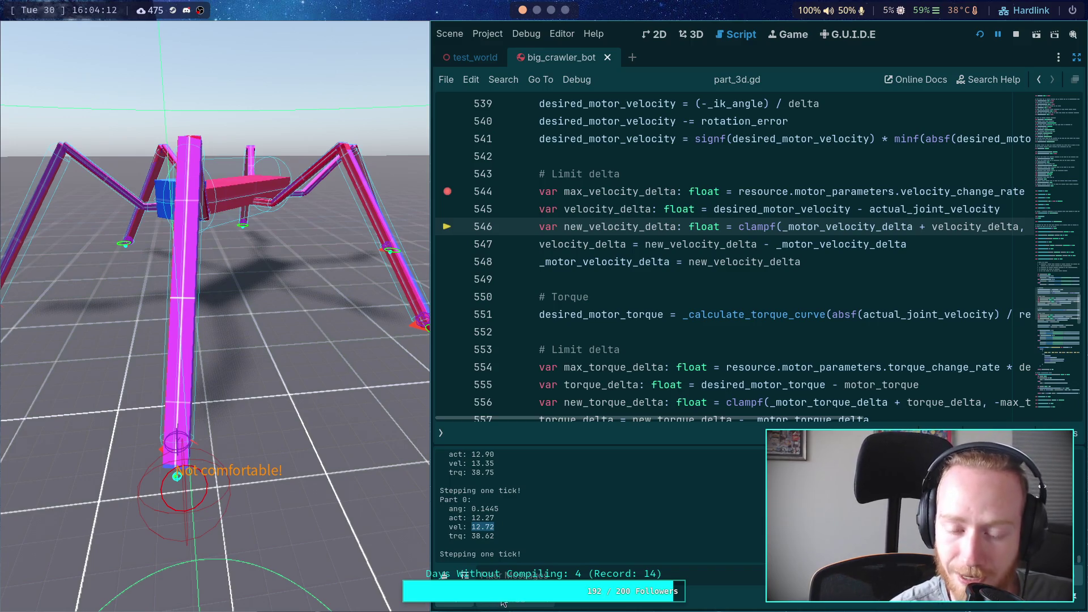
{"action": "left_click", "coordinate": [504, 602]}
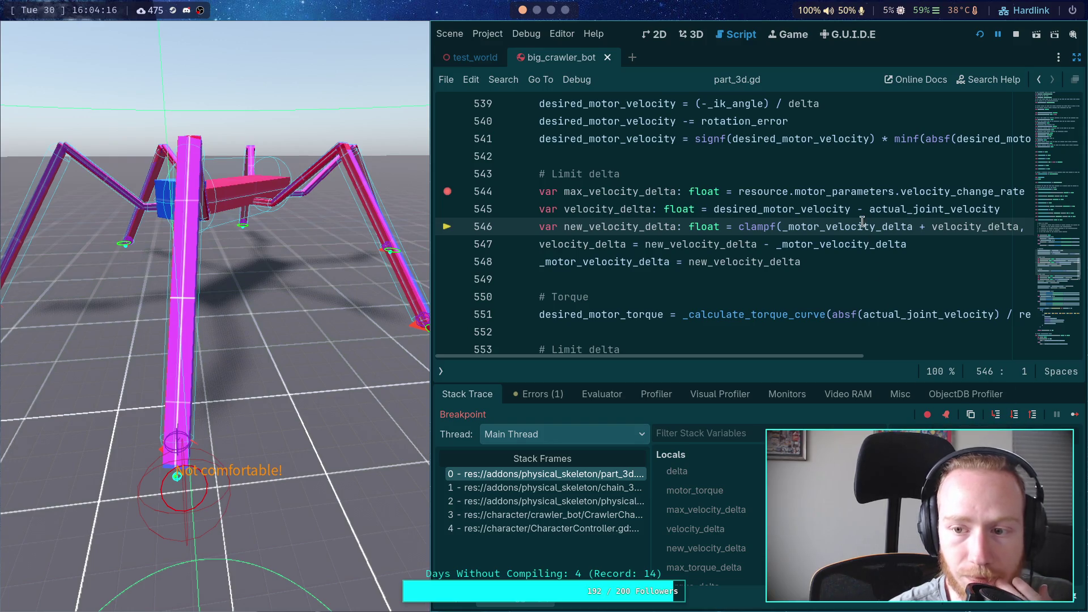
Step through lines 547 and 548, checking the velocity_delta variables at each.
{"action": "left_click", "coordinate": [1014, 415]}
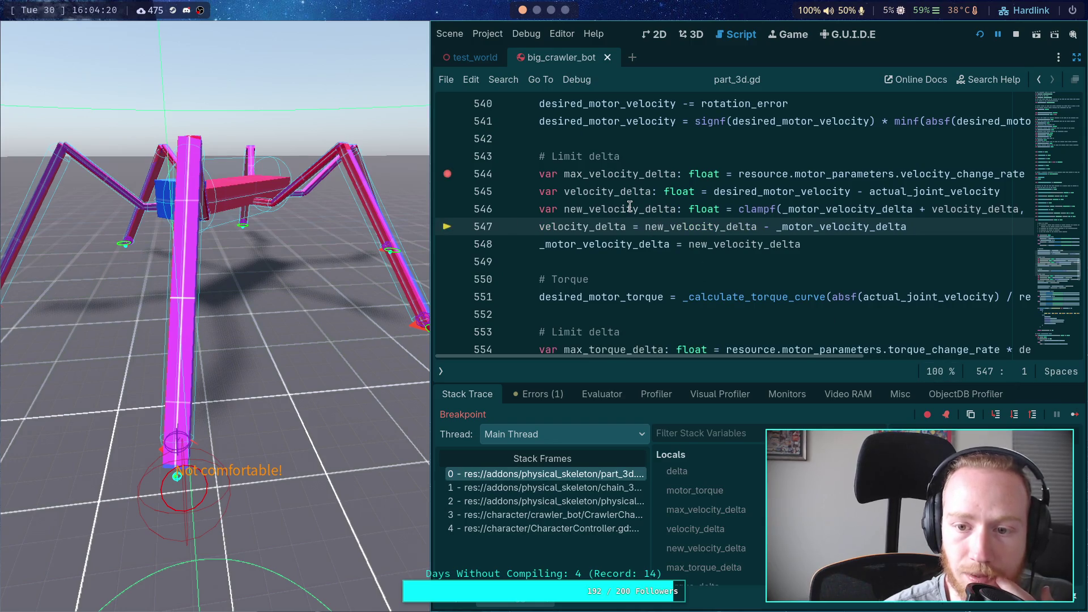
{"action": "mouse_move", "coordinate": [629, 207]}
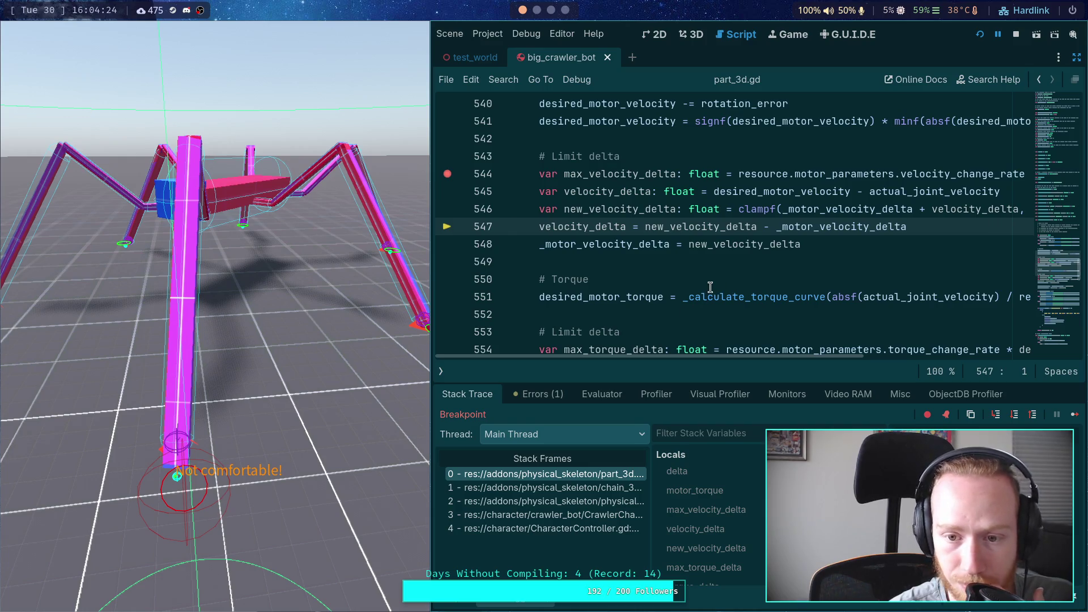
{"action": "mouse_move", "coordinate": [612, 228]}
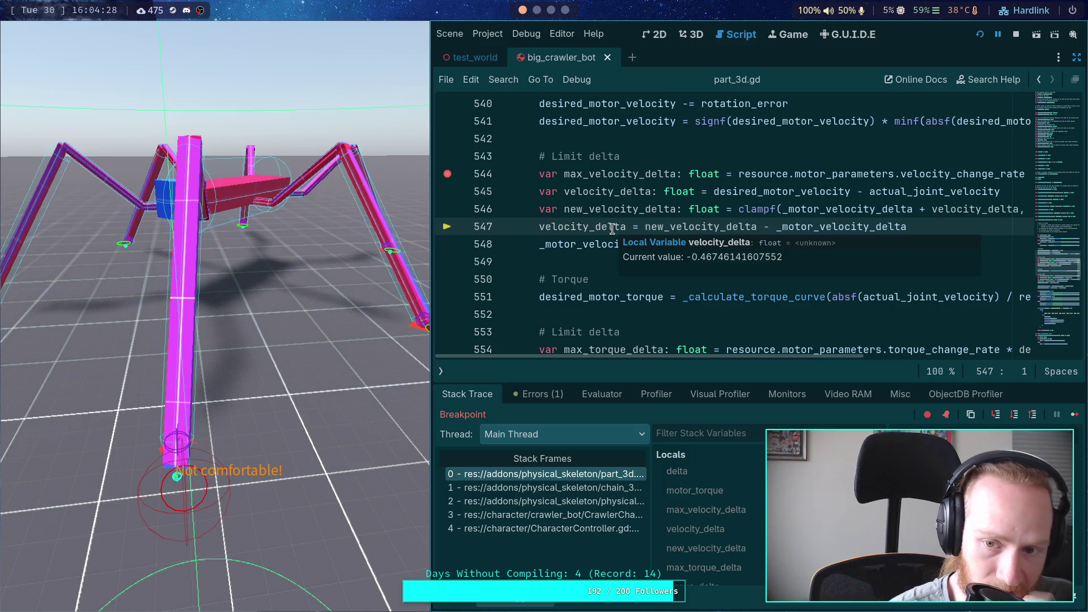
{"action": "mouse_move", "coordinate": [687, 224]}
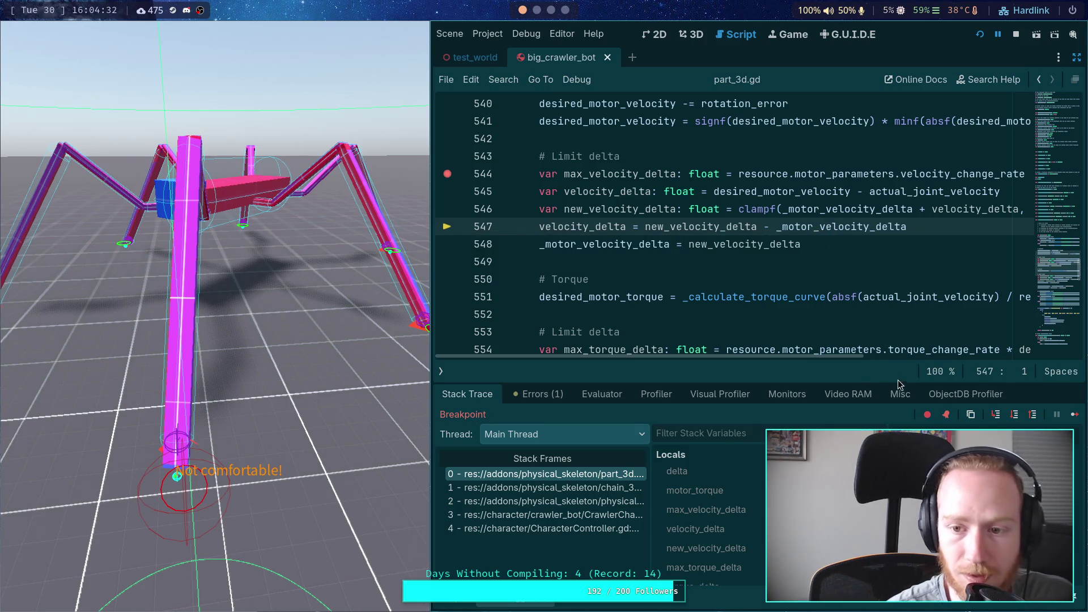
{"action": "key", "text": "F10"}
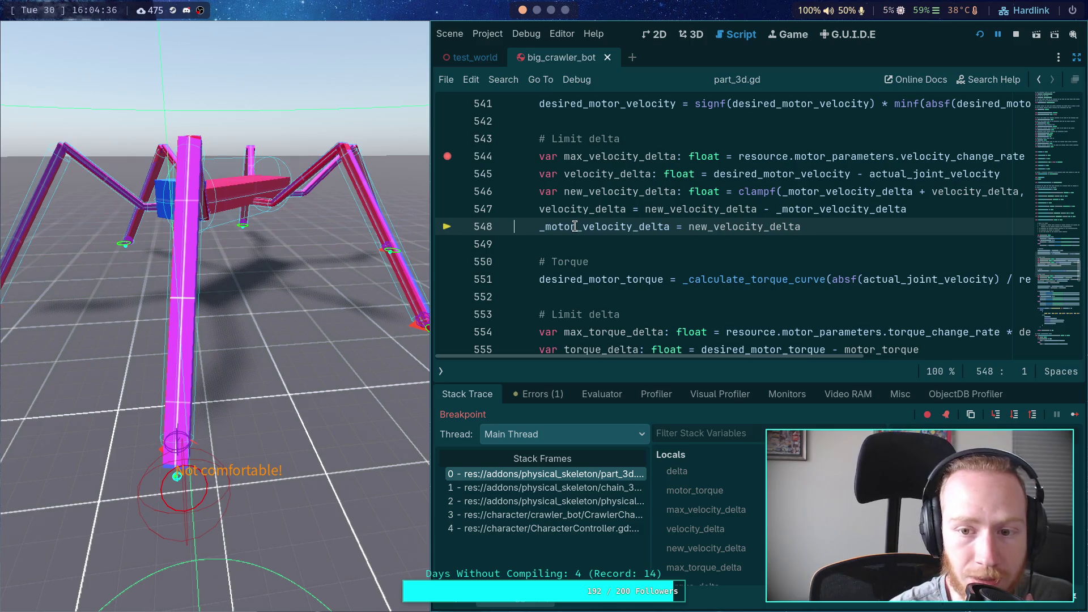
Step past the velocity block and select actual_joint_velocity on line 560.
{"action": "left_click", "coordinate": [1014, 415]}
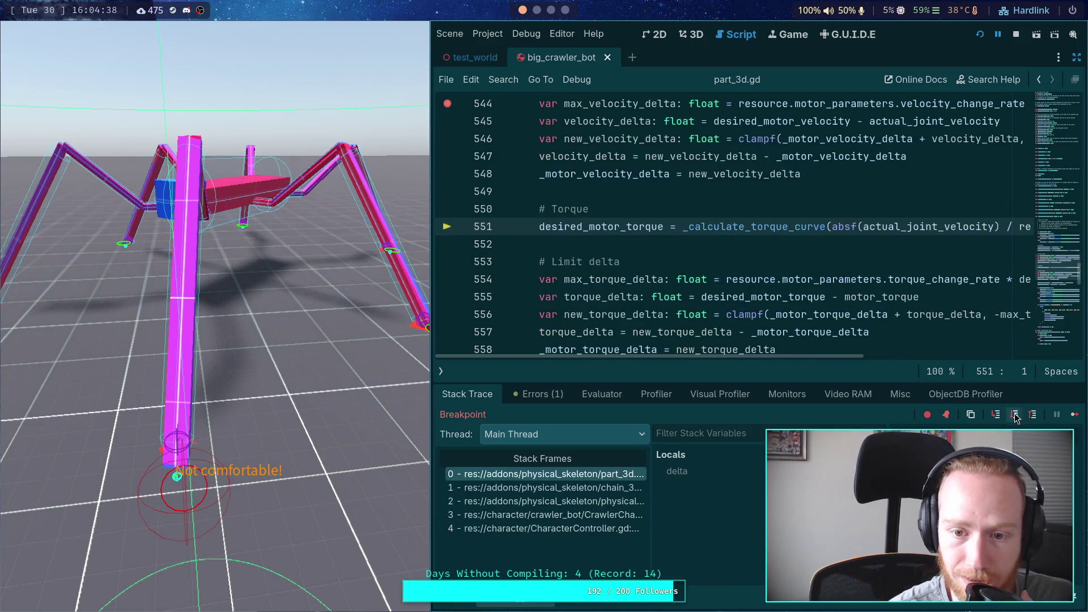
{"action": "mouse_move", "coordinate": [622, 170]}
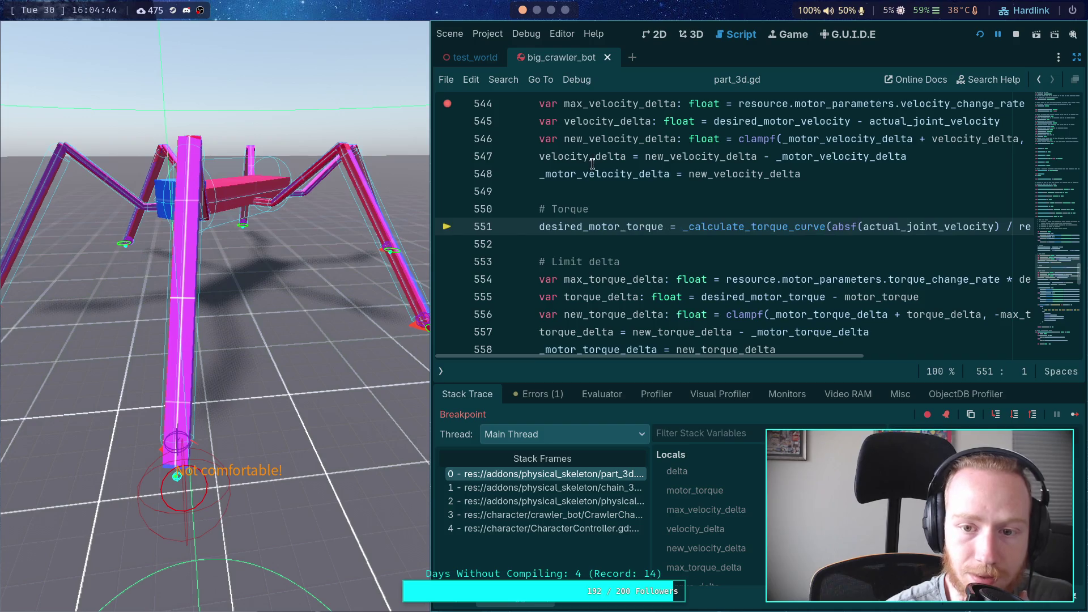
{"action": "scroll", "coordinate": [793, 283], "scroll_direction": "down", "scroll_amount": 3}
{"action": "scroll", "coordinate": [856, 330], "scroll_direction": "up", "scroll_amount": 1}
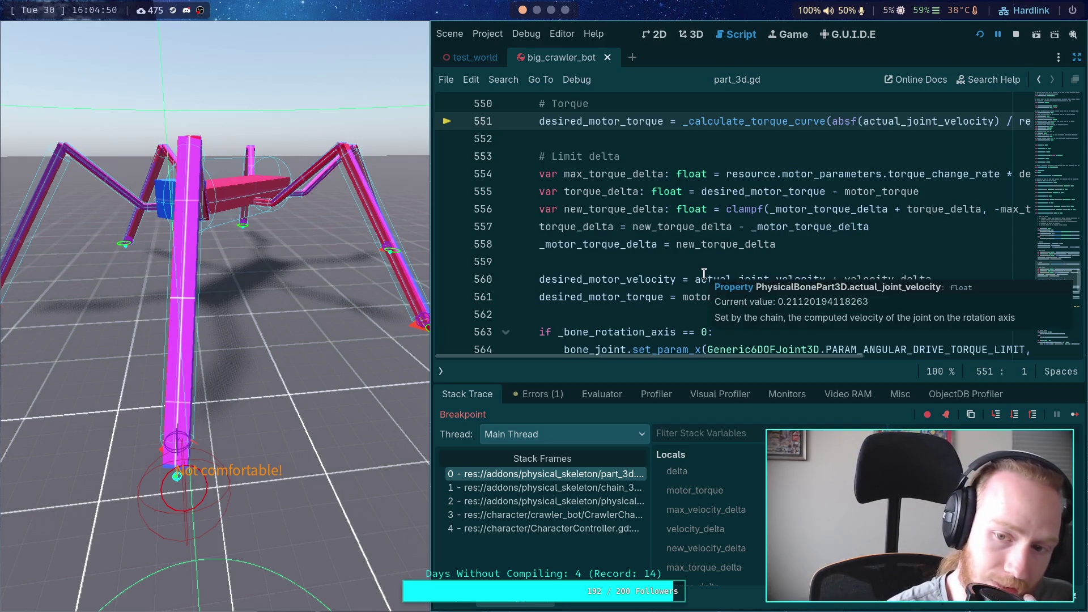
{"action": "left_click_drag", "start_coordinate": [695, 277], "coordinate": [825, 276]}
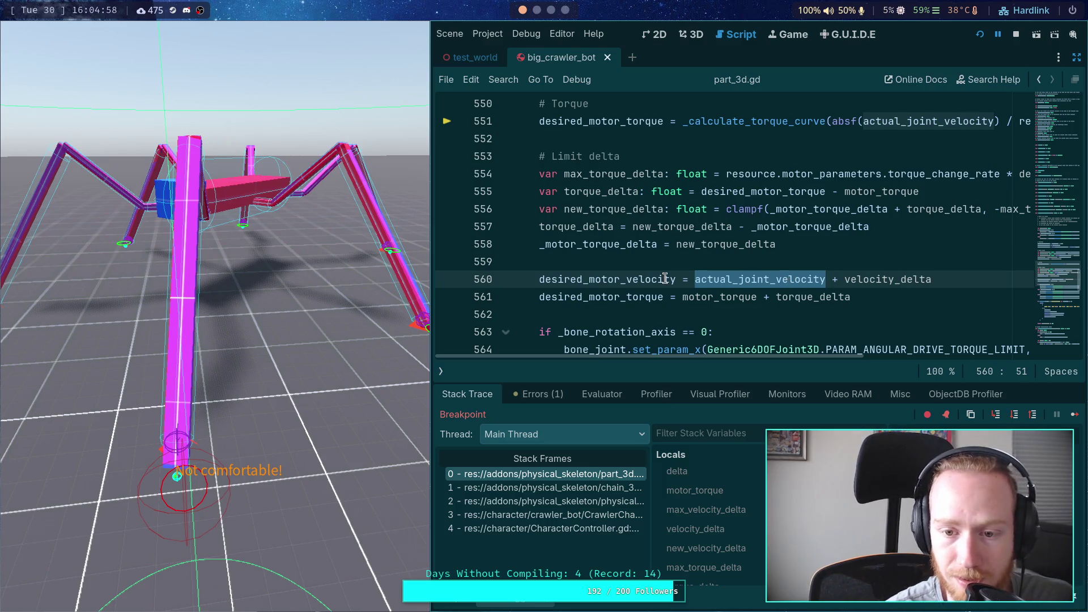
Step through the torque limit-delta lines from 554 to 561.
{"action": "left_click", "coordinate": [1014, 416]}
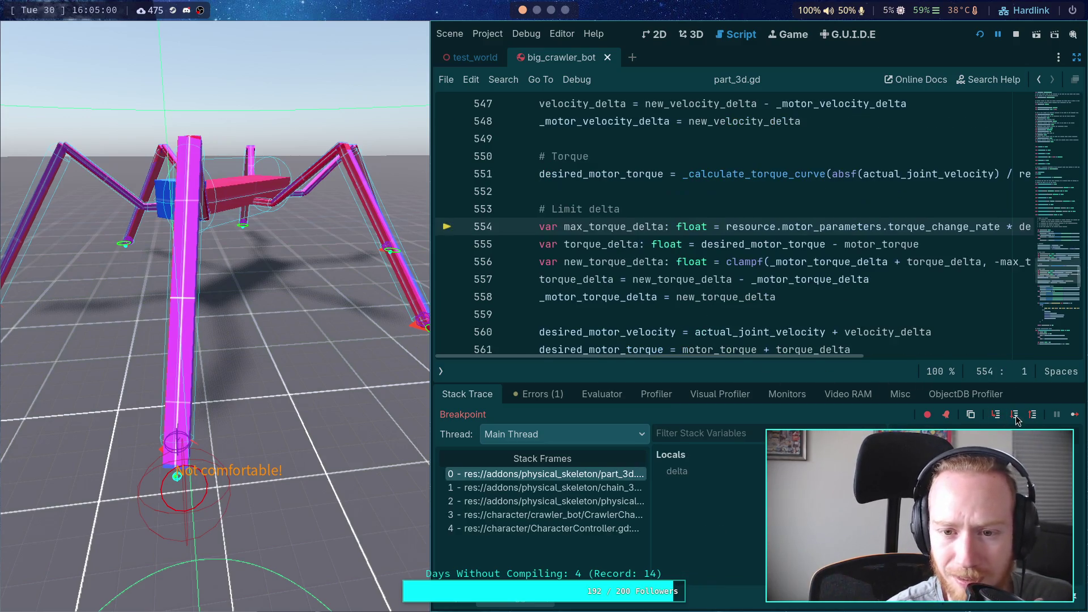
{"action": "left_click", "coordinate": [1014, 415]}
{"action": "left_click", "coordinate": [1013, 416]}
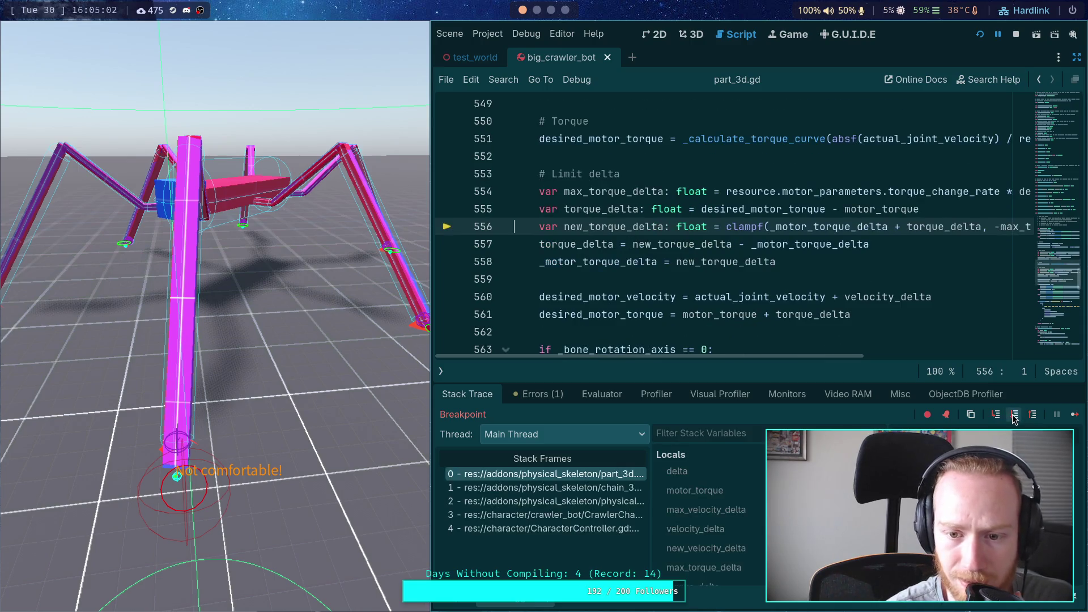
{"action": "left_click", "coordinate": [1014, 416]}
{"action": "left_click", "coordinate": [1014, 415]}
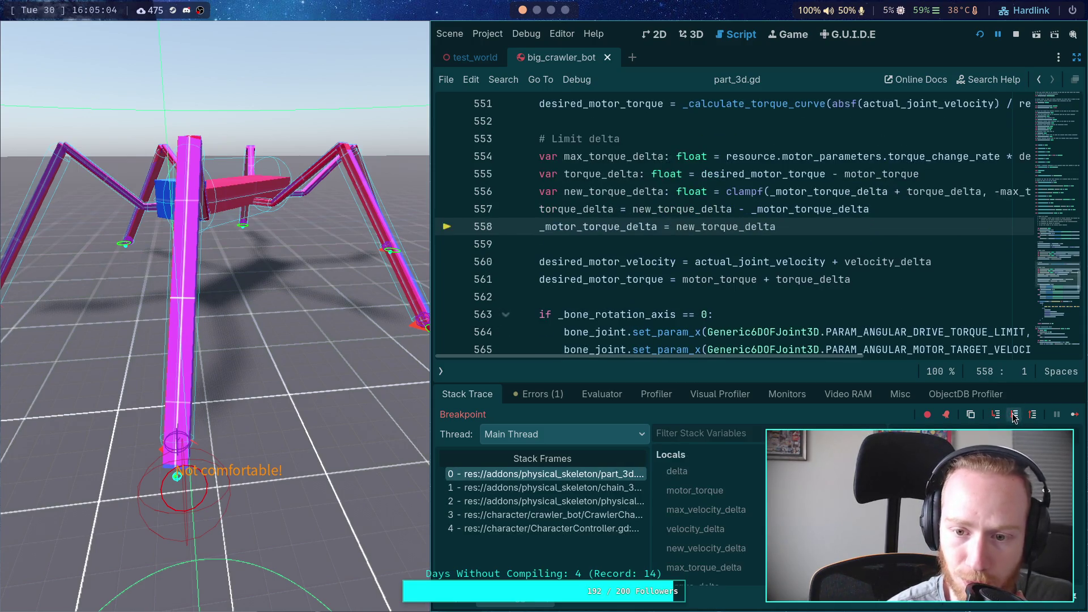
{"action": "left_click", "coordinate": [1014, 415]}
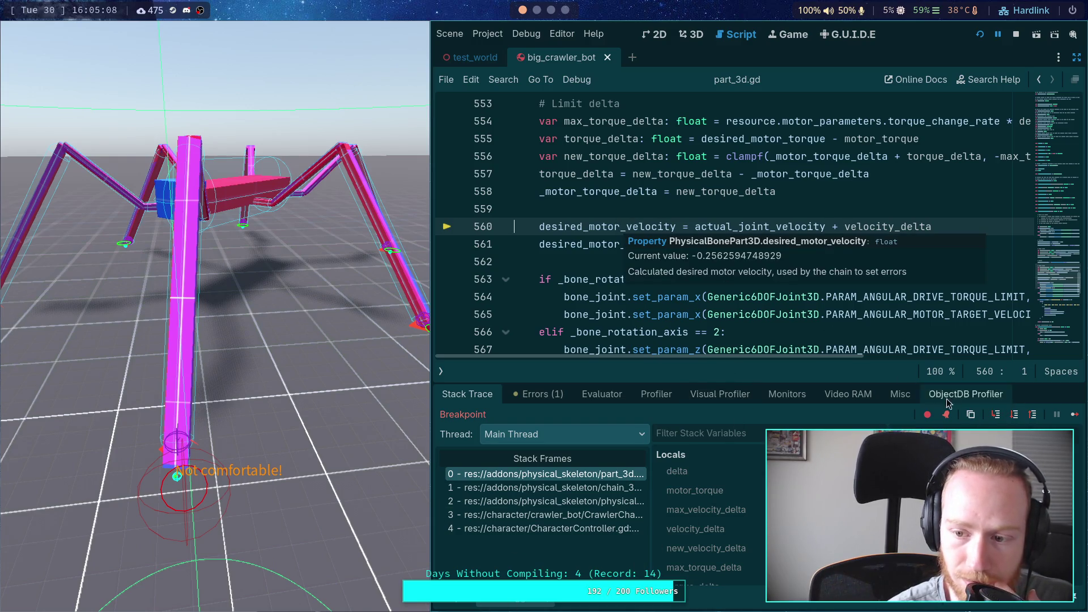
{"action": "left_click", "coordinate": [1014, 418]}
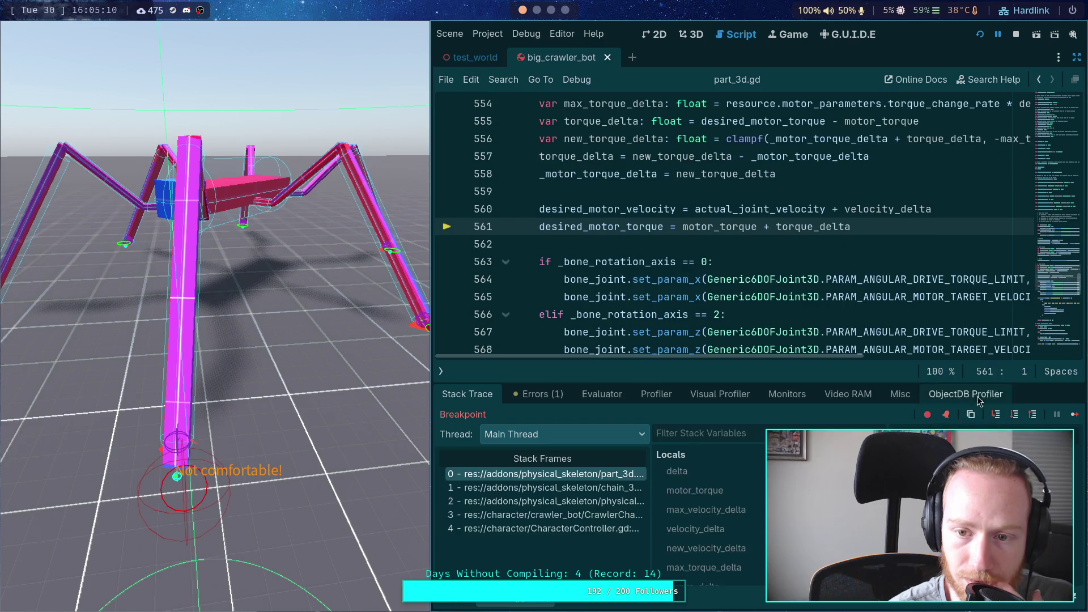
Check the velocity properties, then show the log with Part 0 at act 12.27, vel 12.72, trq 38.62.
{"action": "mouse_move", "coordinate": [613, 211]}
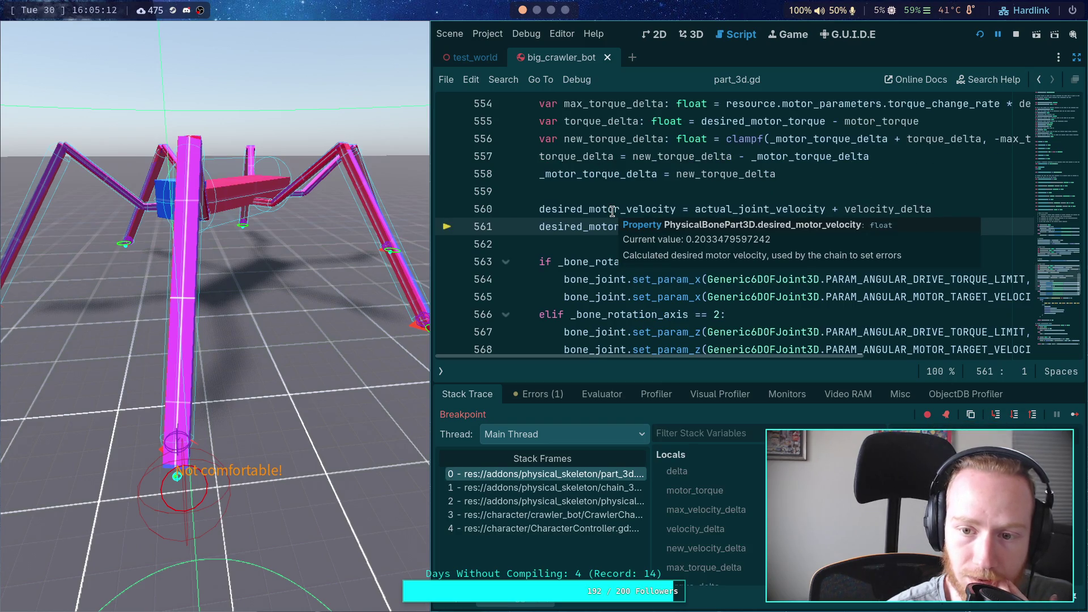
{"action": "mouse_move", "coordinate": [714, 205]}
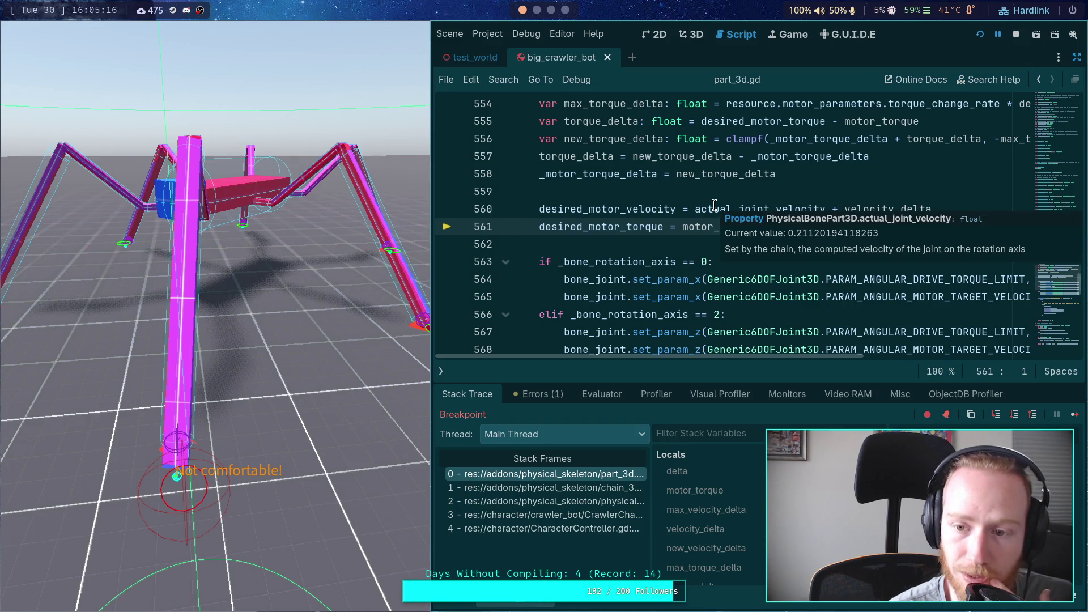
{"action": "left_click", "coordinate": [454, 604]}
{"action": "scroll", "coordinate": [723, 308], "scroll_direction": "down", "scroll_amount": 4}
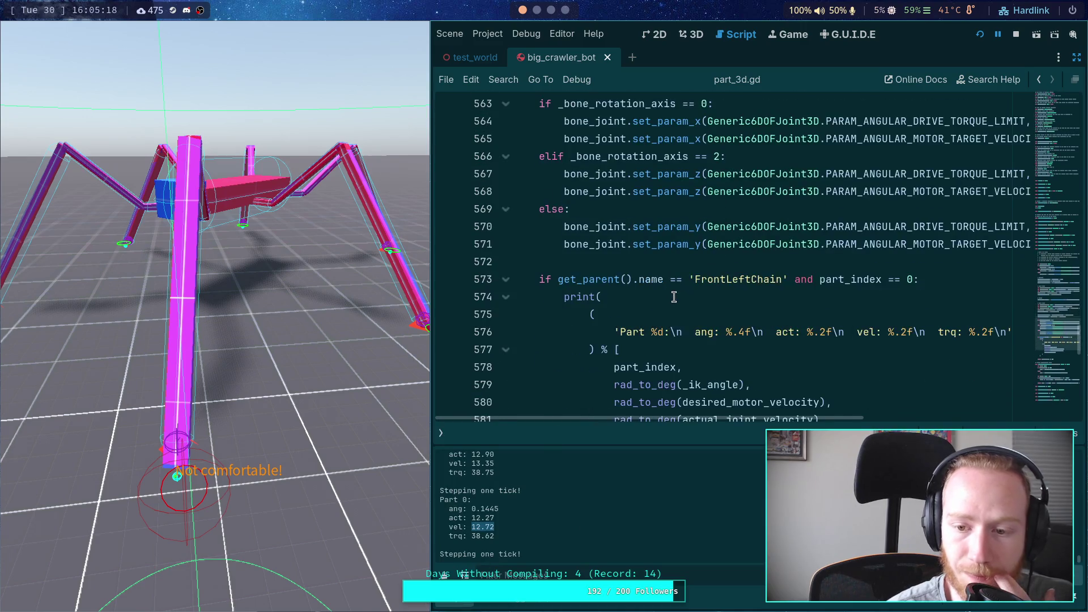
Print actual_joint_velocity before desired_motor_velocity, save, relaunch, and remove the line-544 breakpoint.
{"action": "left_click", "coordinate": [678, 367]}
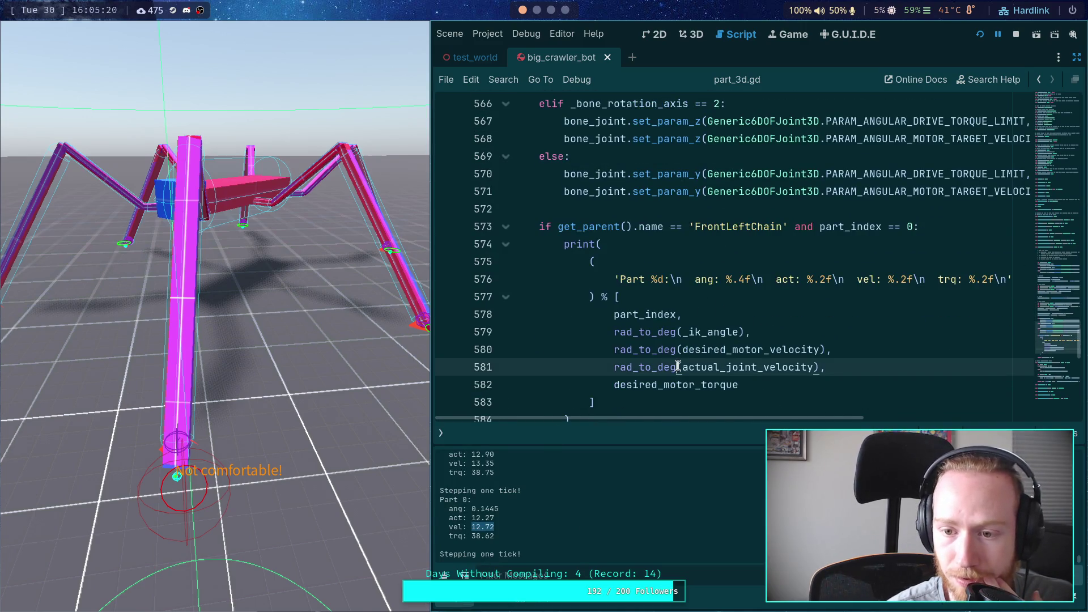
{"action": "key", "text": "alt+Up"}
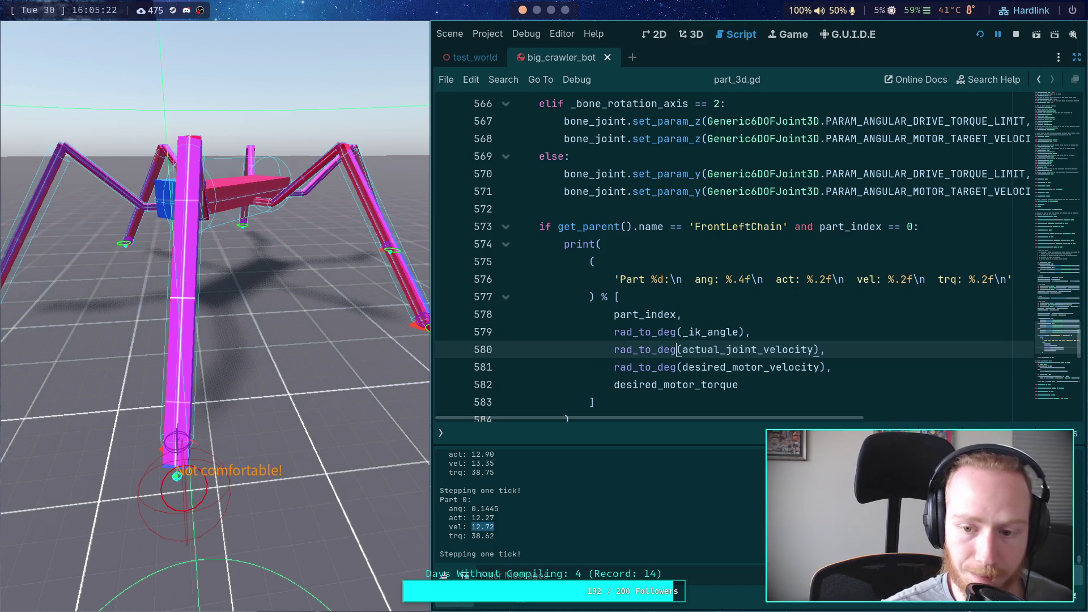
{"action": "key", "text": "ctrl+s"}
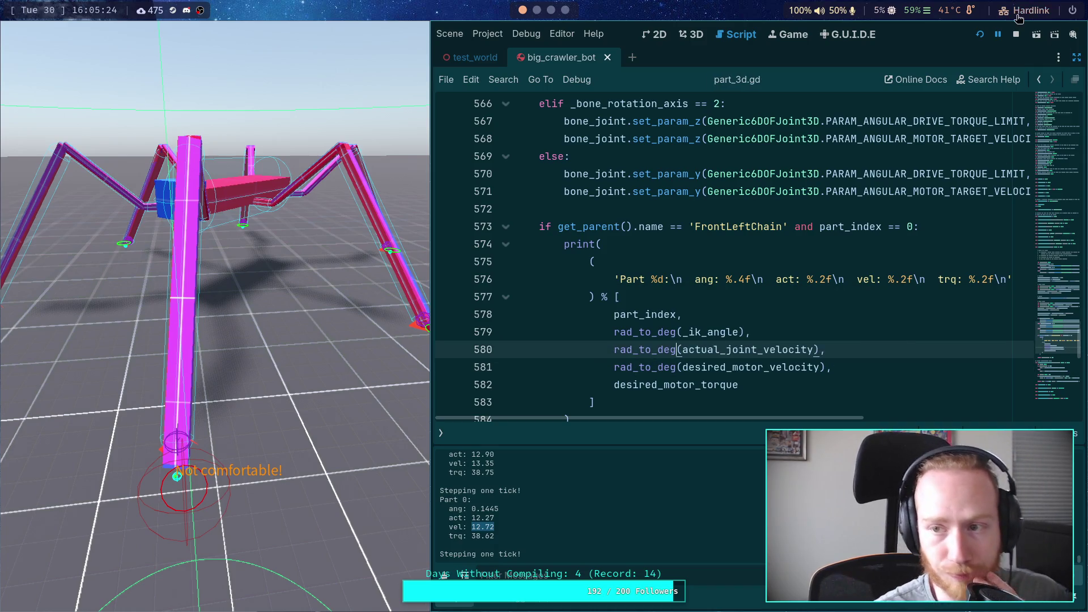
{"action": "left_click", "coordinate": [979, 34]}
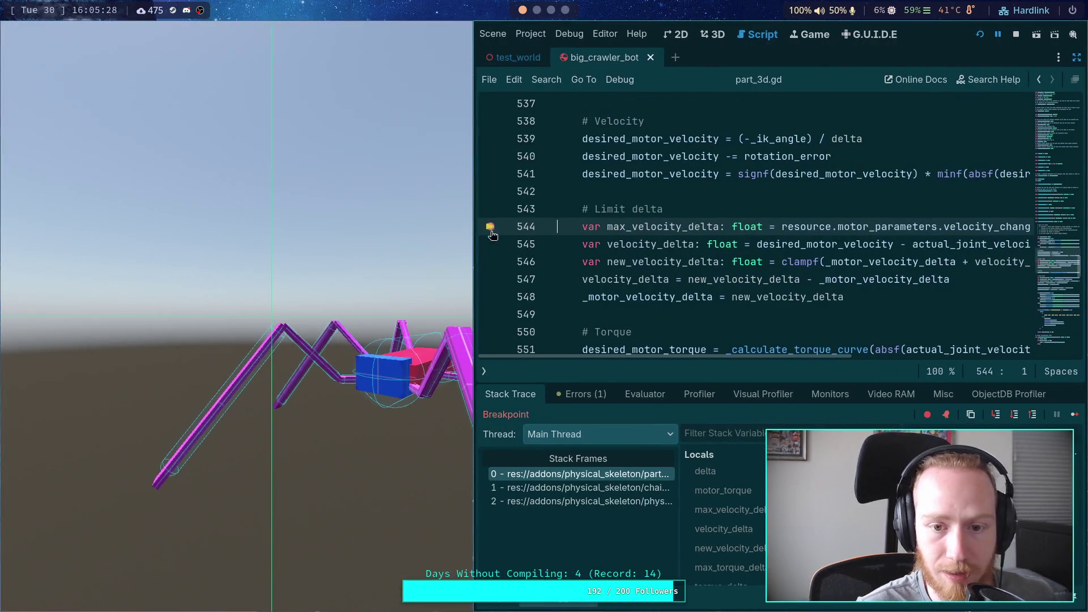
{"action": "left_click", "coordinate": [490, 226]}
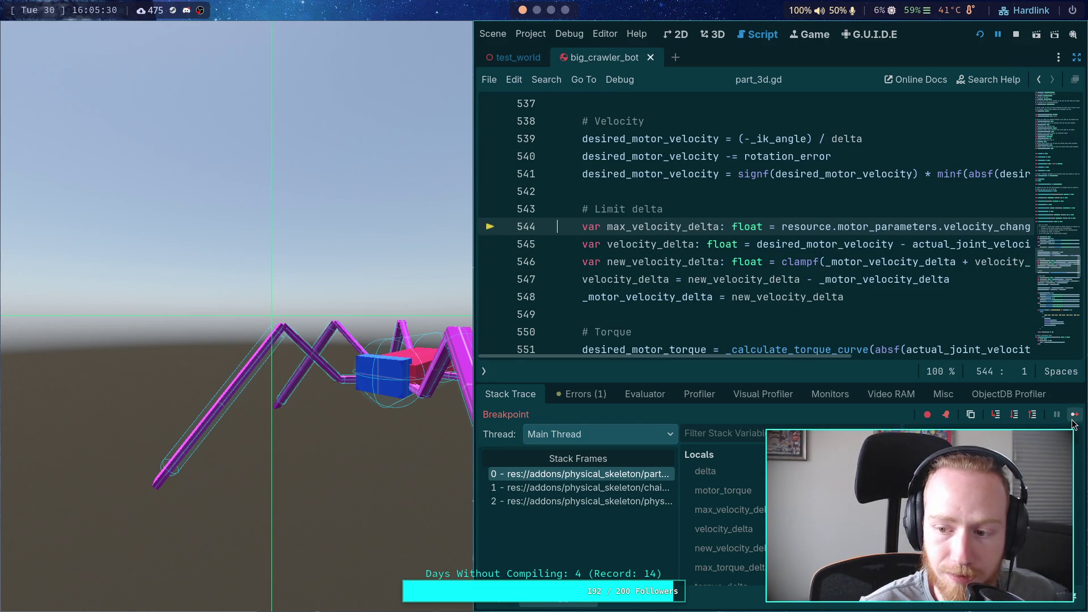
Resume and step eleven ticks until Part 0 logs ang -0.2414, act 24.21, vel 24.14, trq 39.81.
{"action": "left_click", "coordinate": [1075, 414]}
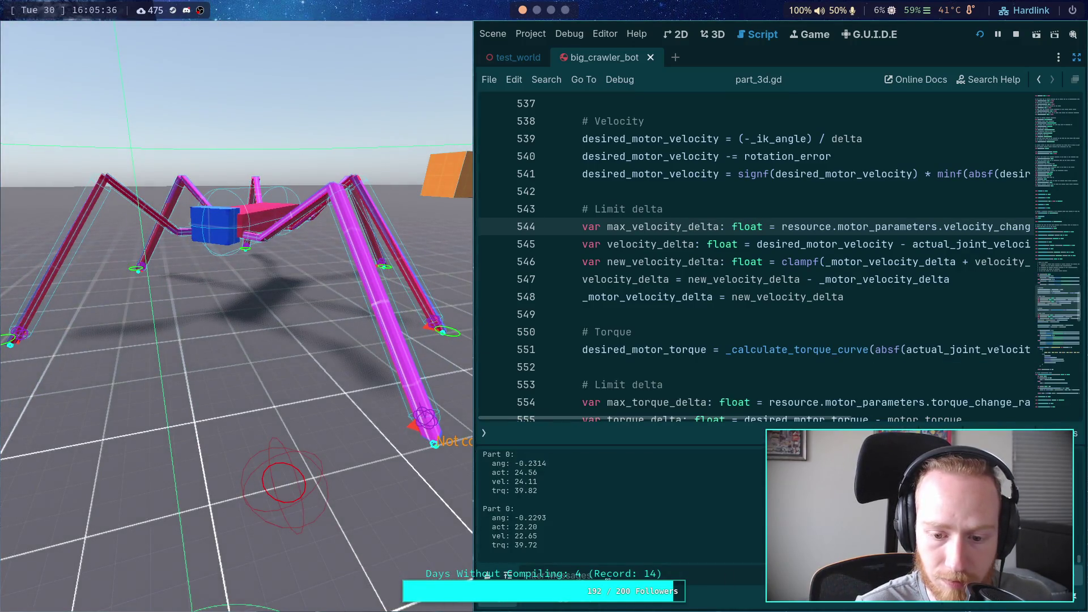
{"action": "key", "text": "period"}
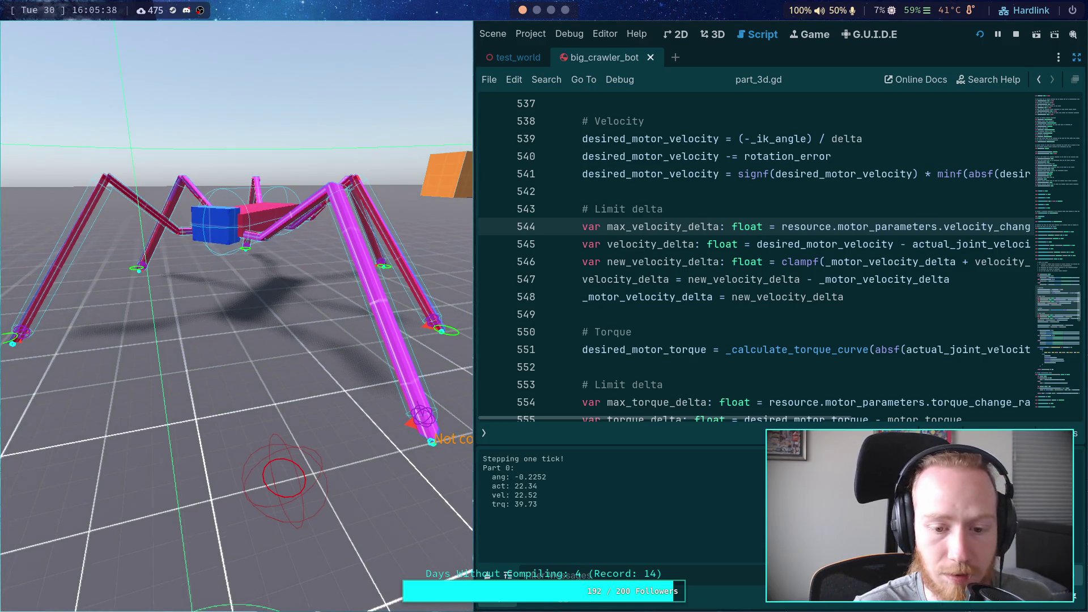
{"action": "key", "text": "period"}
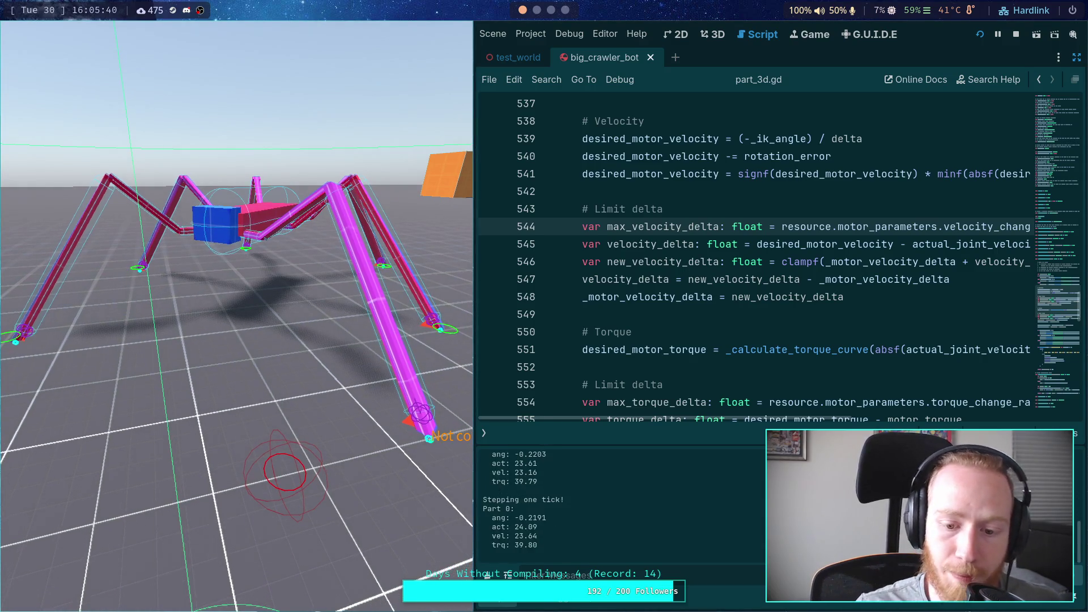
{"action": "key", "text": "period"}
{"action": "key", "text": "period"}
{"action": "key", "text": "period"}
{"action": "key", "text": "period"}
{"action": "key", "text": "period"}
{"action": "key", "text": "period"}
{"action": "key", "text": "period"}
{"action": "key", "text": "period"}
{"action": "key", "text": "period"}
{"action": "key", "text": "period"}
{"action": "key", "text": "period"}
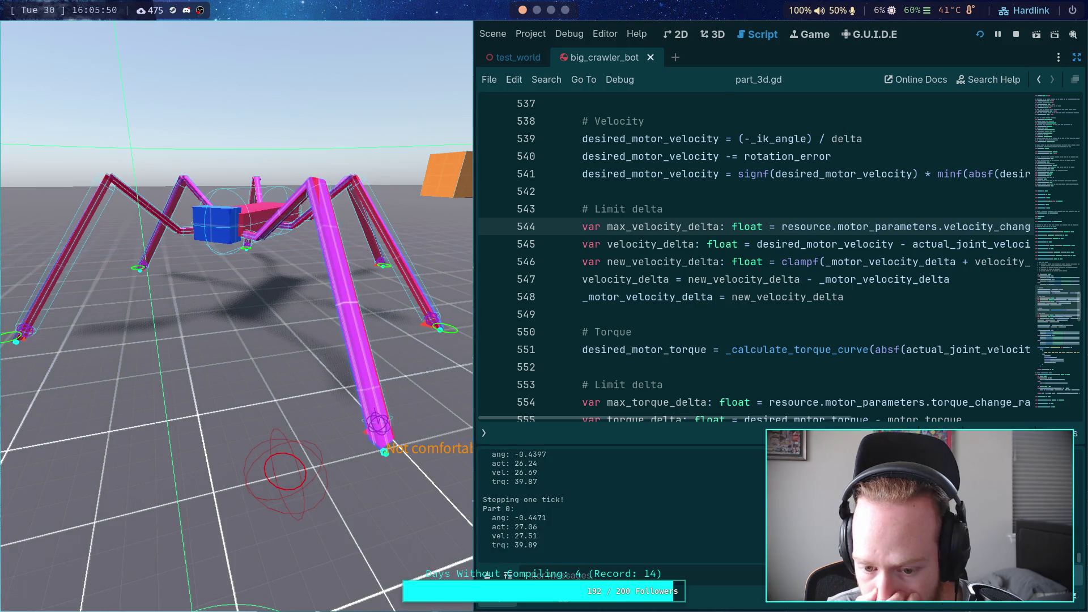
{"action": "key", "text": "period"}
{"action": "key", "text": "period"}
{"action": "key", "text": "period"}
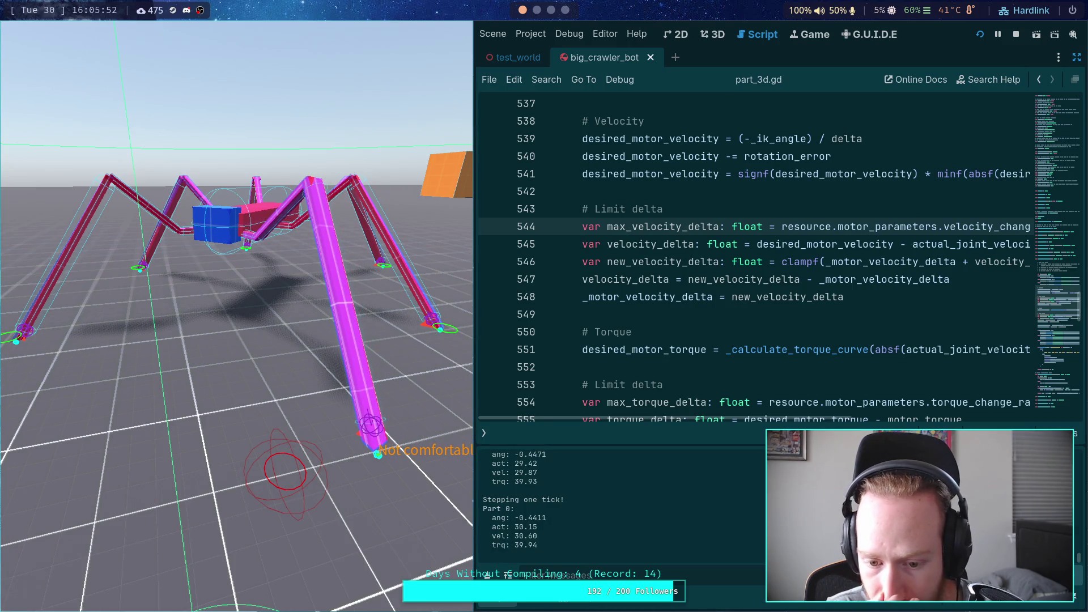
{"action": "key", "text": "period"}
{"action": "key", "text": "period"}
{"action": "key", "text": "period"}
{"action": "key", "text": "period"}
{"action": "key", "text": "period"}
{"action": "key", "text": "period"}
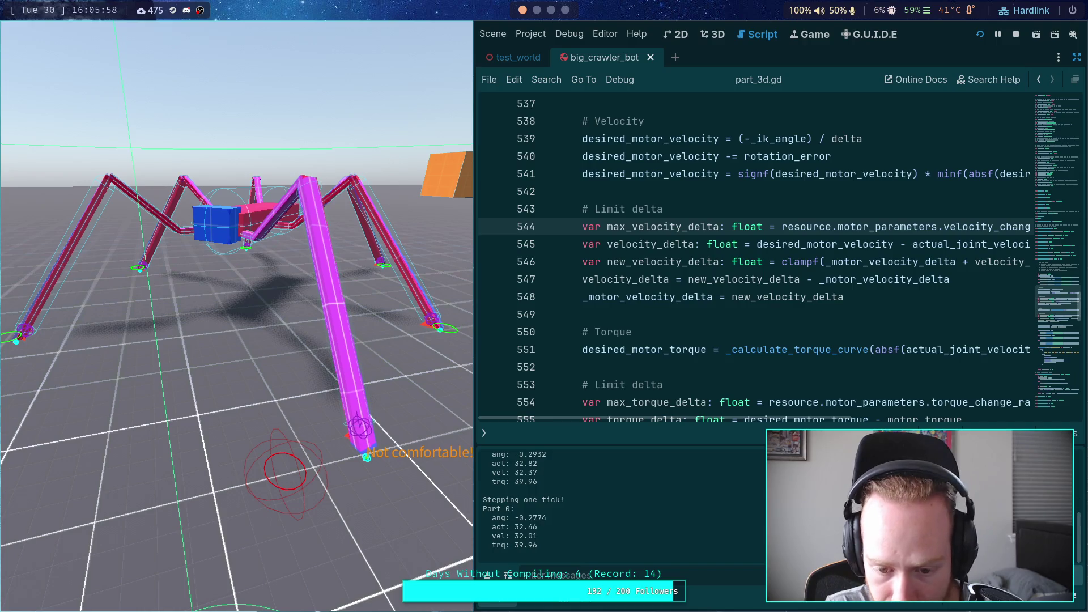
{"action": "key", "text": "period"}
{"action": "key", "text": "period"}
{"action": "key", "text": "period"}
{"action": "key", "text": "period"}
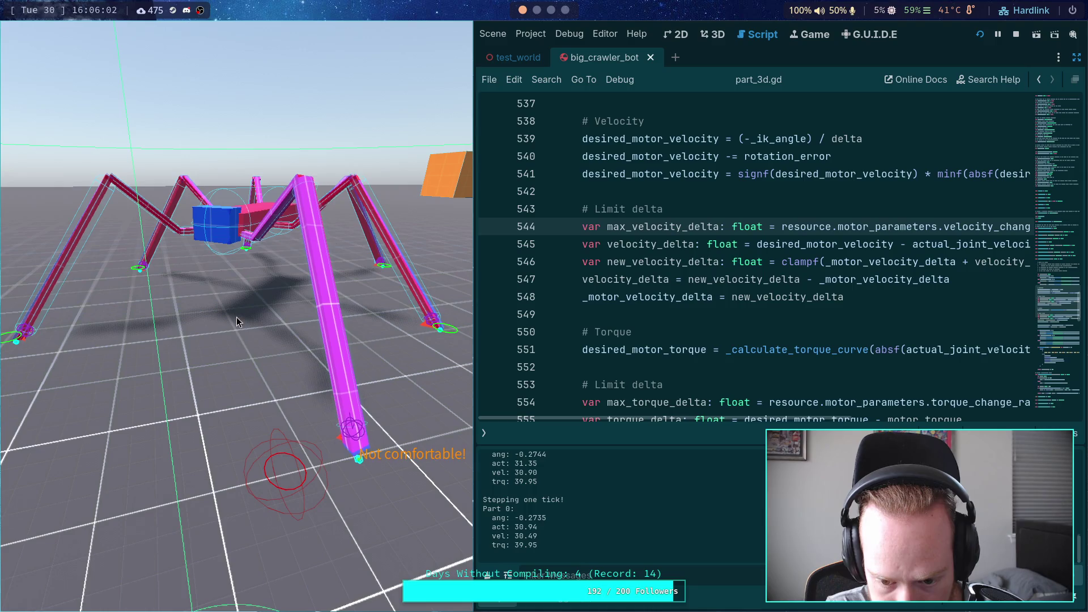
{"action": "key", "text": "period"}
{"action": "key", "text": "period"}
{"action": "key", "text": "period"}
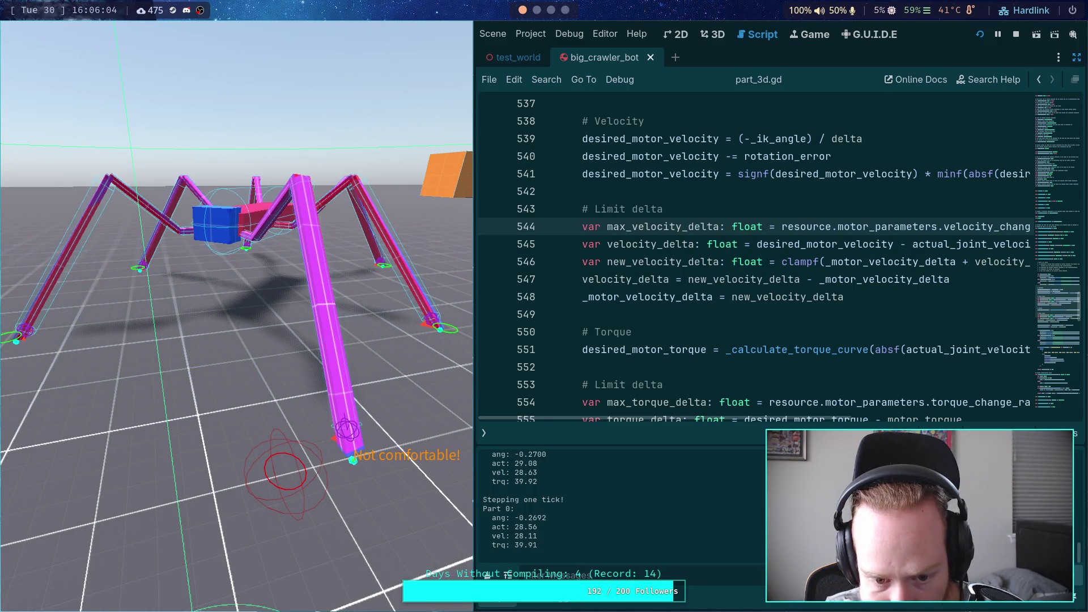
{"action": "key", "text": "period"}
{"action": "key", "text": "period"}
{"action": "key", "text": "period"}
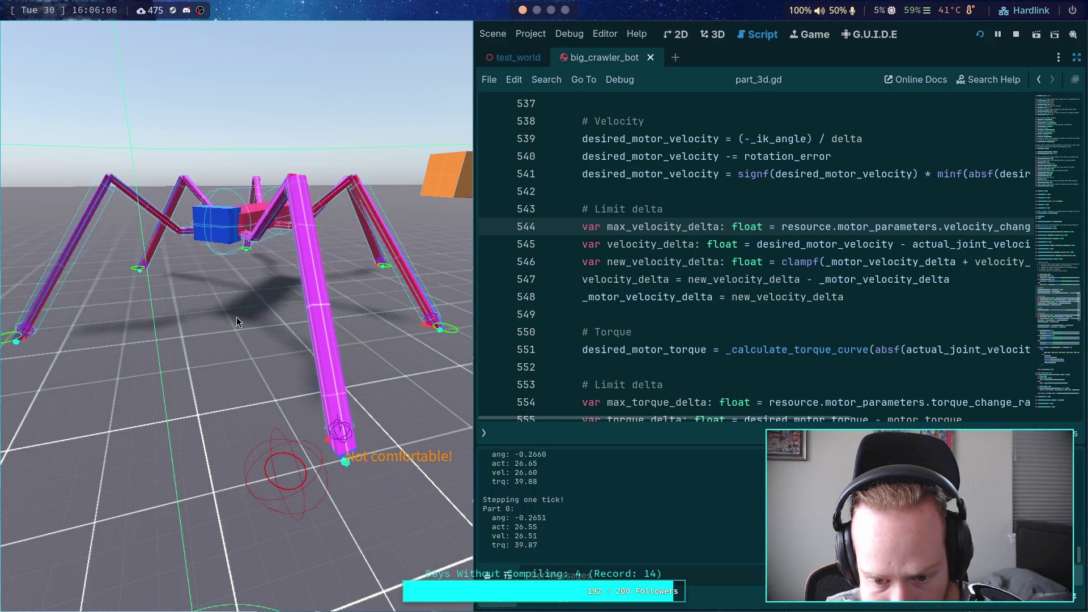
{"action": "key", "text": "period"}
{"action": "key", "text": "period"}
{"action": "key", "text": "period"}
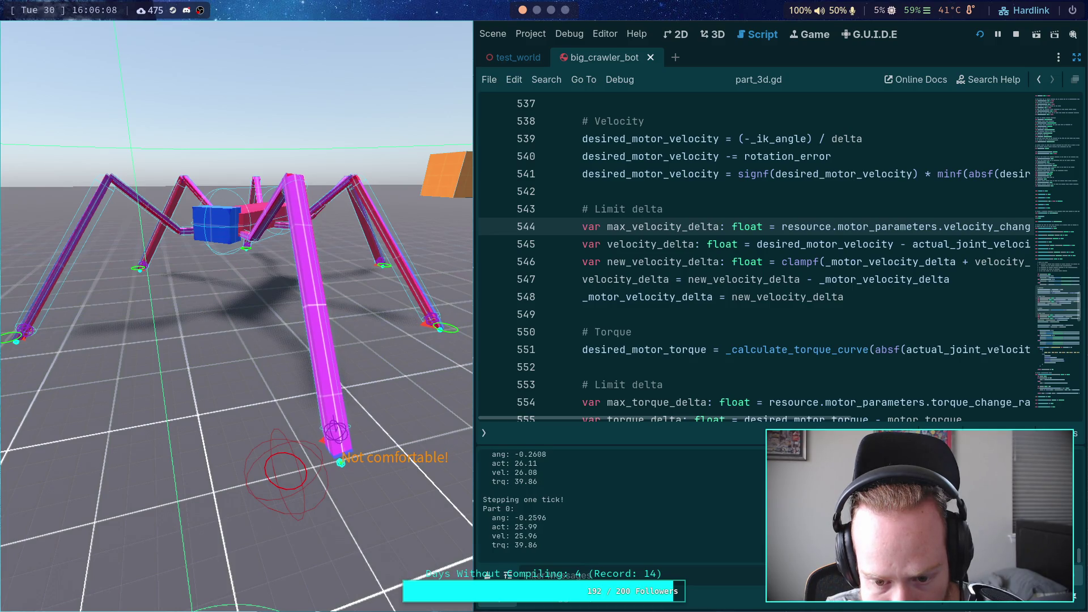
{"action": "key", "text": "period"}
{"action": "key", "text": "period"}
{"action": "key", "text": "period"}
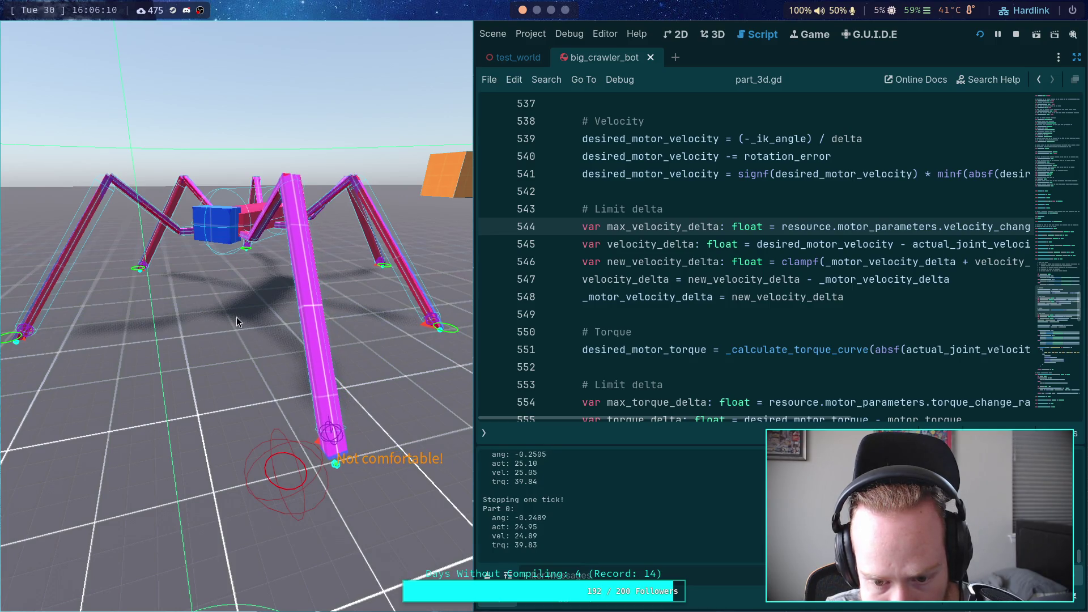
{"action": "key", "text": "period"}
{"action": "key", "text": "period"}
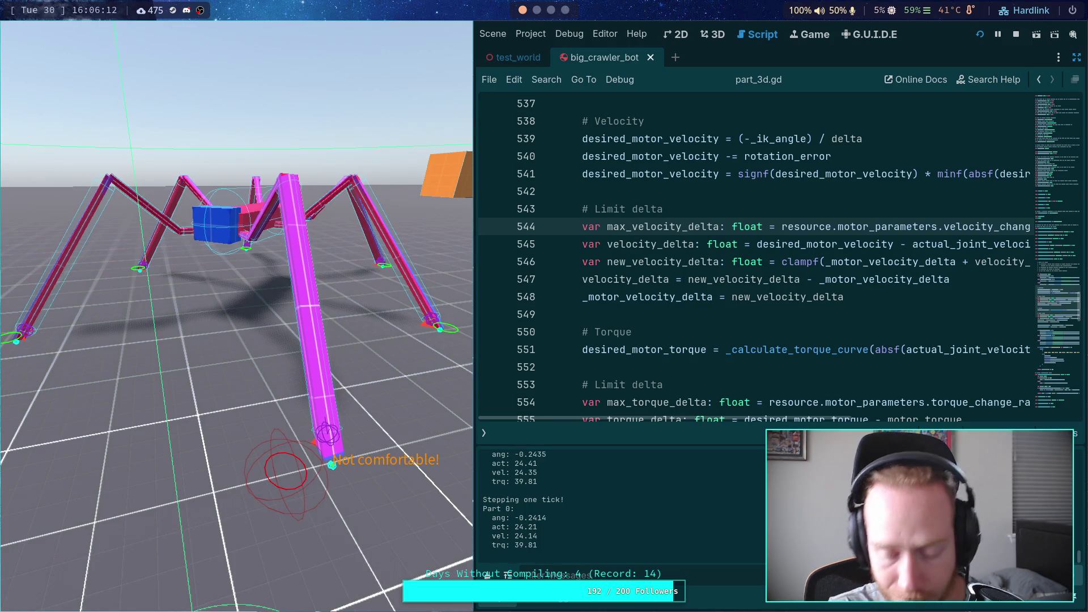
Stop the game, restore the docks with FL_Leg in the Inspector, and run it again.
{"action": "left_click", "coordinate": [1014, 37]}
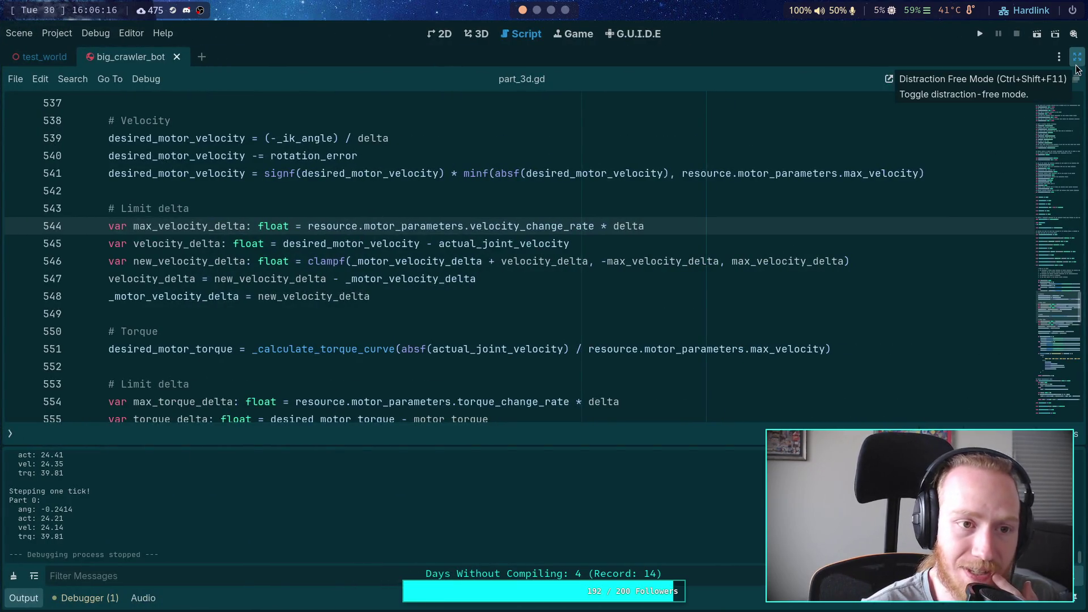
{"action": "left_click", "coordinate": [1076, 66]}
{"action": "left_click", "coordinate": [907, 56]}
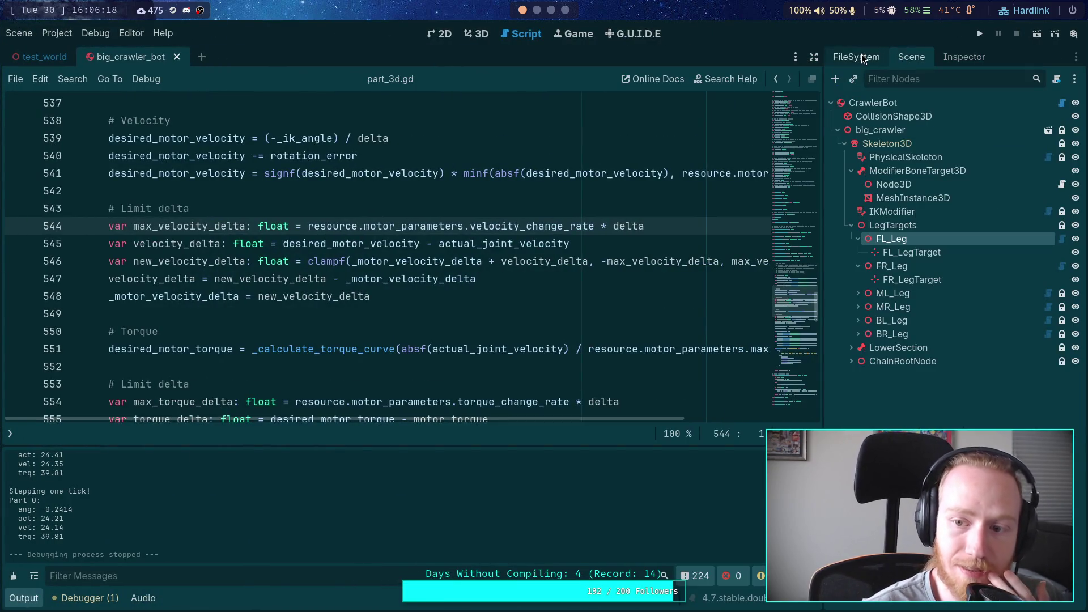
{"action": "left_click", "coordinate": [963, 57]}
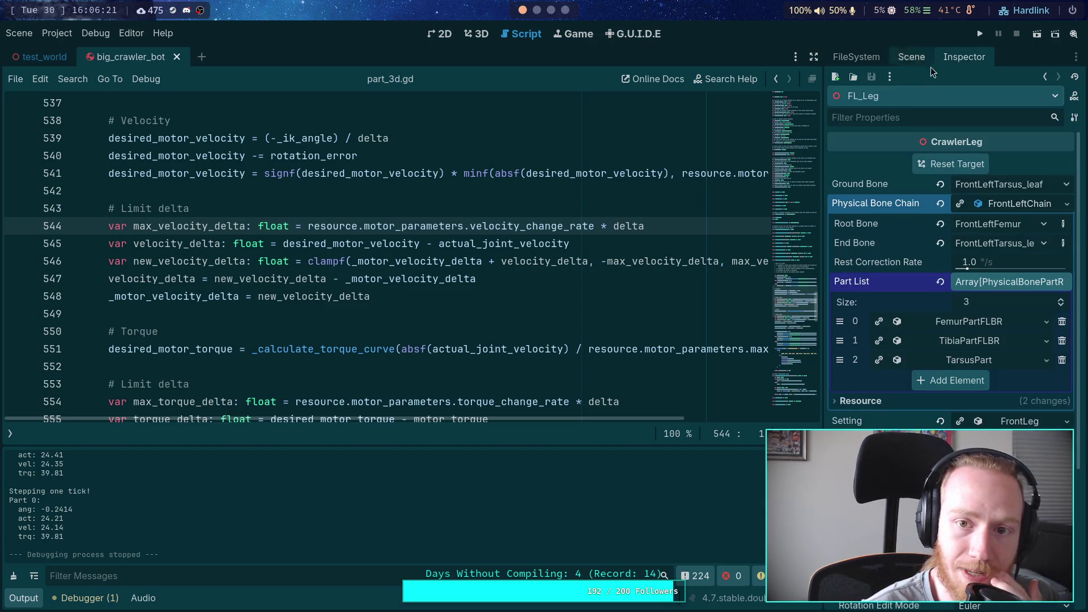
{"action": "left_click", "coordinate": [980, 33]}
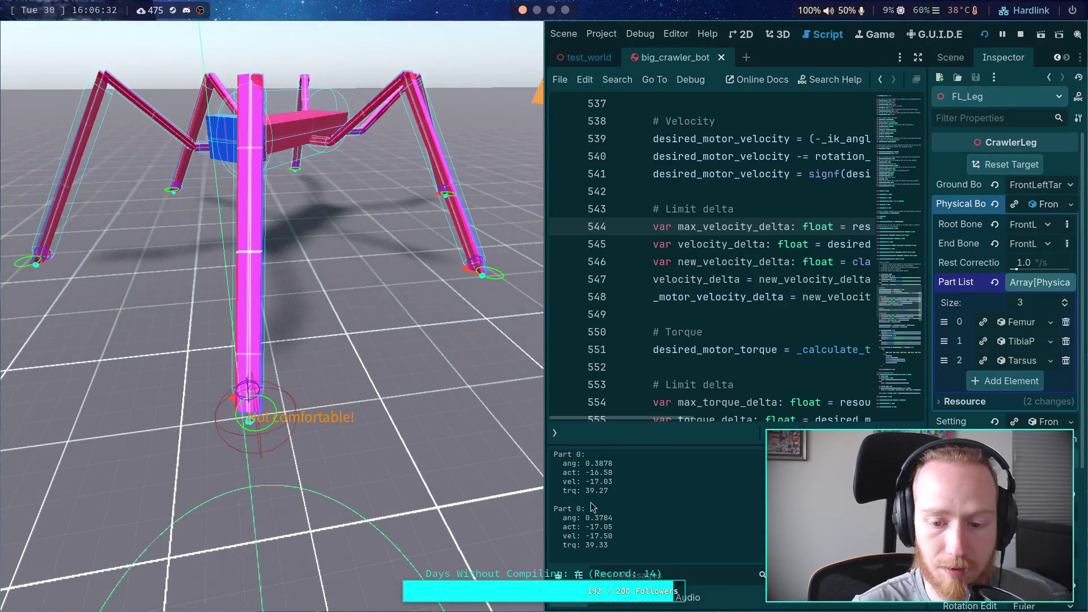
Step two ticks to Part 0 vel -16.54, trq 39.32, and expand FemurPartFLBR's settings.
{"action": "key", "text": "period"}
{"action": "key", "text": "period"}
{"action": "key", "text": "period"}
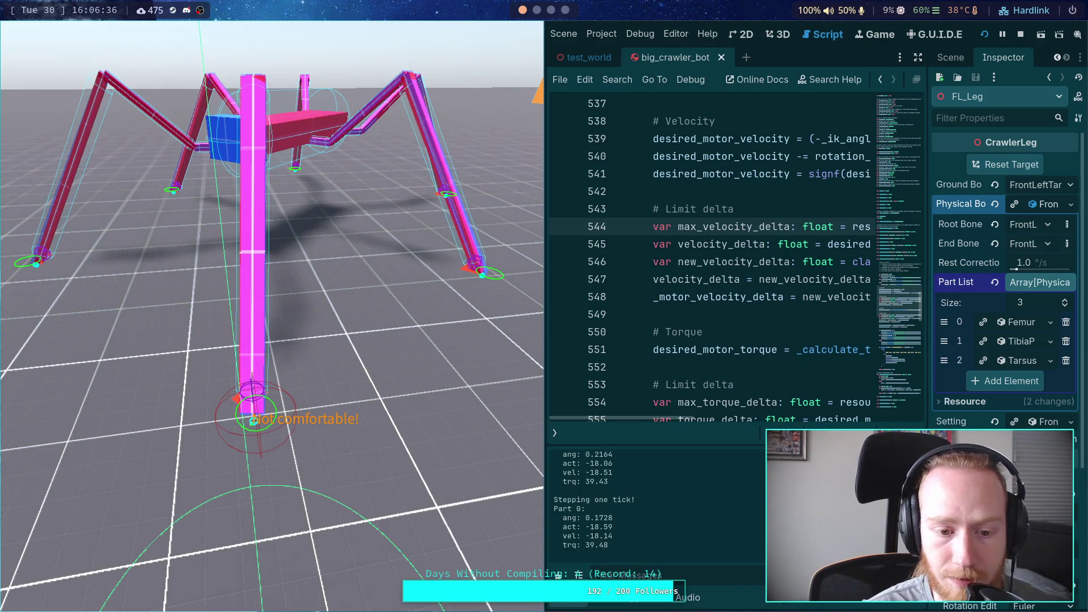
{"action": "key", "text": "period"}
{"action": "key", "text": "period"}
{"action": "key", "text": "period"}
{"action": "key", "text": "period"}
{"action": "key", "text": "period"}
{"action": "key", "text": "period"}
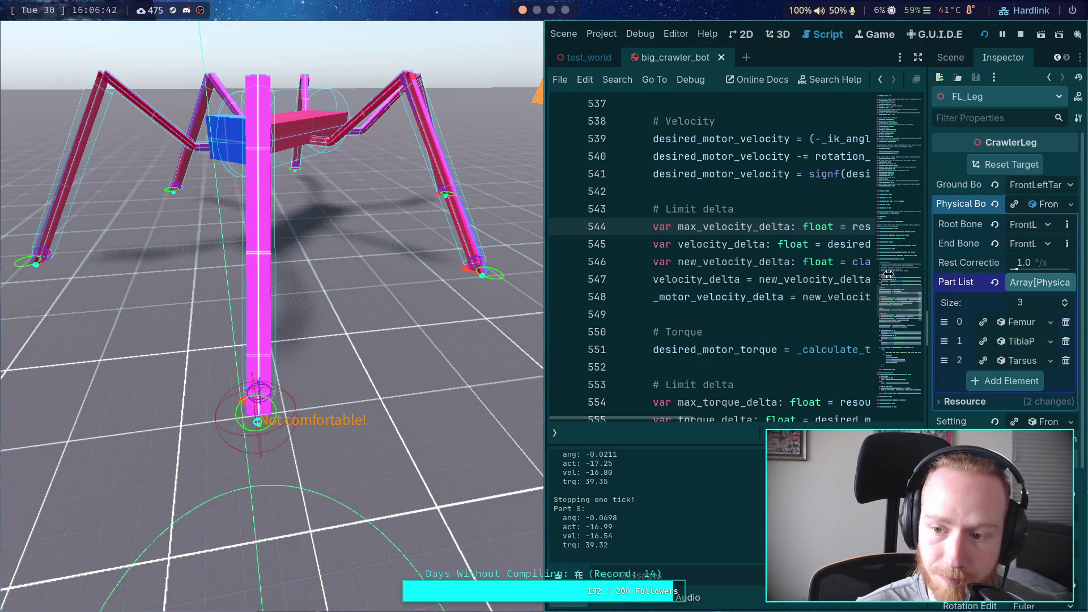
{"action": "left_click_drag", "start_coordinate": [467, 304], "coordinate": [409, 308]}
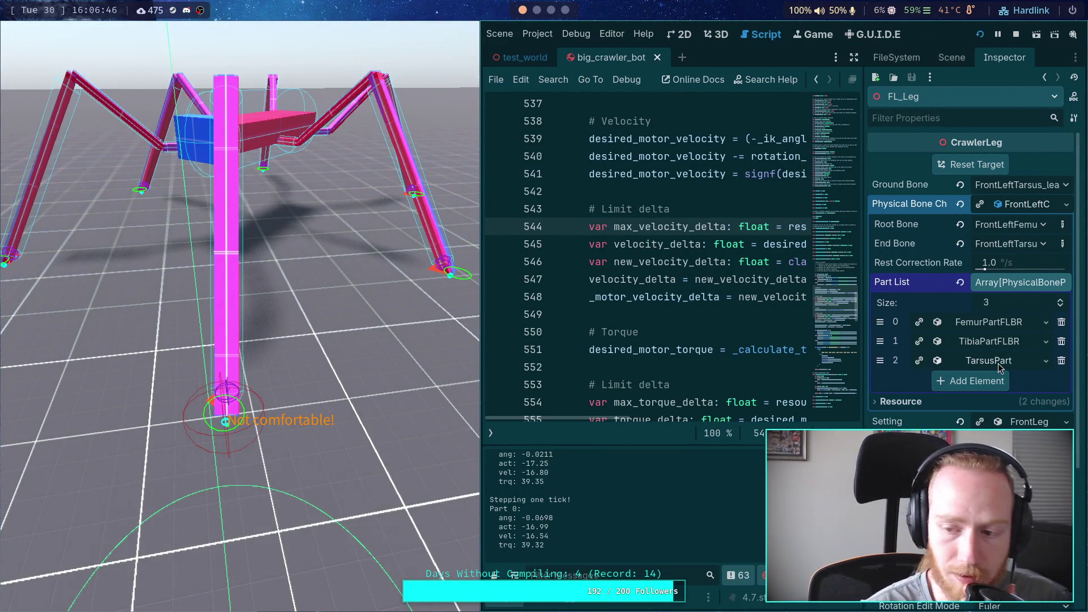
{"action": "left_click", "coordinate": [994, 326]}
Open motor_parameters.gd in the script editor.
{"action": "scroll", "coordinate": [948, 385], "scroll_direction": "down", "scroll_amount": 3}
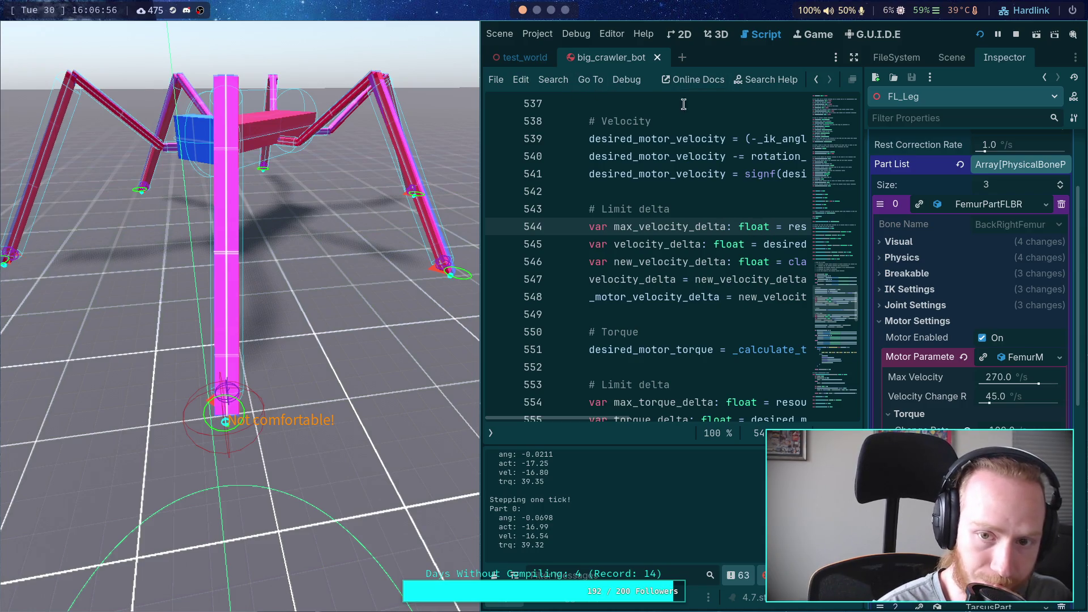
{"action": "left_click", "coordinate": [491, 433]}
{"action": "left_click", "coordinate": [529, 192]}
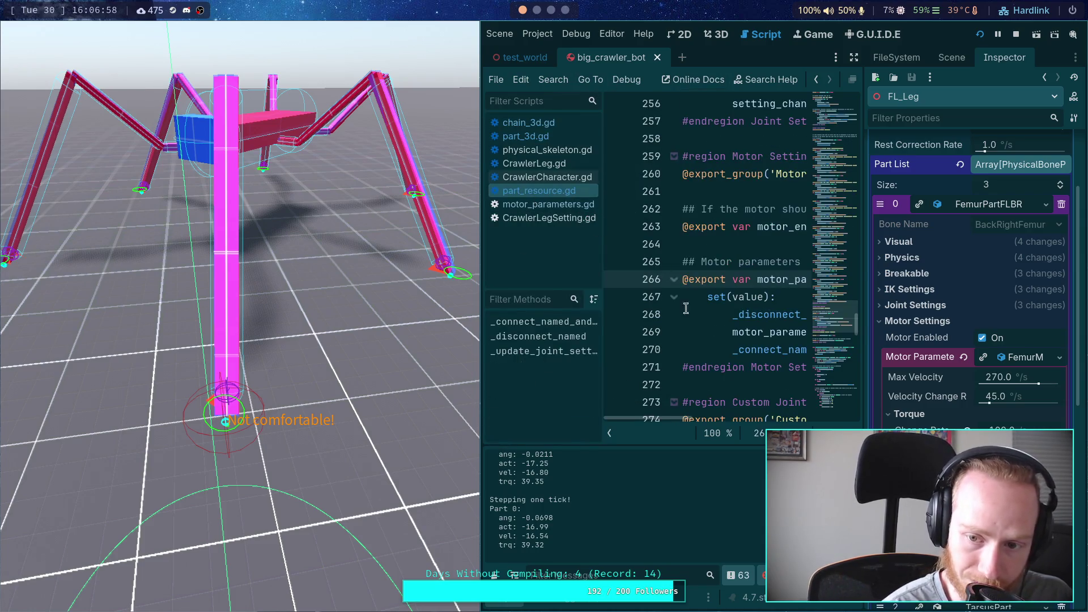
{"action": "left_click", "coordinate": [609, 433]}
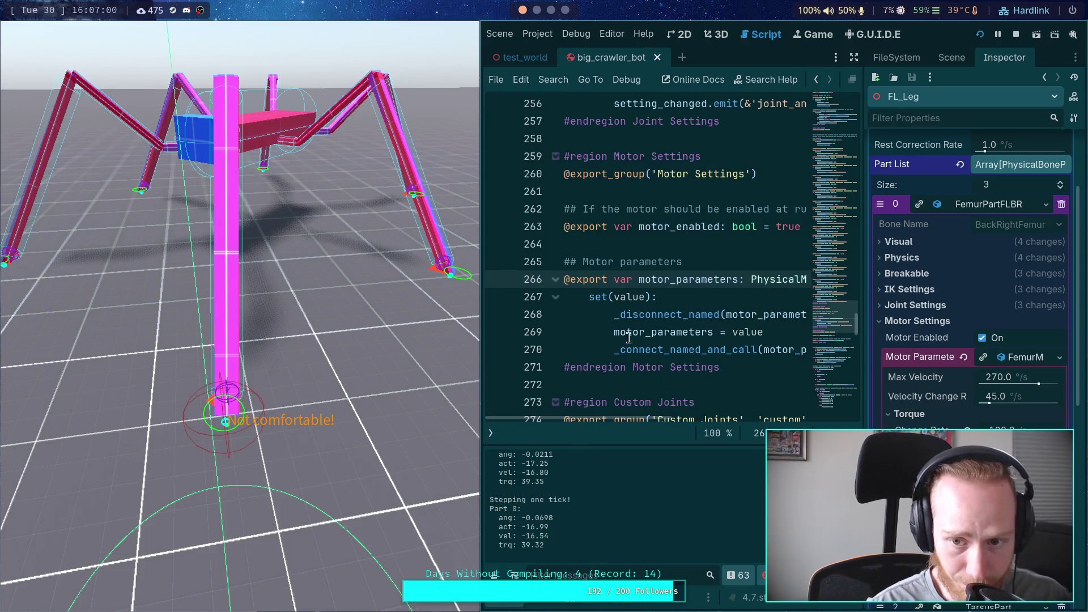
{"action": "left_click", "coordinate": [489, 433]}
{"action": "left_click", "coordinate": [537, 205]}
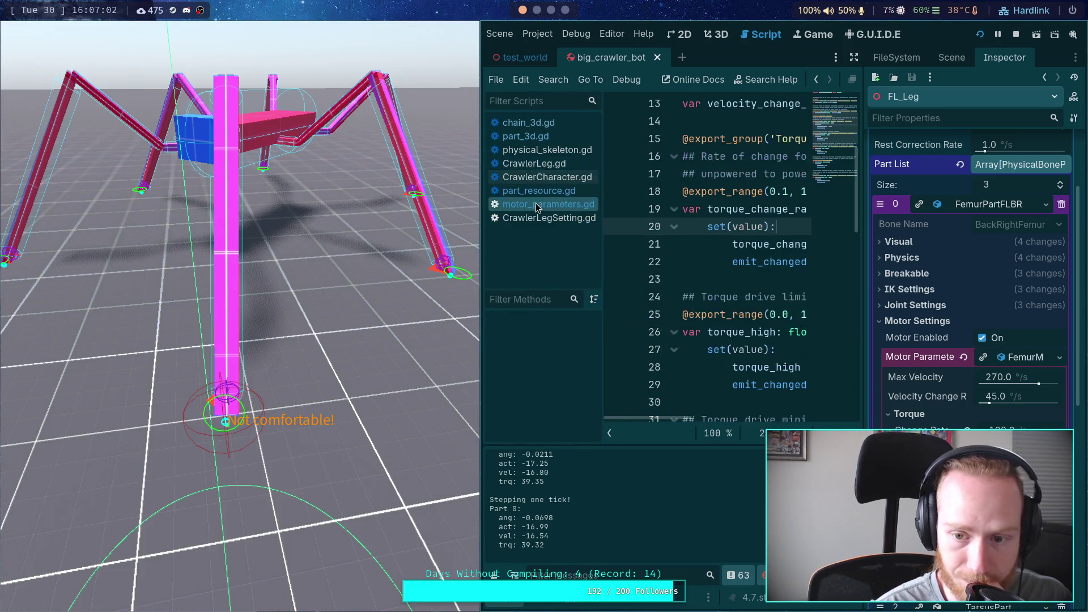
{"action": "left_click", "coordinate": [609, 432]}
Copy line 25's \u00B2 escape into line 12's velocity change rate suffix and save.
{"action": "scroll", "coordinate": [685, 340], "scroll_direction": "down", "scroll_amount": 1}
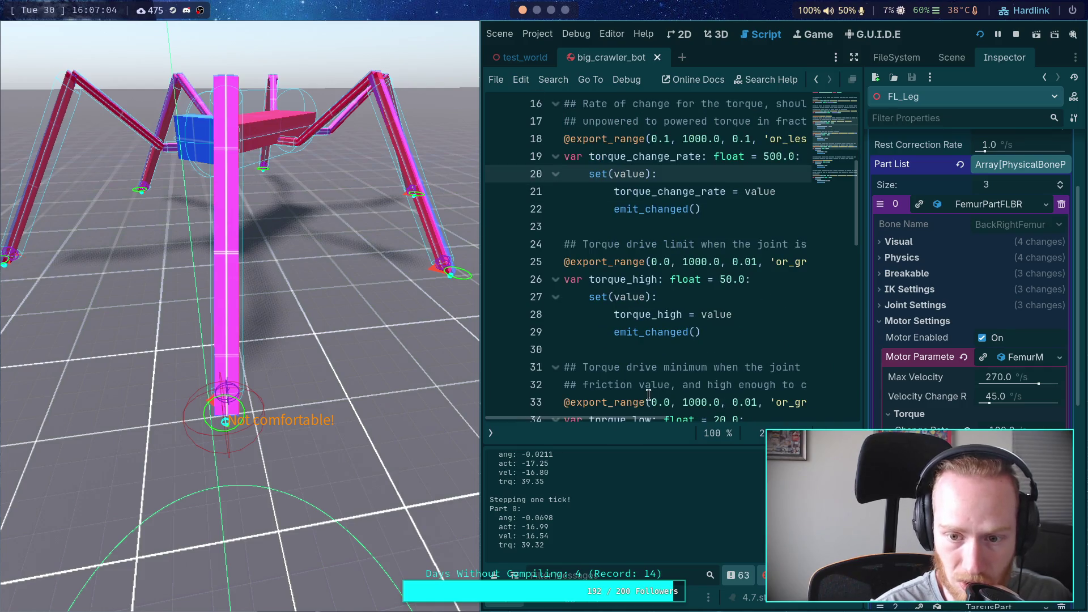
{"action": "scroll", "coordinate": [648, 395], "scroll_direction": "down", "scroll_amount": 1}
{"action": "left_click_drag", "start_coordinate": [643, 417], "coordinate": [830, 418]}
{"action": "double_click", "coordinate": [746, 209]}
{"action": "right_click", "coordinate": [746, 210]}
{"action": "left_click", "coordinate": [771, 270]}
{"action": "scroll", "coordinate": [675, 392], "scroll_direction": "up", "scroll_amount": 2}
{"action": "left_click", "coordinate": [599, 191]}
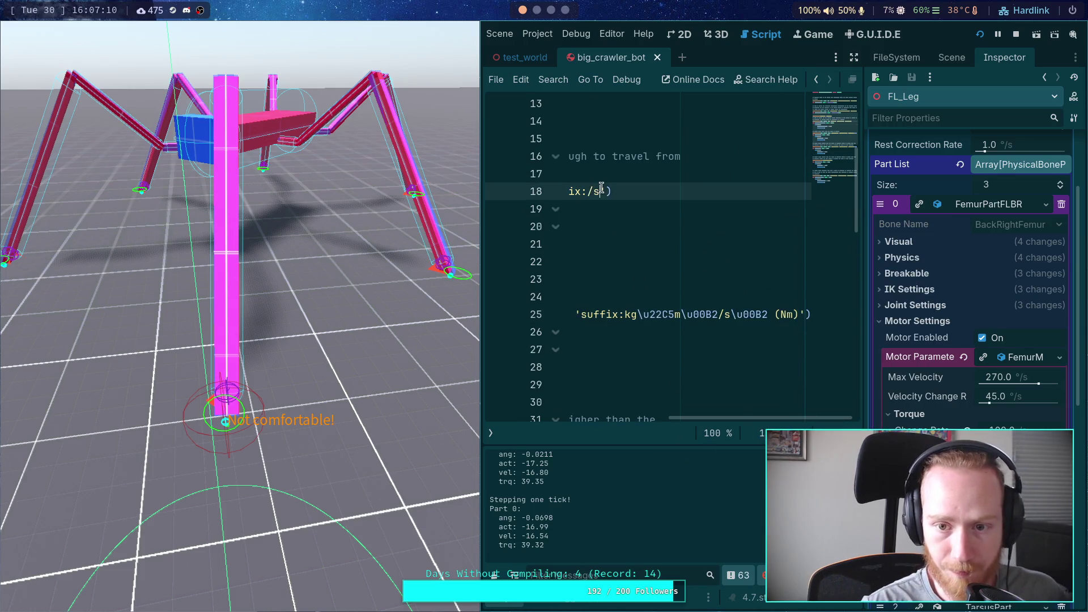
{"action": "left_click_drag", "start_coordinate": [722, 424], "coordinate": [545, 417]}
{"action": "scroll", "coordinate": [672, 301], "scroll_direction": "up", "scroll_amount": 2}
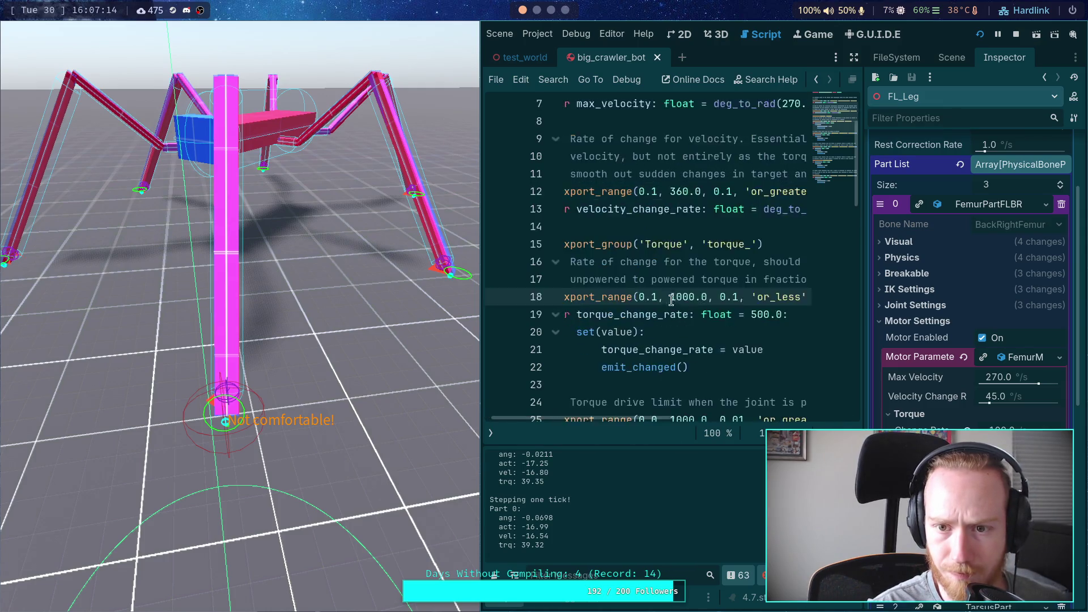
{"action": "scroll", "coordinate": [672, 301], "scroll_direction": "up", "scroll_amount": 3}
{"action": "left_click_drag", "start_coordinate": [627, 416], "coordinate": [764, 415]}
{"action": "left_click", "coordinate": [792, 244]}
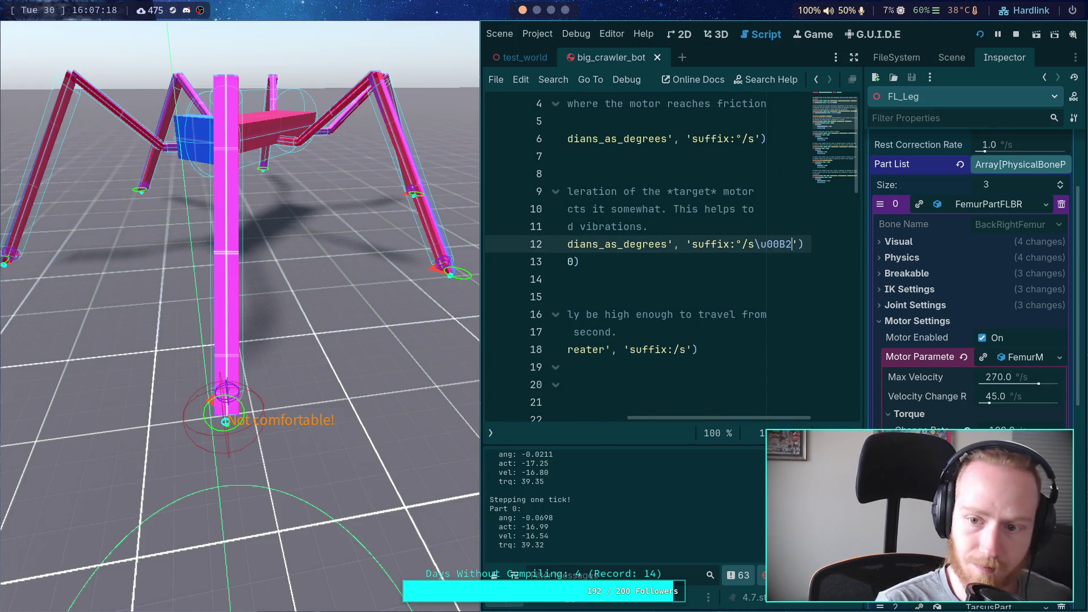
{"action": "key", "text": "ctrl+s"}
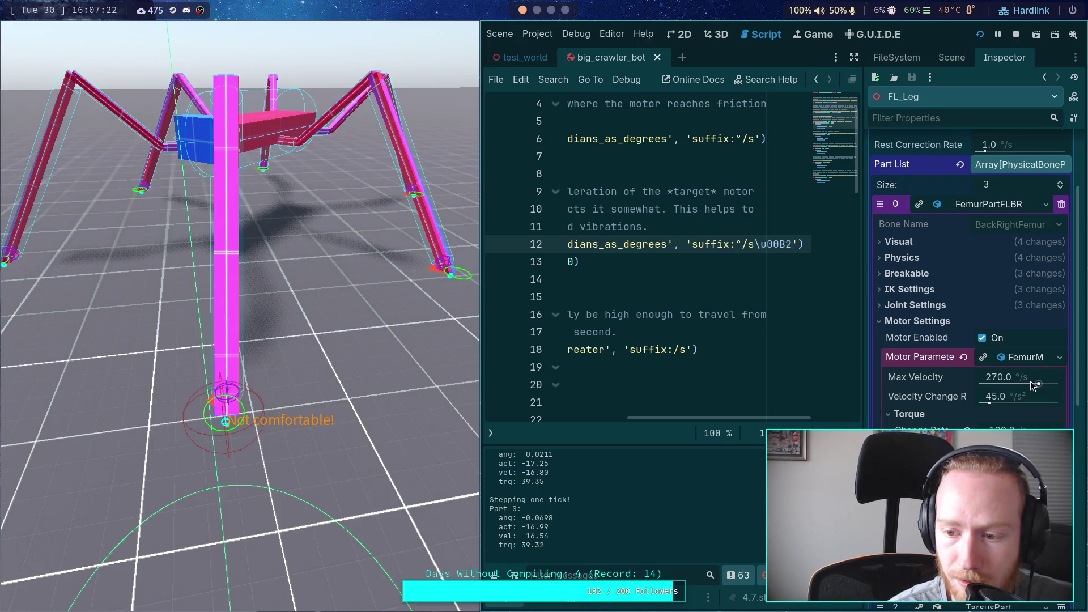
Check that FemurPartFLBR's Velocity Change Rate now reads 45.0 °/s².
{"action": "mouse_move", "coordinate": [1025, 396]}
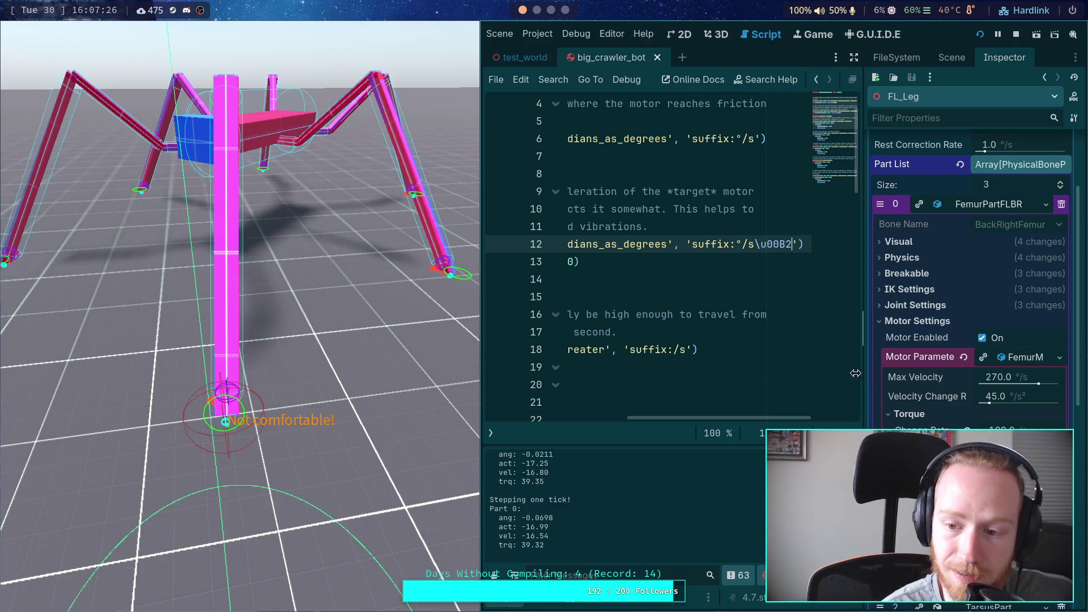
{"action": "left_click_drag", "start_coordinate": [750, 417], "coordinate": [612, 415]}
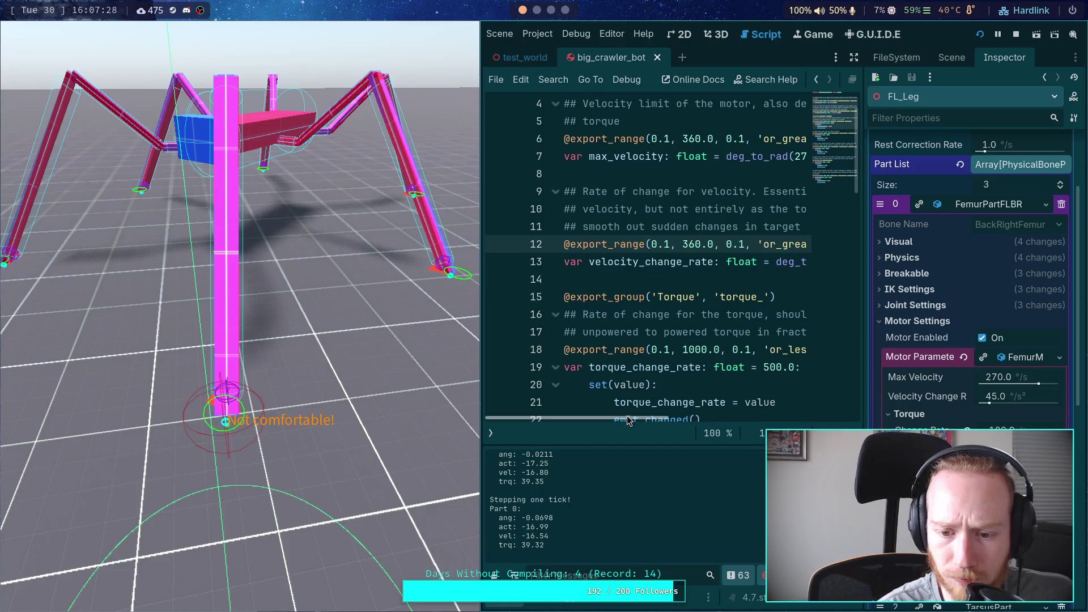
{"action": "scroll", "coordinate": [611, 397], "scroll_direction": "down", "scroll_amount": 1}
{"action": "left_click_drag", "start_coordinate": [632, 367], "coordinate": [606, 393]}
{"action": "left_click", "coordinate": [595, 262]}
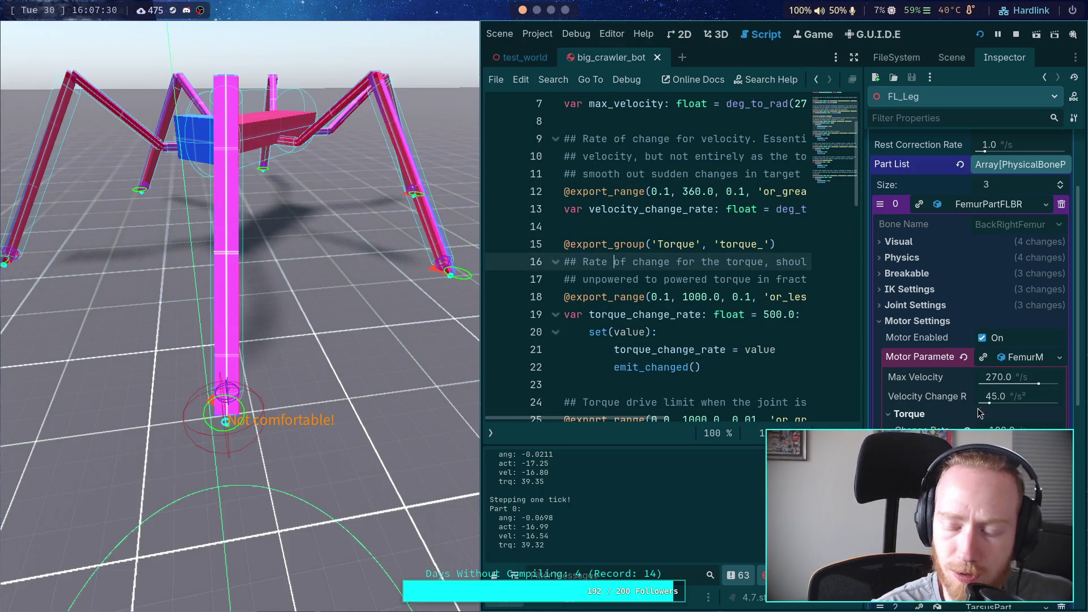
{"action": "left_click", "coordinate": [1032, 397]}
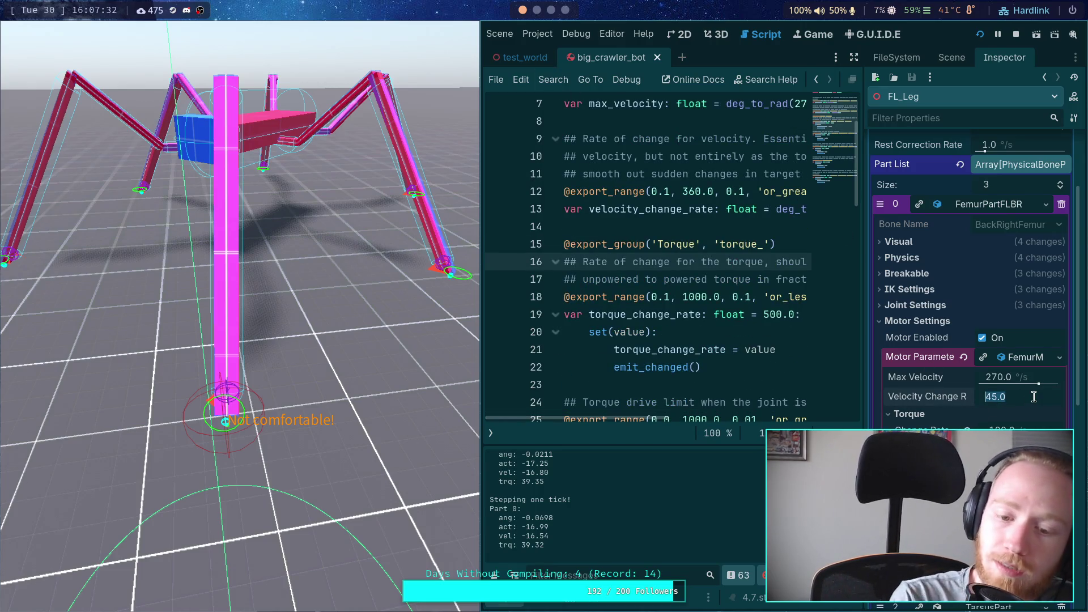
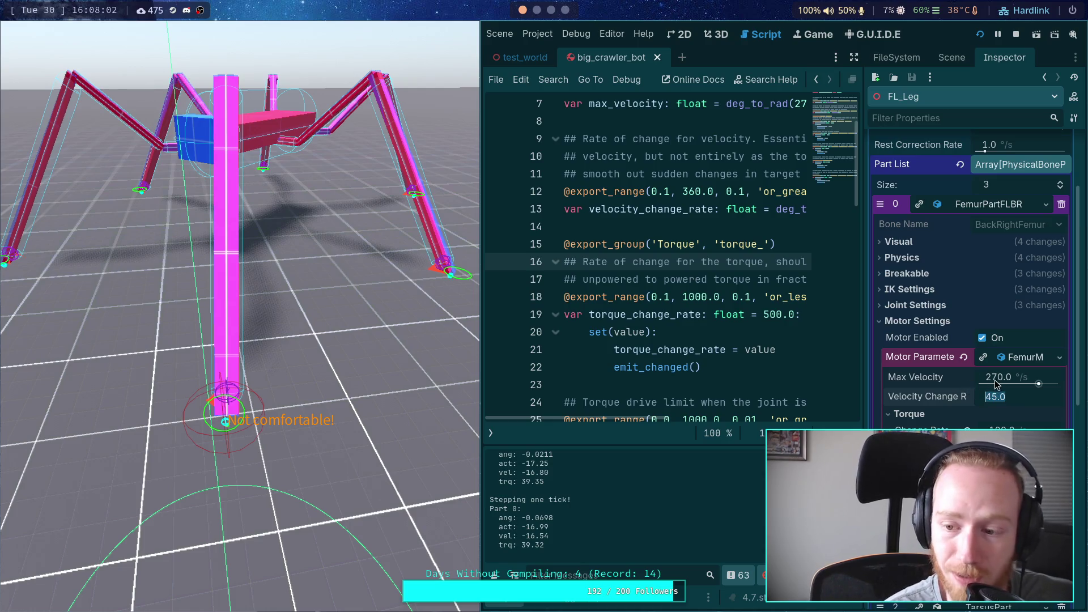
Calculate 270*4 = 1080 in the Python terminal, then return to the Godot editor.
{"action": "left_click", "coordinate": [552, 12]}
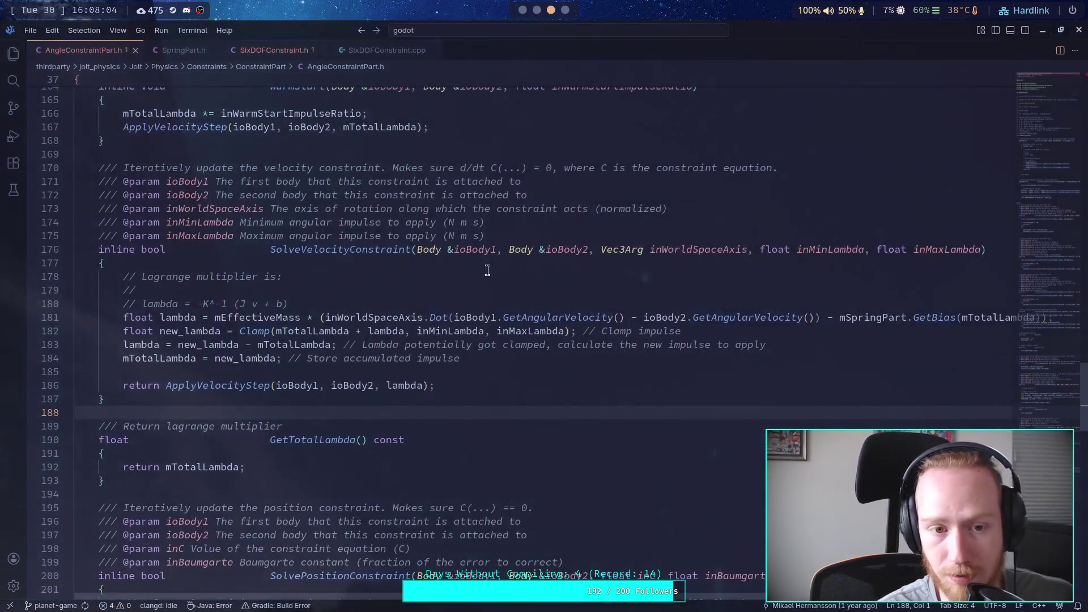
{"action": "left_click", "coordinate": [538, 10]}
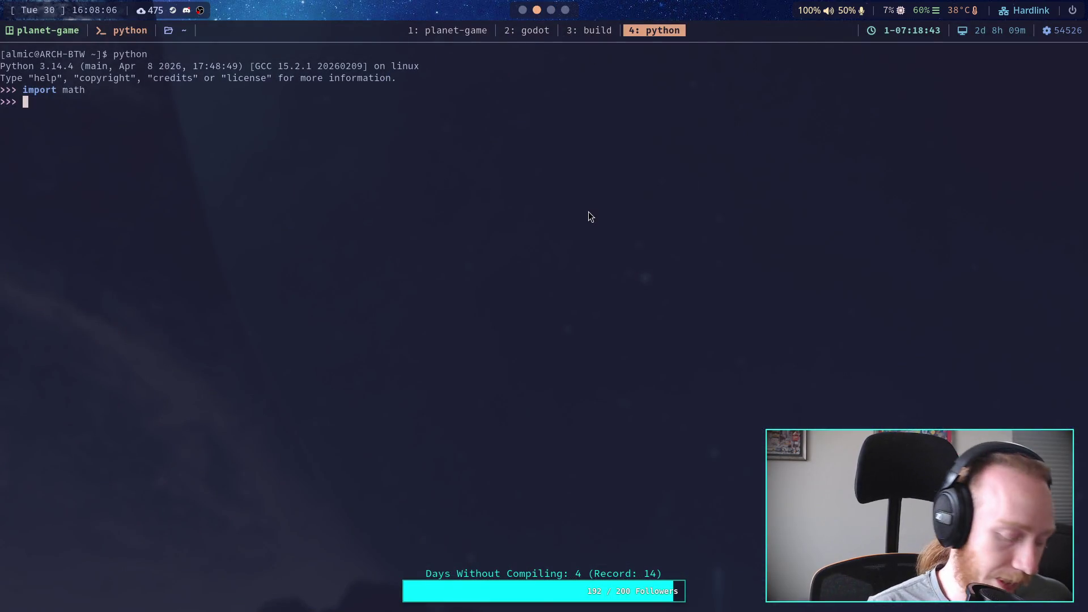
{"action": "type", "text": "270"}
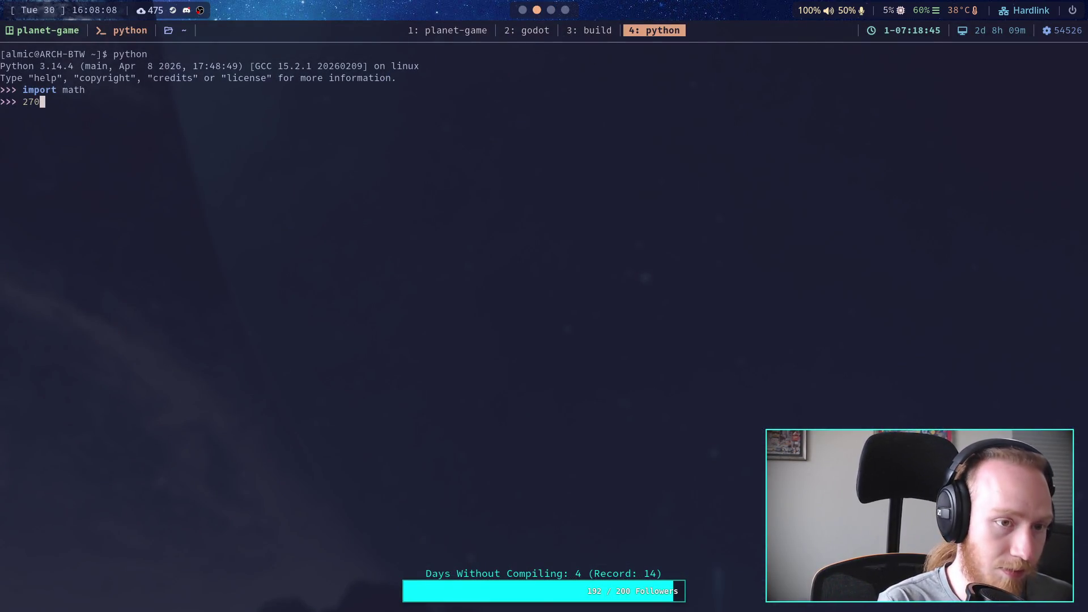
{"action": "type", "text": "*4"}
{"action": "key", "text": "Return"}
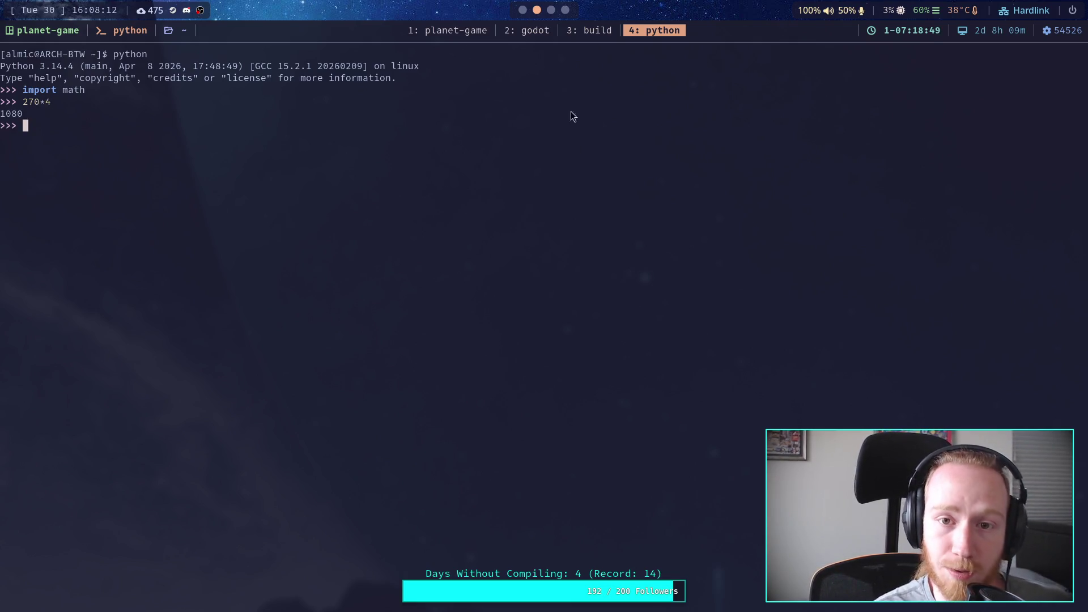
{"action": "left_click", "coordinate": [523, 10]}
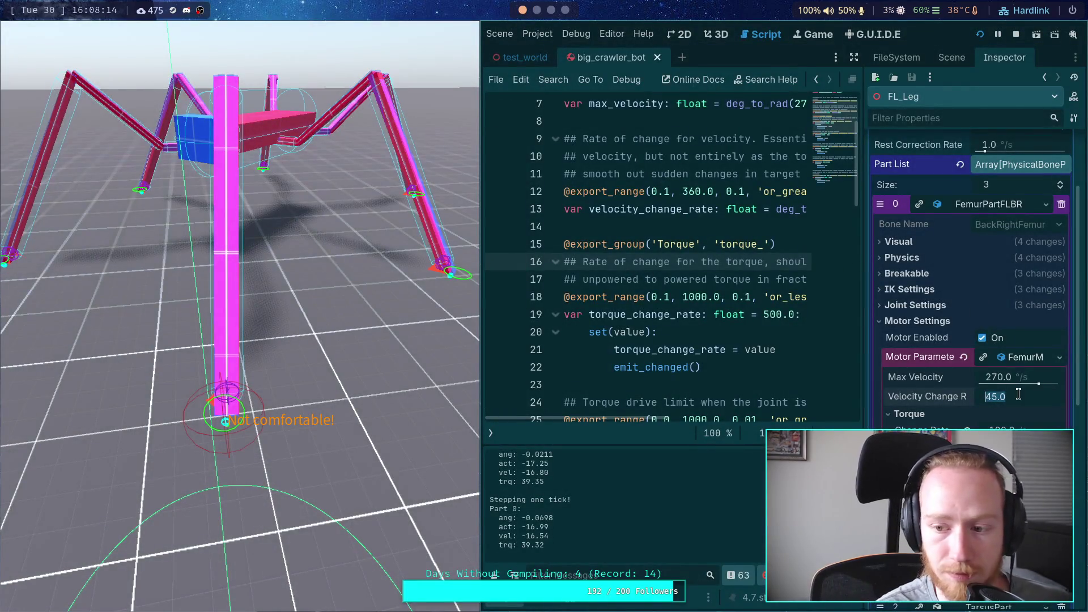
Enter 1000 as the FL_Leg femur motor's Velocity Change Rate.
{"action": "type", "text": "1000"}
{"action": "key", "text": "Return"}
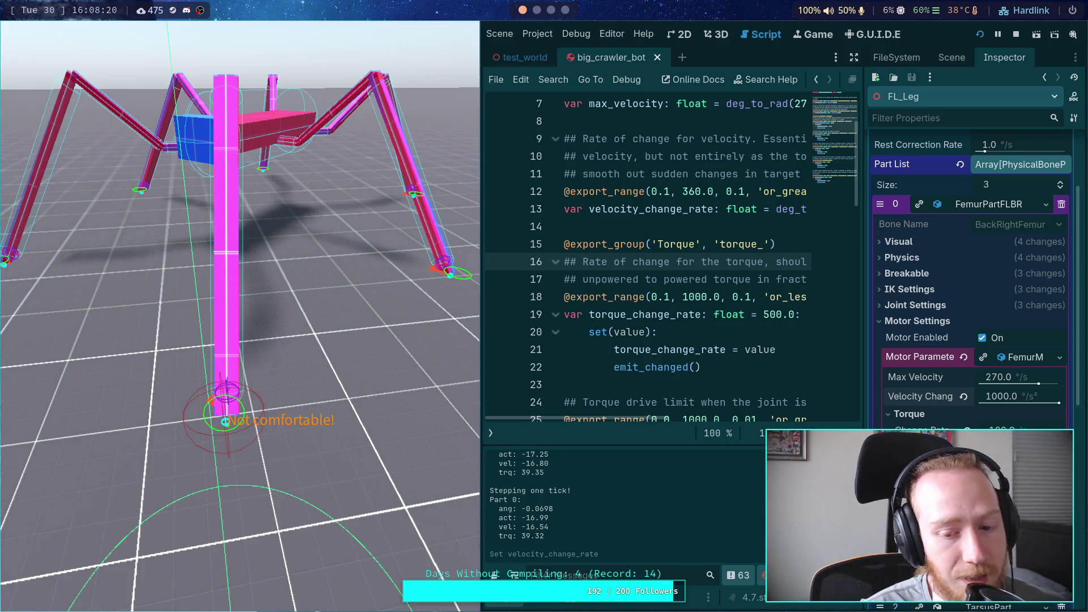
Step the crawler simulation tick by tick to watch the femur leg swing at rate 1000.
{"action": "key", "text": "period"}
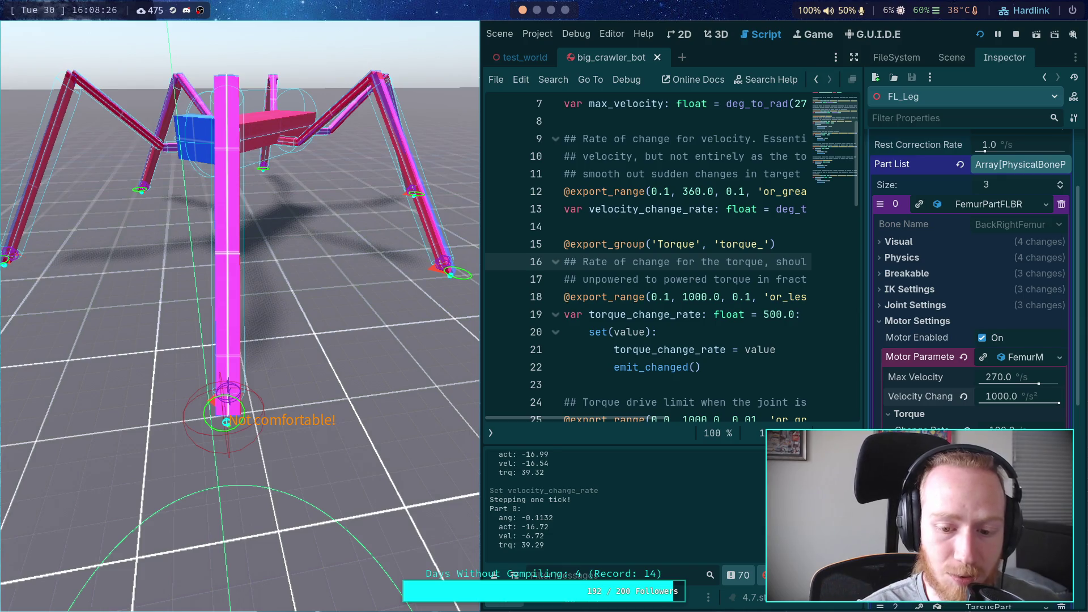
{"action": "key", "text": "period"}
{"action": "key", "text": "period"}
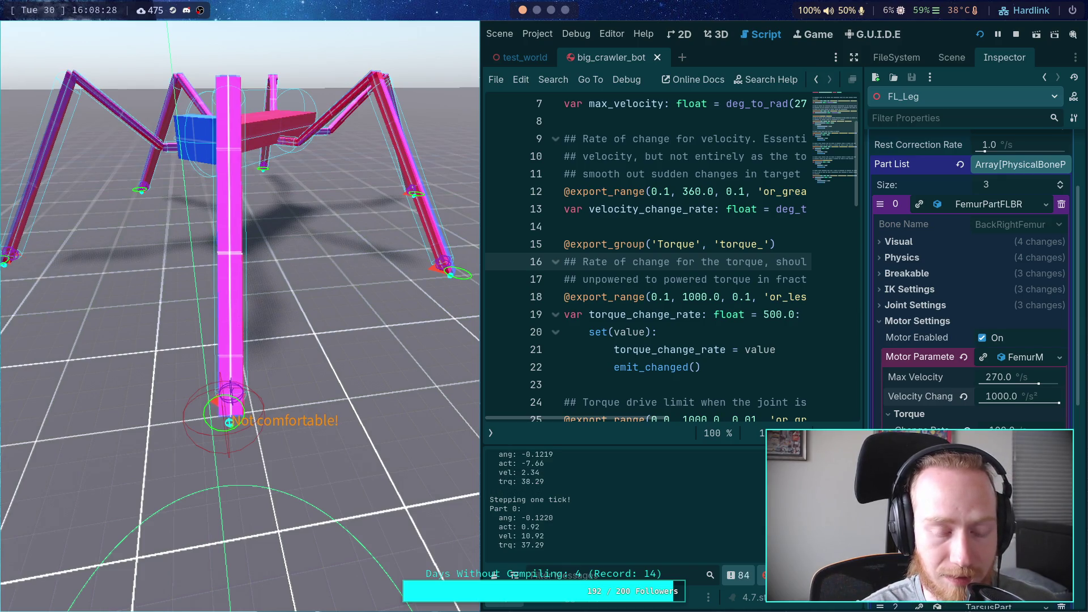
{"action": "key", "text": "period"}
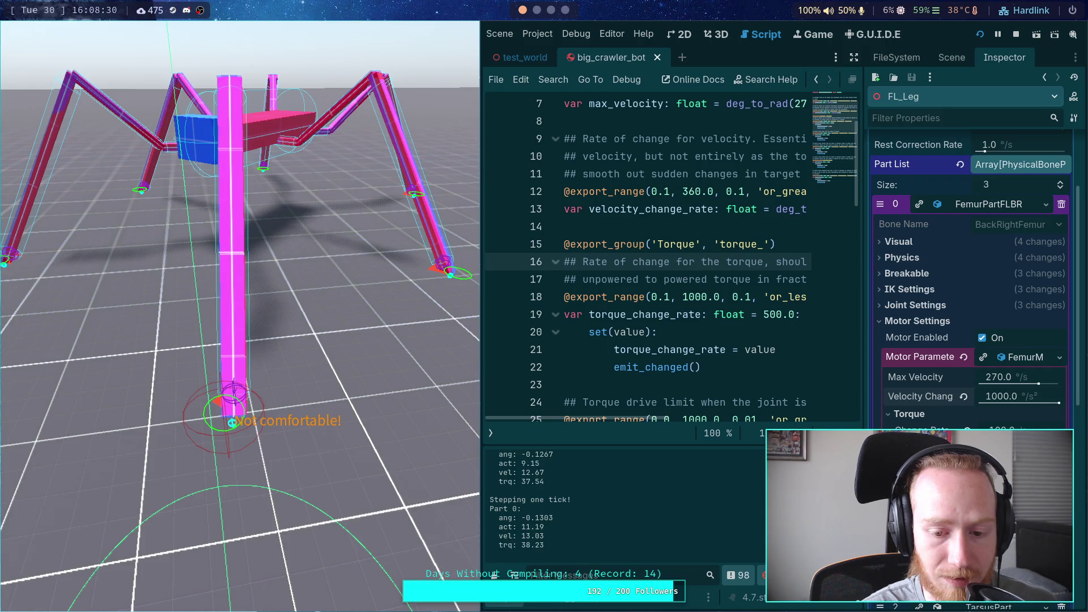
{"action": "key", "text": "period"}
{"action": "key", "text": "period"}
{"action": "key", "text": "period"}
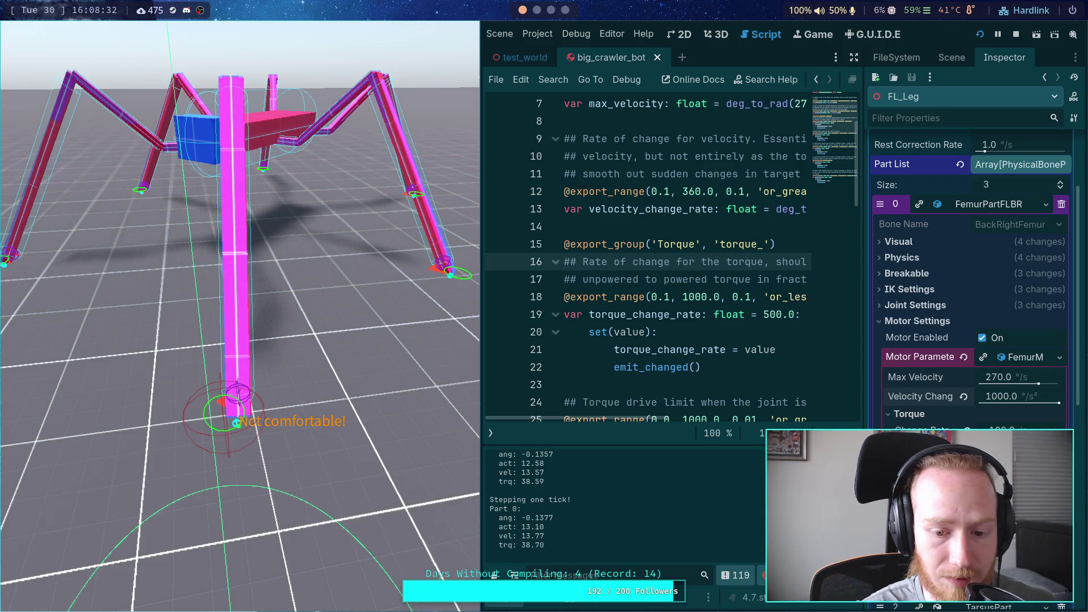
{"action": "key", "text": "period"}
{"action": "key", "text": "period"}
{"action": "key", "text": "period"}
{"action": "key", "text": "period"}
{"action": "key", "text": "period"}
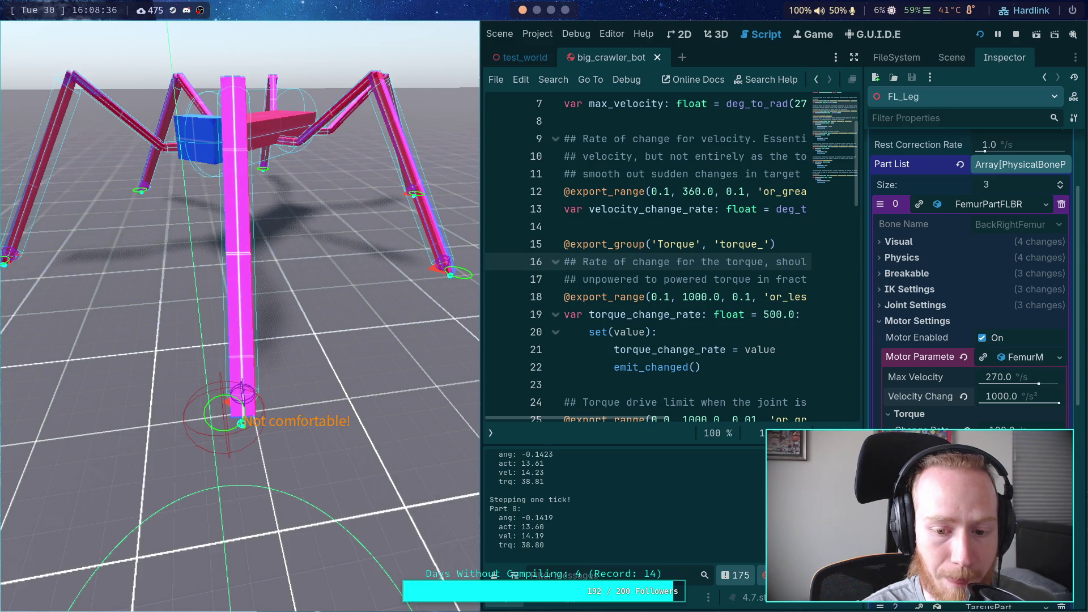
{"action": "key", "text": "period"}
{"action": "key", "text": "period"}
{"action": "key", "text": "period"}
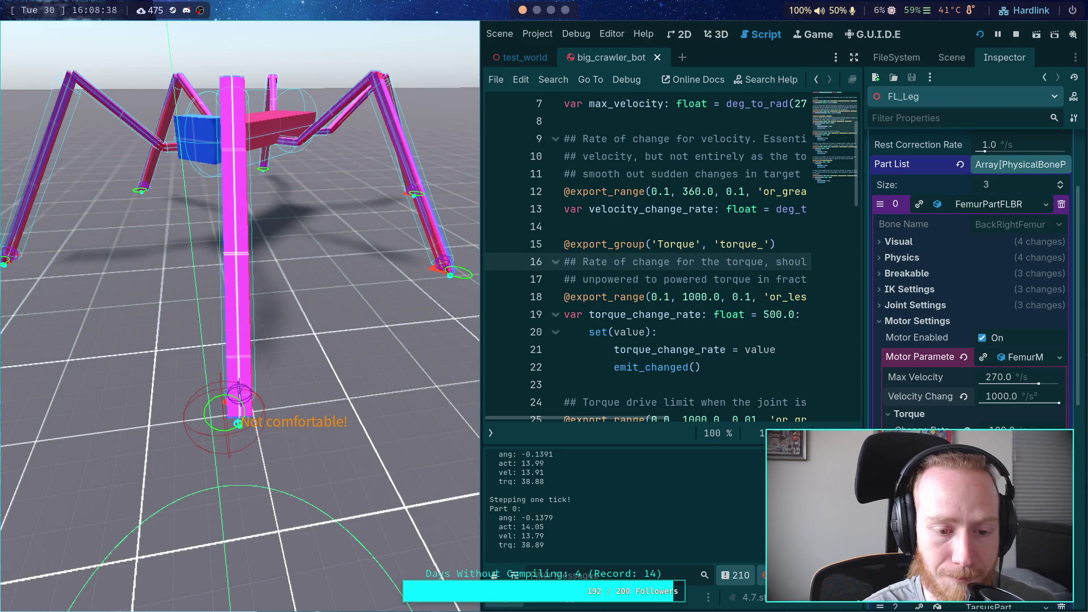
{"action": "key", "text": "period"}
{"action": "key", "text": "period"}
{"action": "key", "text": "period"}
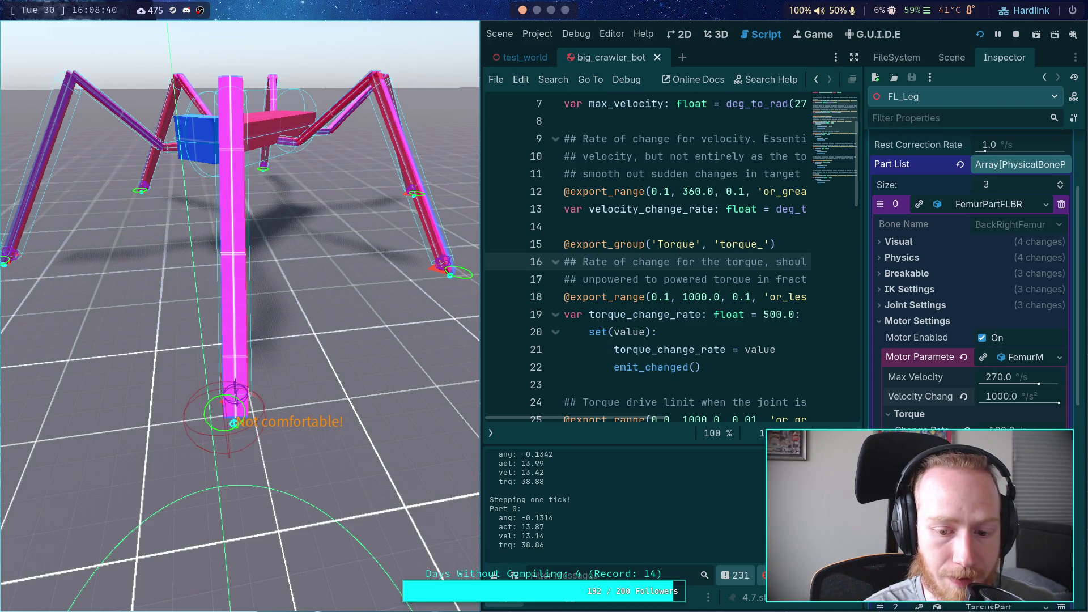
{"action": "key", "text": "period"}
{"action": "key", "text": "period"}
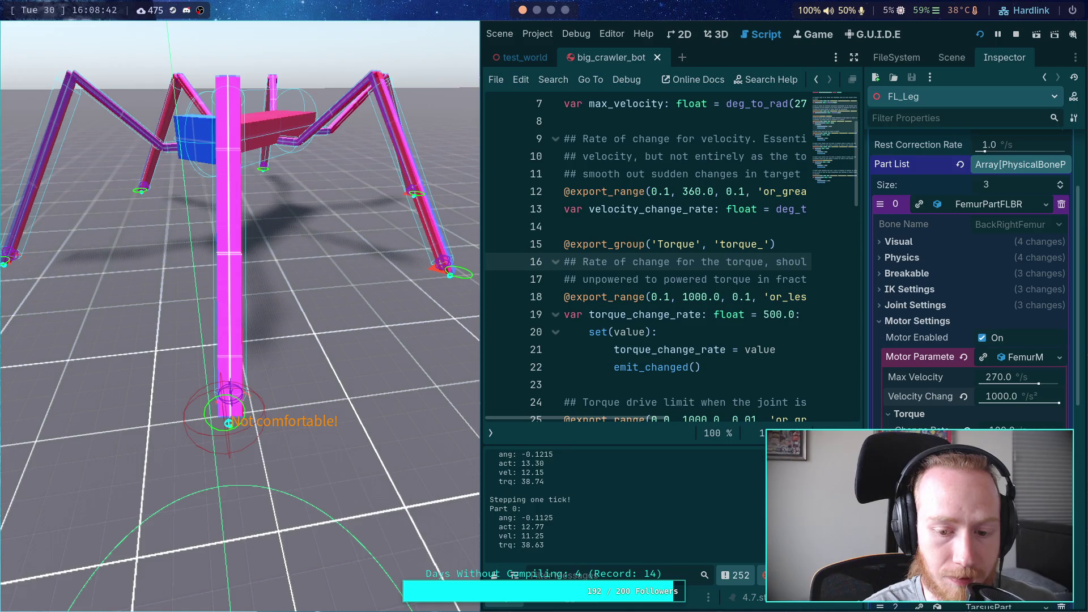
{"action": "key", "text": "period"}
{"action": "key", "text": "period"}
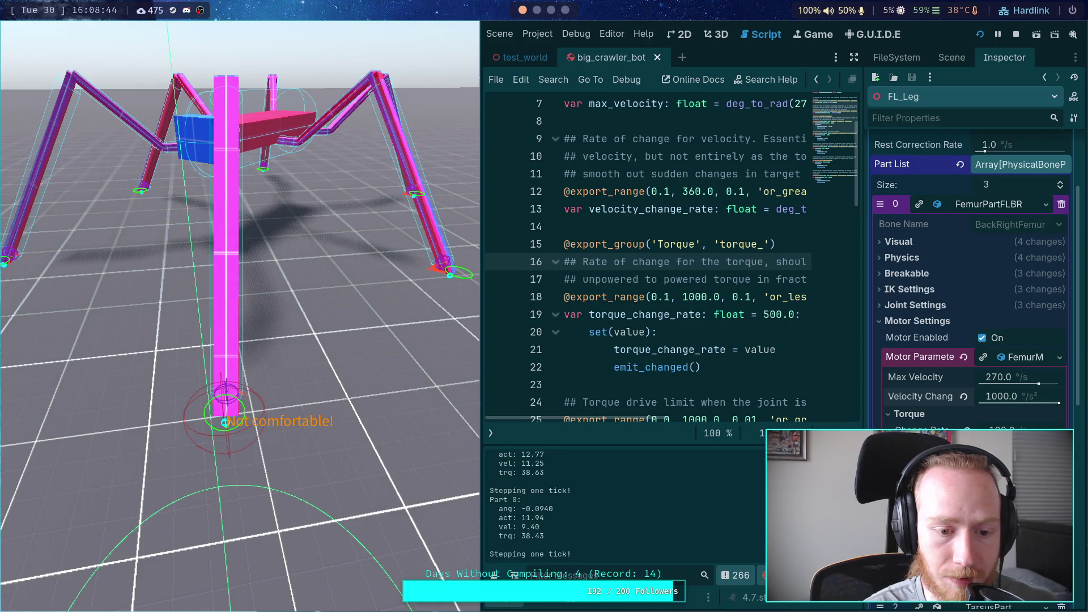
{"action": "key", "text": "period"}
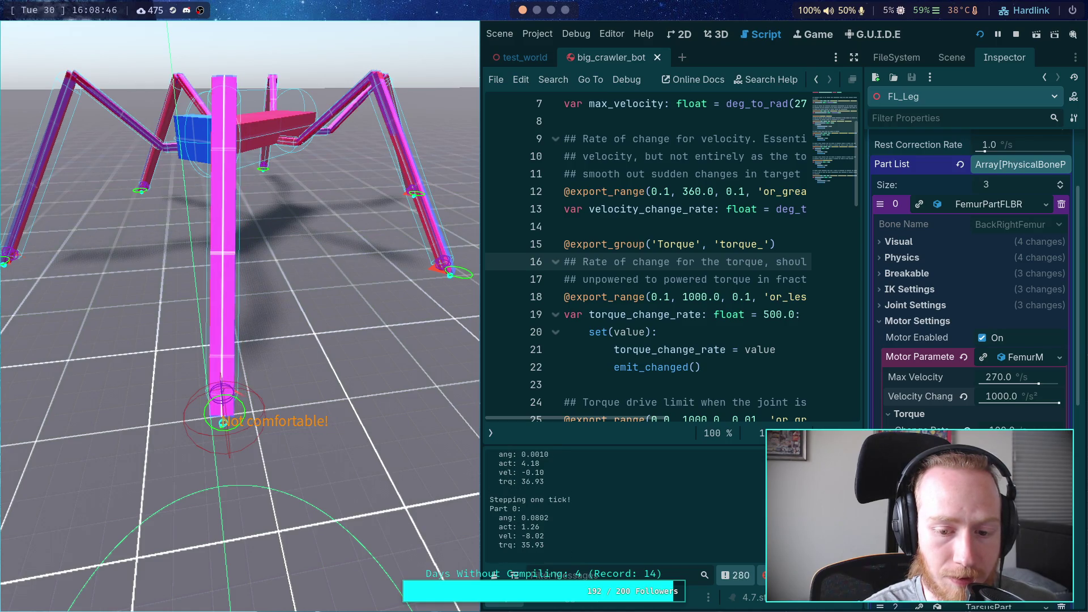
{"action": "key", "text": "period"}
{"action": "key", "text": "period"}
{"action": "key", "text": "period"}
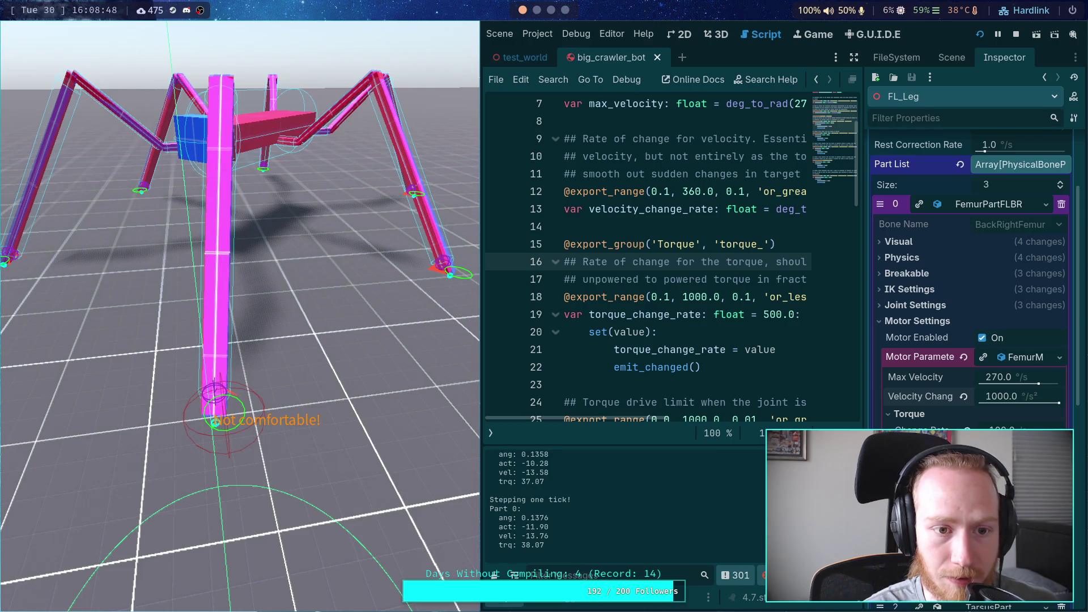
{"action": "key", "text": "period"}
{"action": "key", "text": "period"}
{"action": "key", "text": "period"}
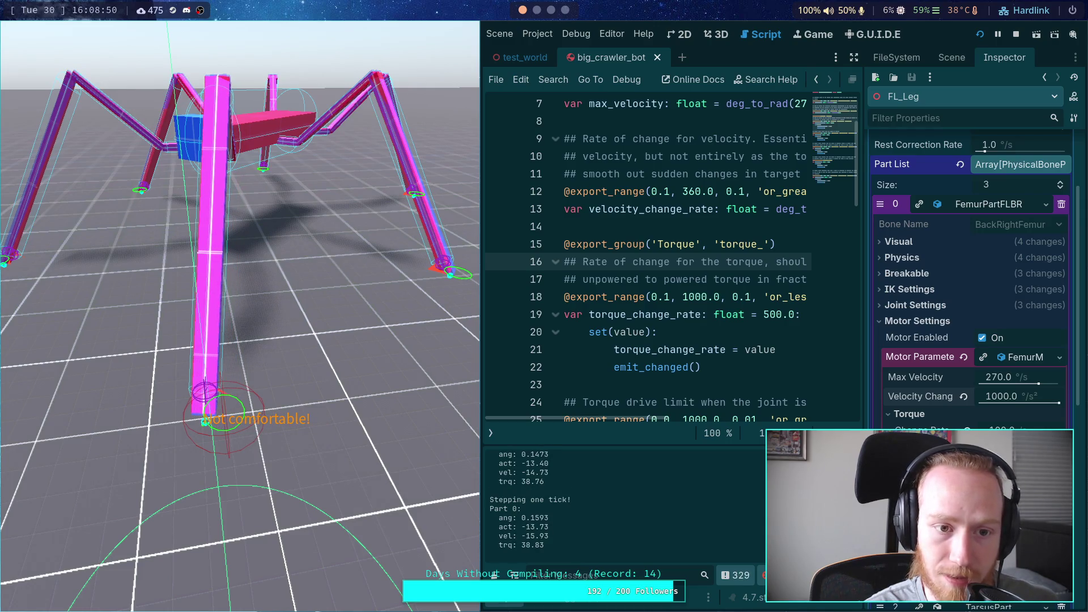
{"action": "key", "text": "period"}
{"action": "key", "text": "period"}
{"action": "key", "text": "period"}
{"action": "key", "text": "period"}
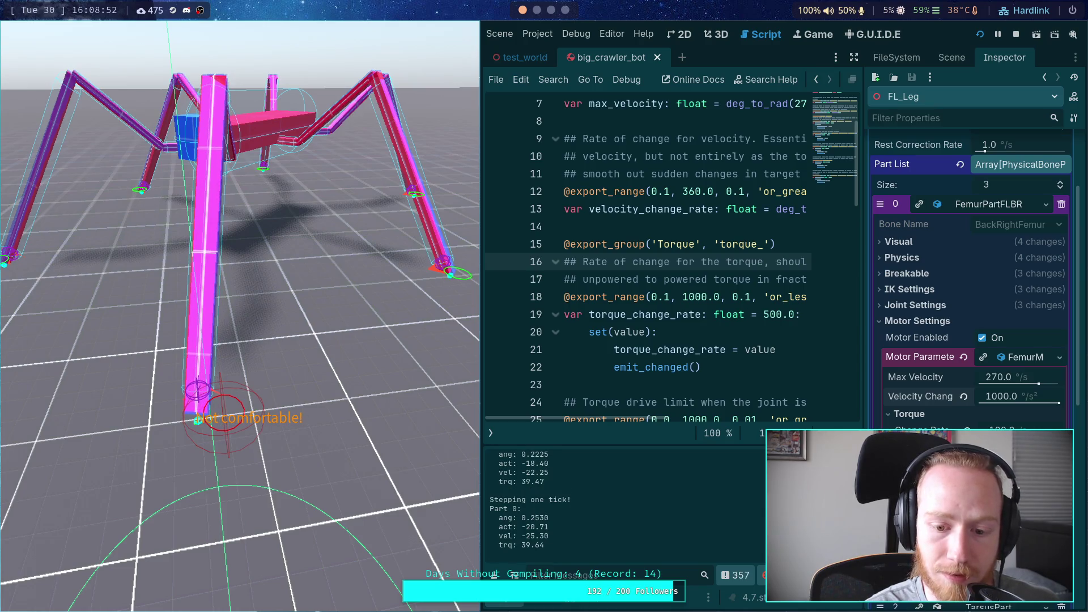
{"action": "key", "text": "period"}
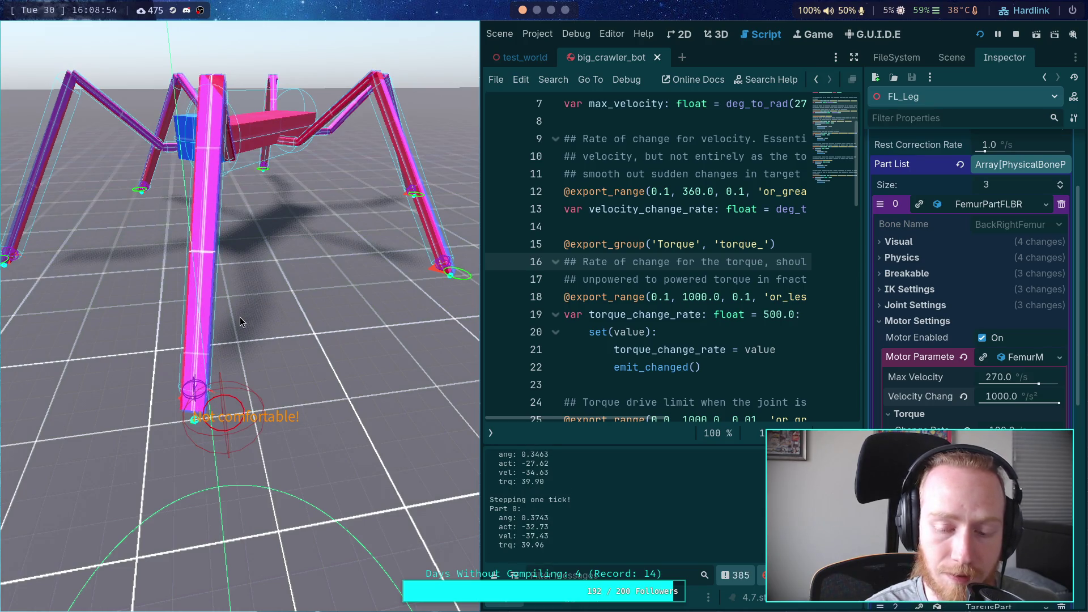
{"action": "key", "text": "period"}
{"action": "key", "text": "period"}
{"action": "key", "text": "period"}
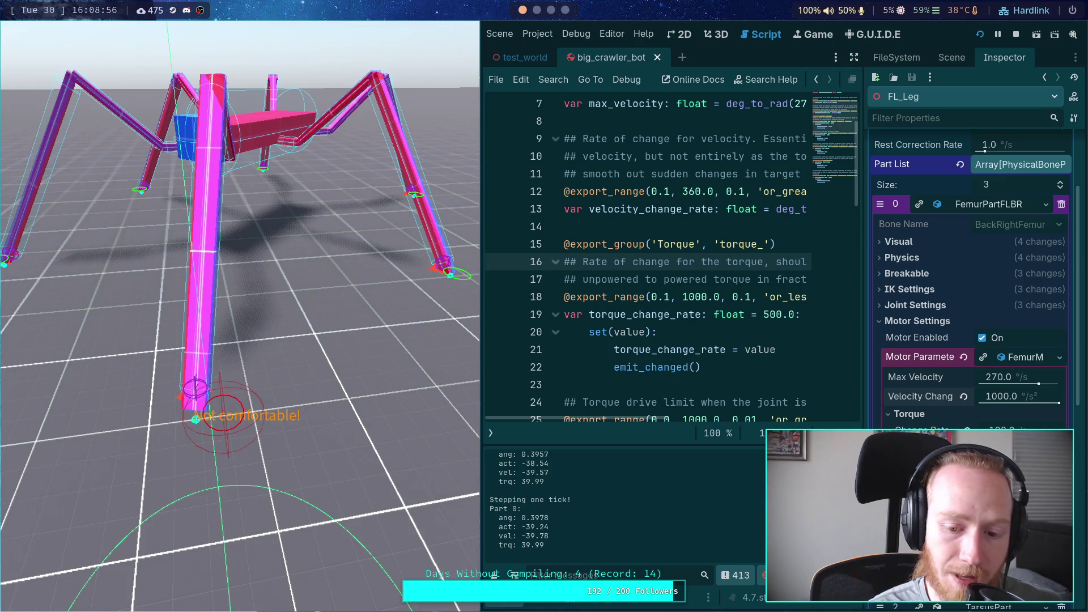
{"action": "key", "text": "period"}
{"action": "key", "text": "period"}
{"action": "key", "text": "period"}
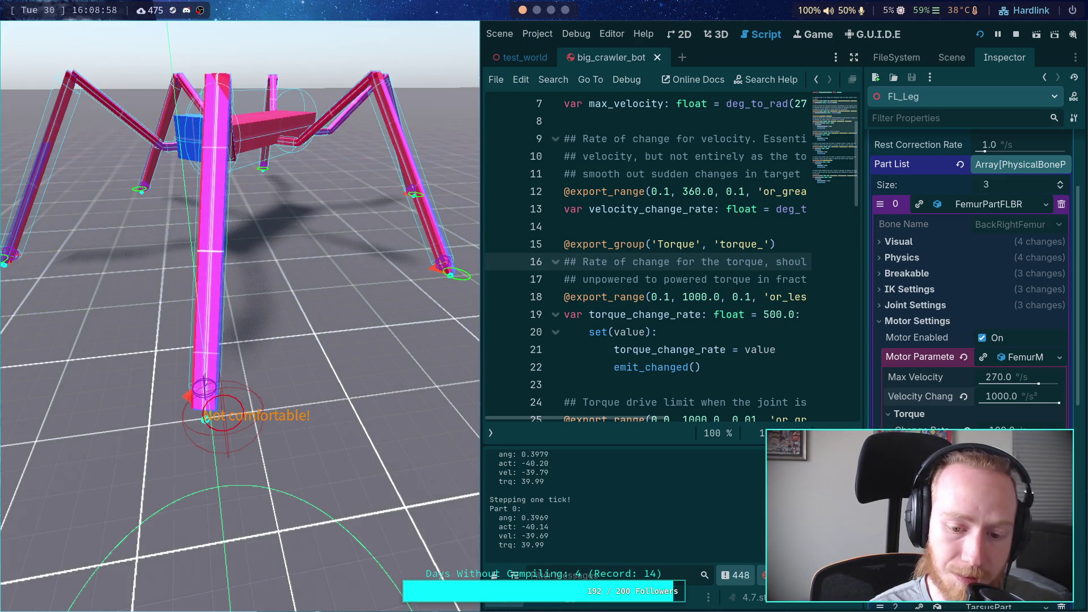
{"action": "key", "text": "period"}
{"action": "key", "text": "period"}
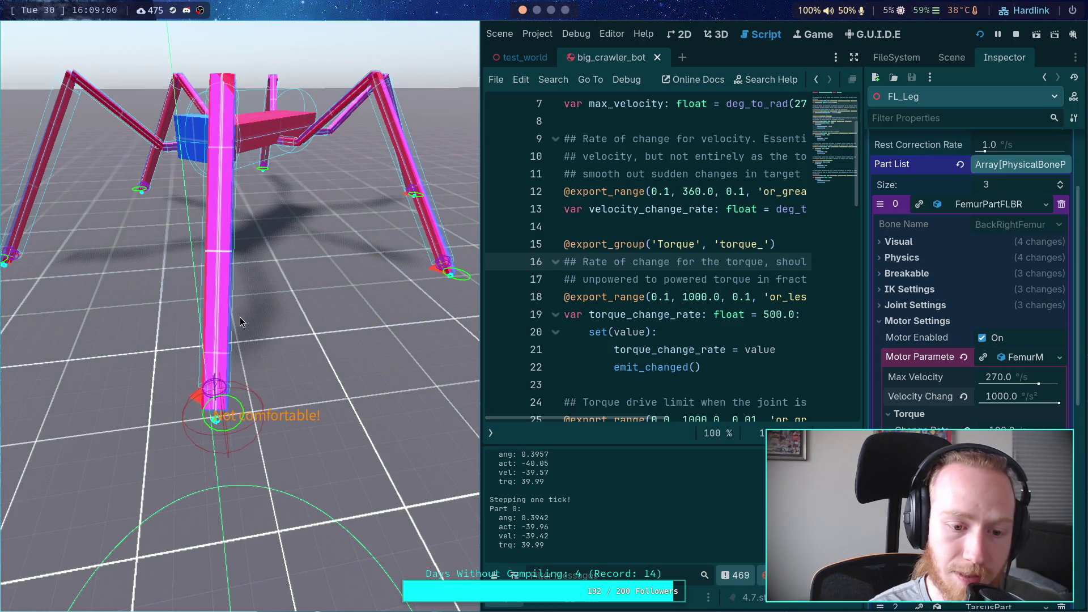
{"action": "key", "text": "period"}
{"action": "key", "text": "period"}
{"action": "key", "text": "period"}
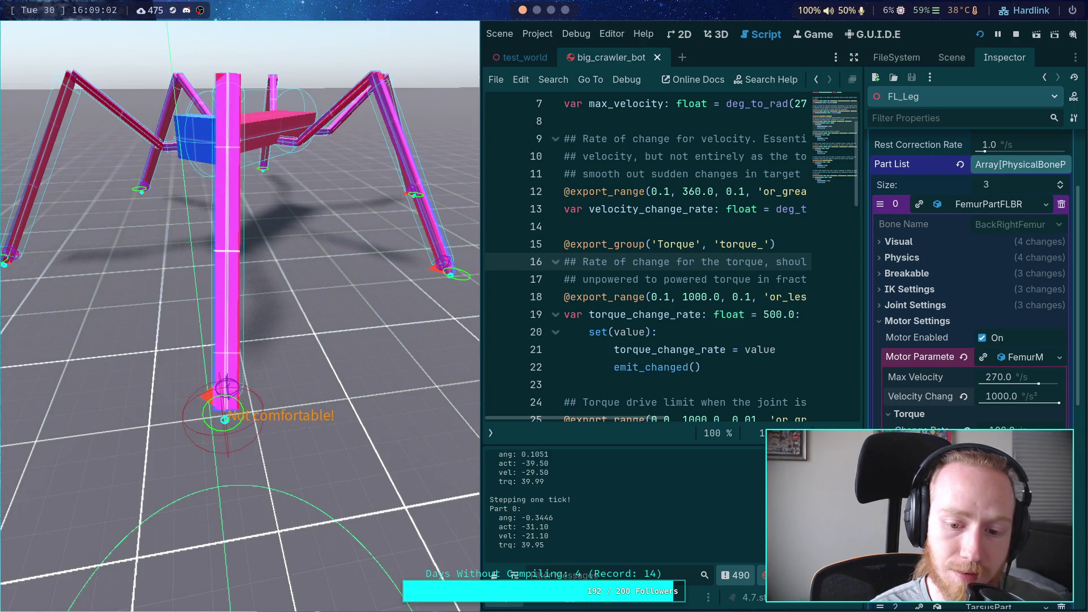
{"action": "key", "text": "period"}
{"action": "key", "text": "period"}
{"action": "key", "text": "period"}
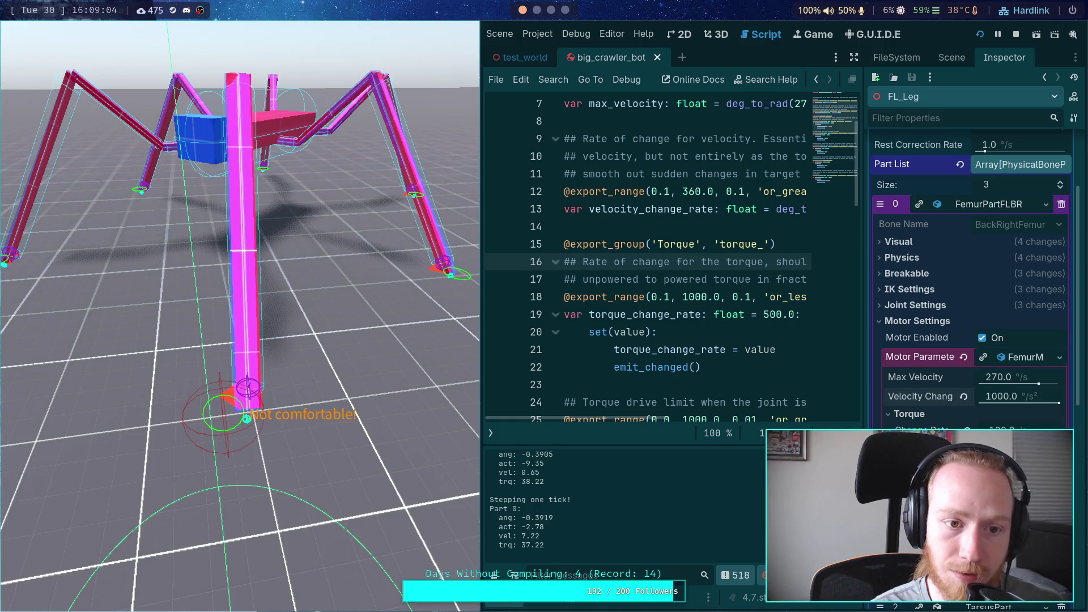
{"action": "key", "text": "period"}
{"action": "key", "text": "period"}
{"action": "key", "text": "period"}
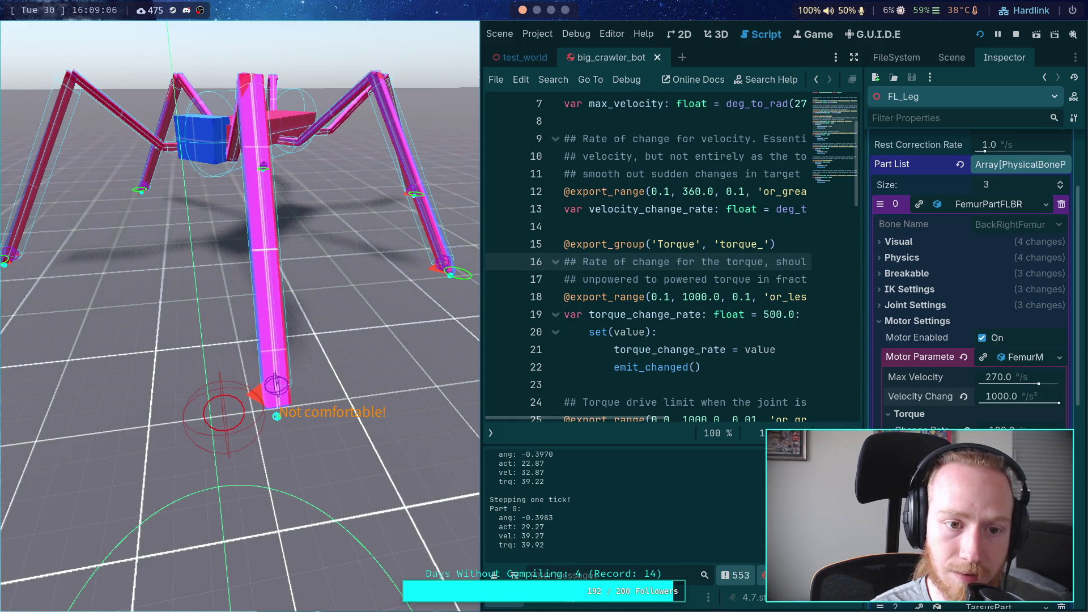
{"action": "key", "text": "period"}
{"action": "key", "text": "period"}
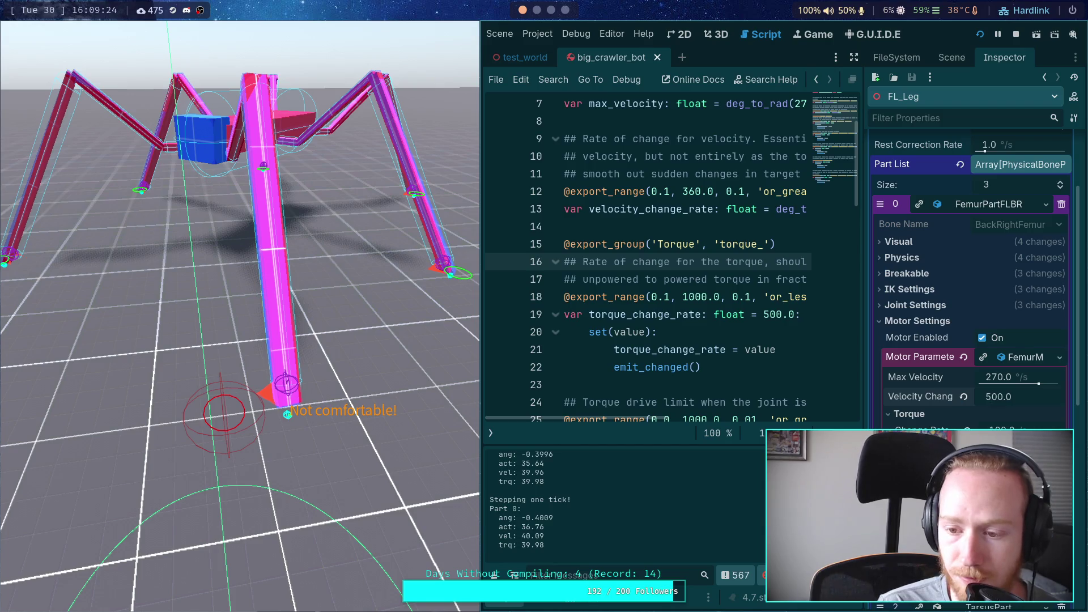
Commit 500 °/s² as the femur motor's Velocity Change Rate.
{"action": "key", "text": "Return"}
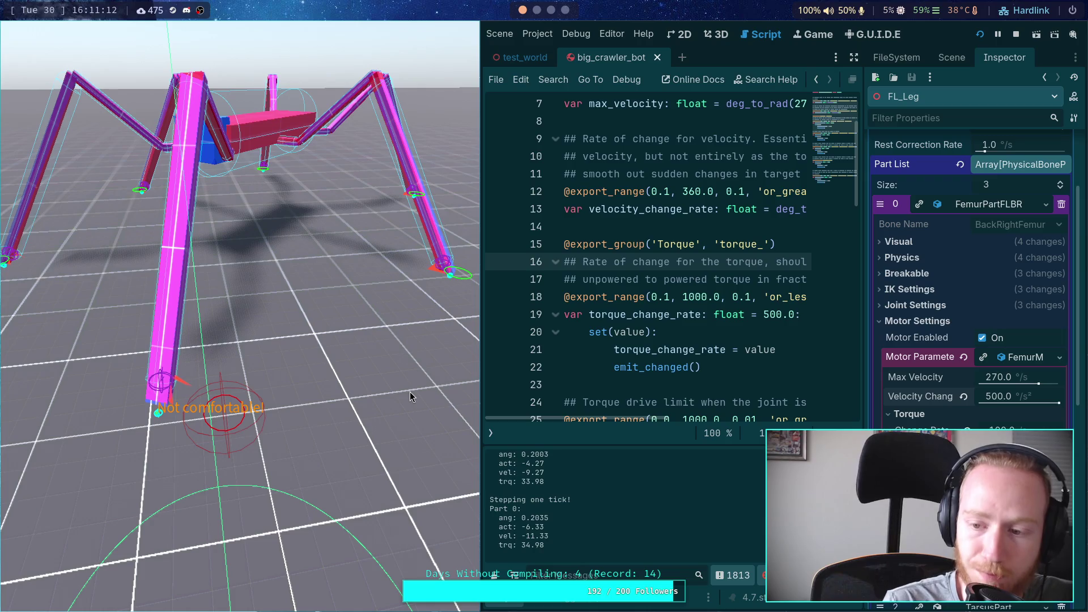
Replace the femur motor's Velocity Change Rate of 500 with 200 °/s².
{"action": "left_click", "coordinate": [1006, 399]}
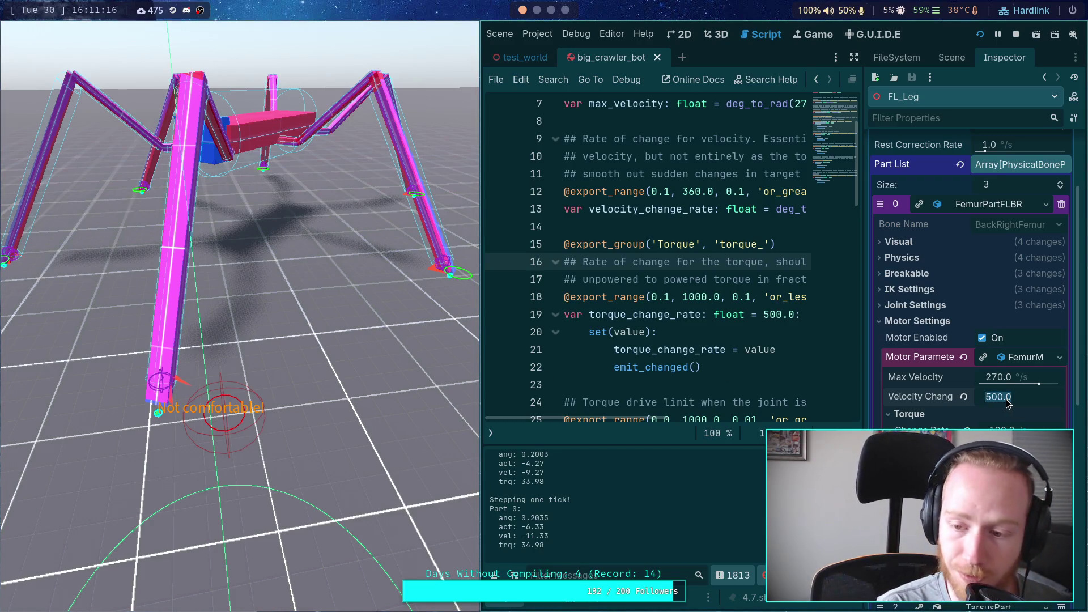
{"action": "type", "text": "2["}
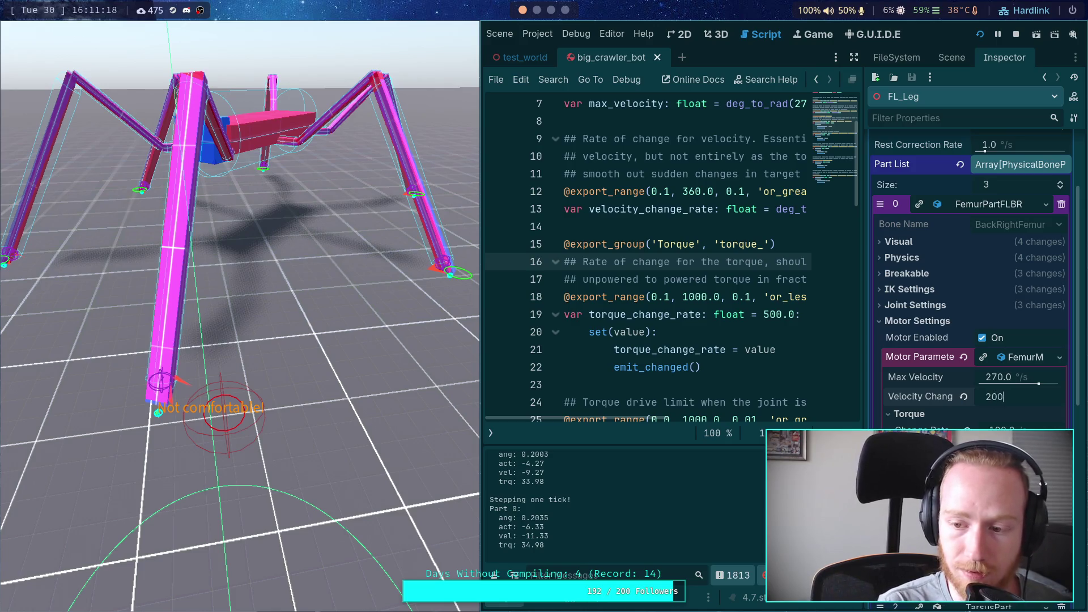
{"action": "key", "text": "Return"}
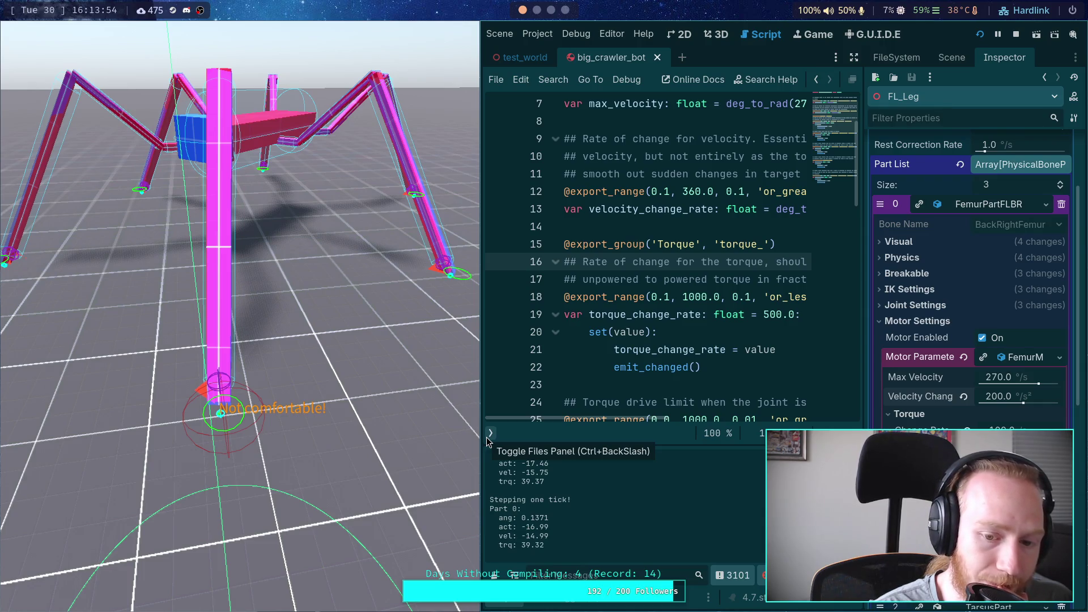
Open part_3d.gd with the script list hidden and distraction-free mode on.
{"action": "left_click", "coordinate": [486, 437]}
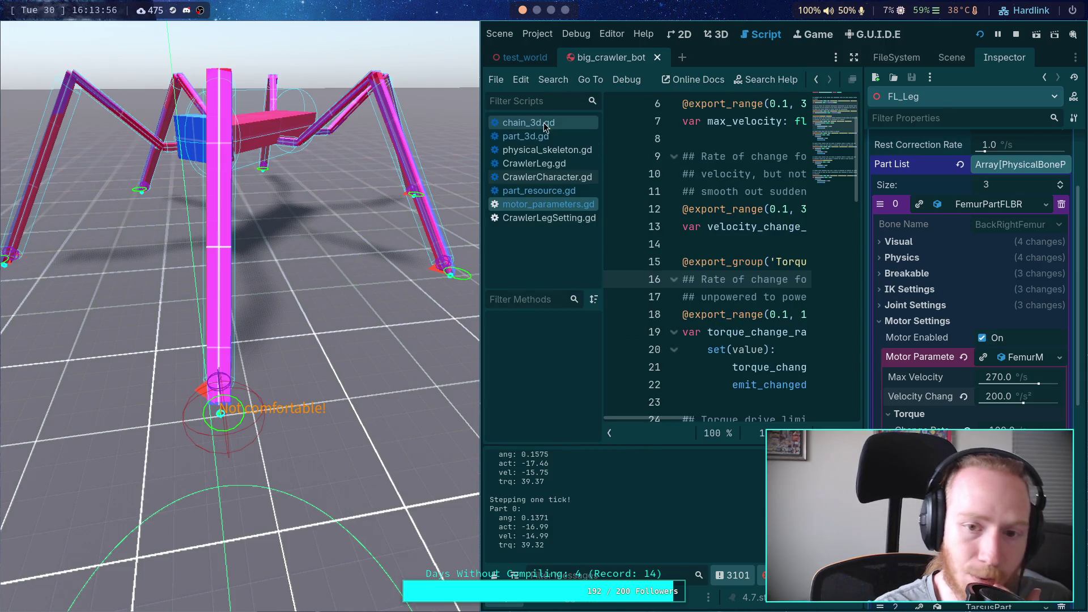
{"action": "left_click", "coordinate": [526, 136]}
{"action": "left_click", "coordinate": [611, 434]}
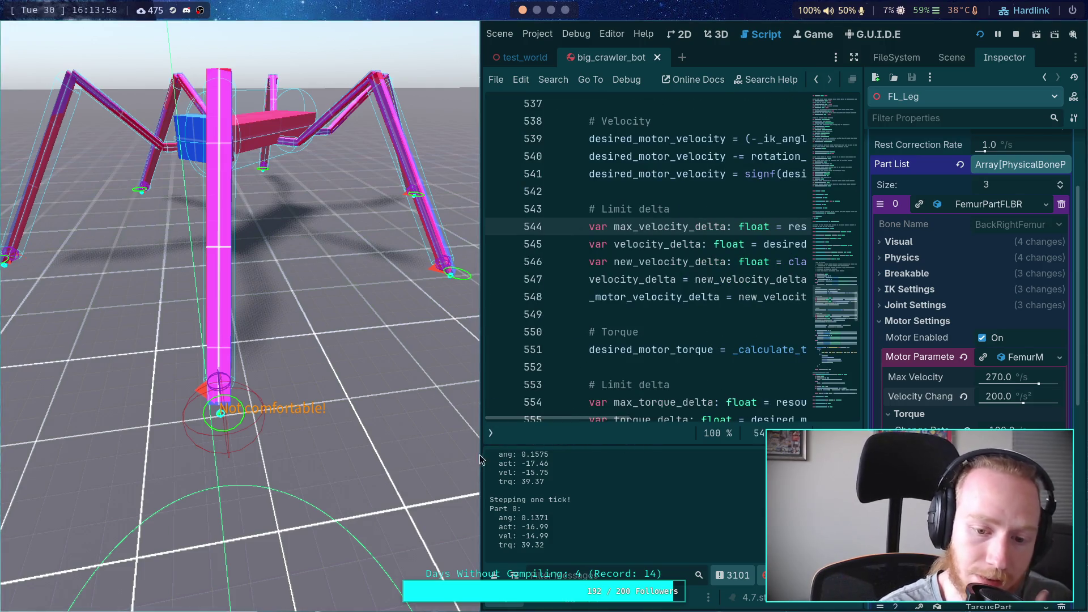
{"action": "left_click_drag", "start_coordinate": [453, 427], "coordinate": [415, 417]}
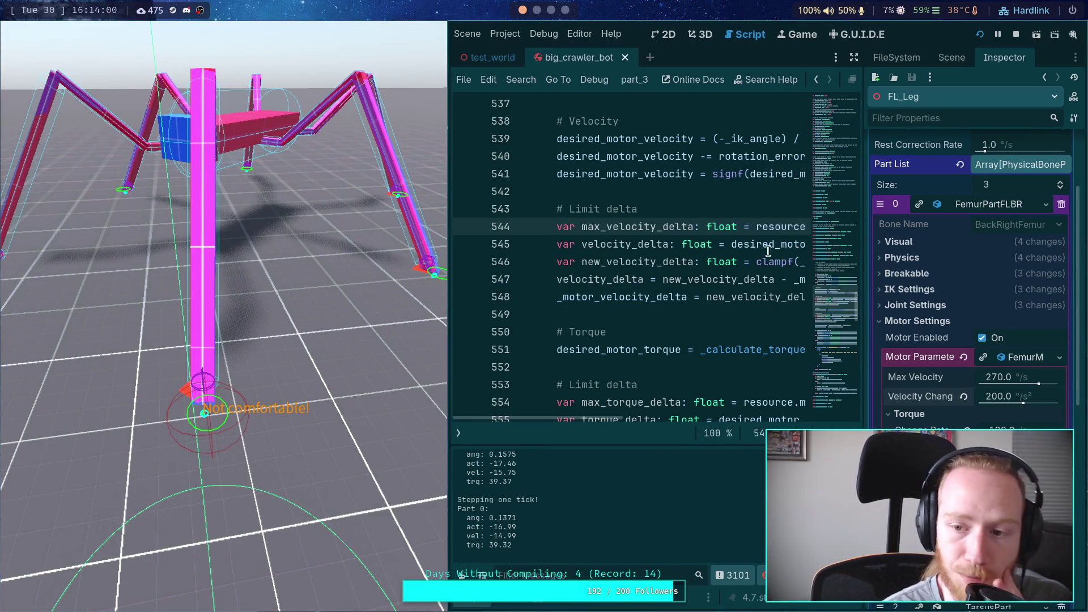
{"action": "left_click", "coordinate": [842, 58]}
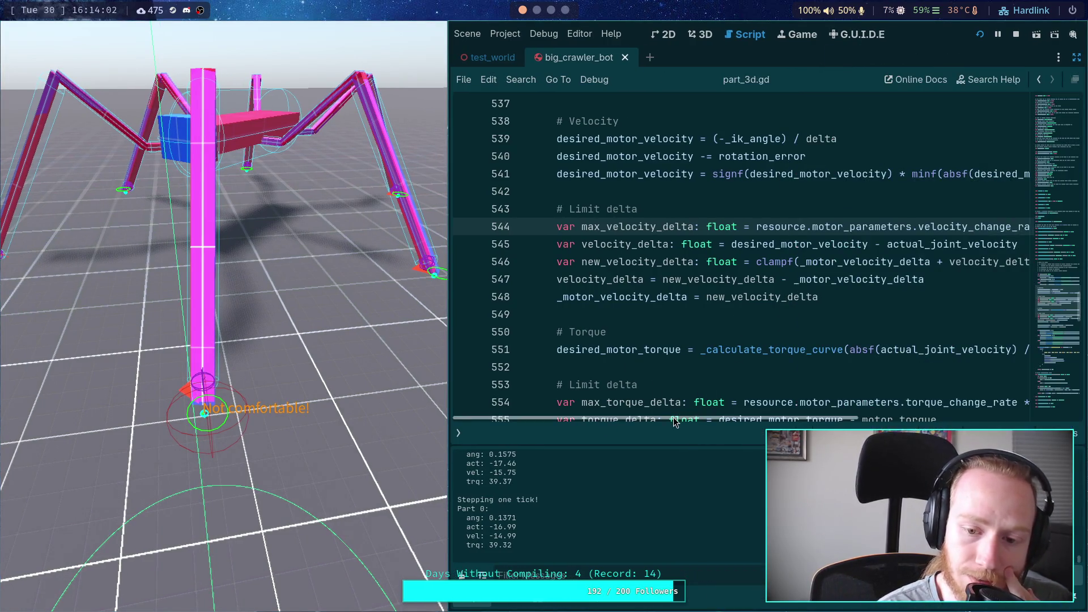
Select _ik_angle in the desired velocity formula on line 539.
{"action": "scroll", "coordinate": [684, 344], "scroll_direction": "up", "scroll_amount": 3}
{"action": "left_click_drag", "start_coordinate": [725, 297], "coordinate": [779, 300]}
{"action": "double_click", "coordinate": [779, 299]}
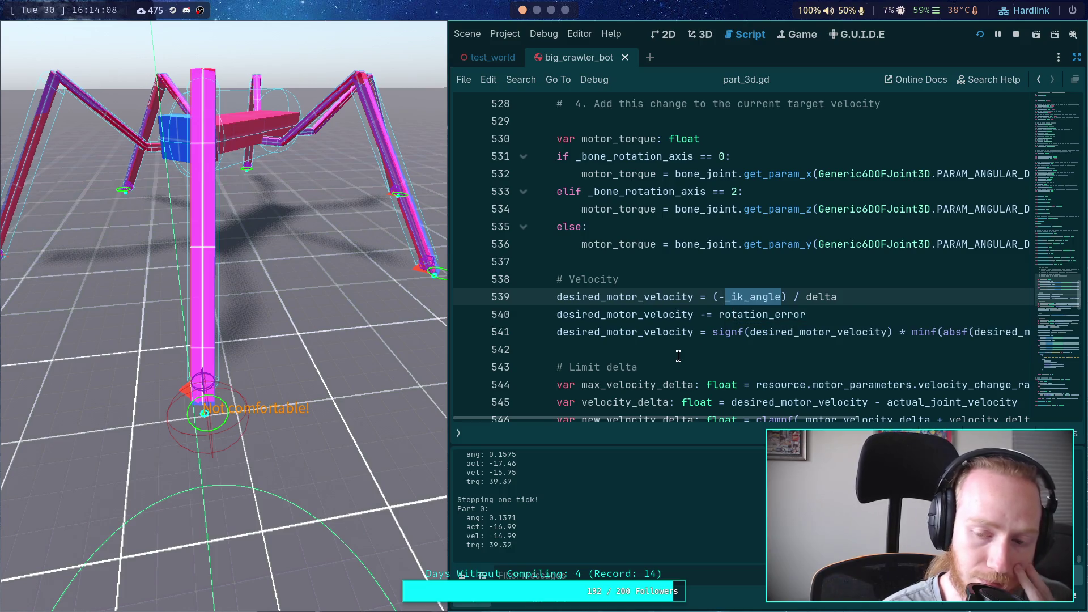
Rewrite line 539 as -0.5 * _ik_angle / delta and relaunch the crawler scene.
{"action": "left_click", "coordinate": [781, 298]}
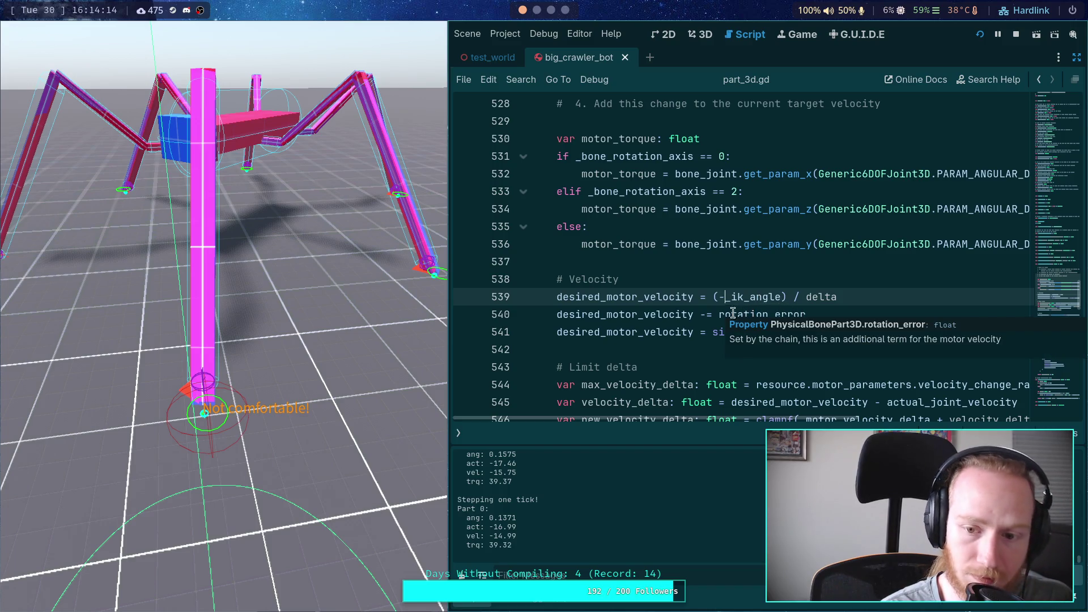
{"action": "left_click", "coordinate": [713, 299]}
{"action": "key", "text": "Delete"}
{"action": "key", "text": "Delete"}
{"action": "left_click", "coordinate": [774, 298]}
{"action": "key", "text": "BackSpace"}
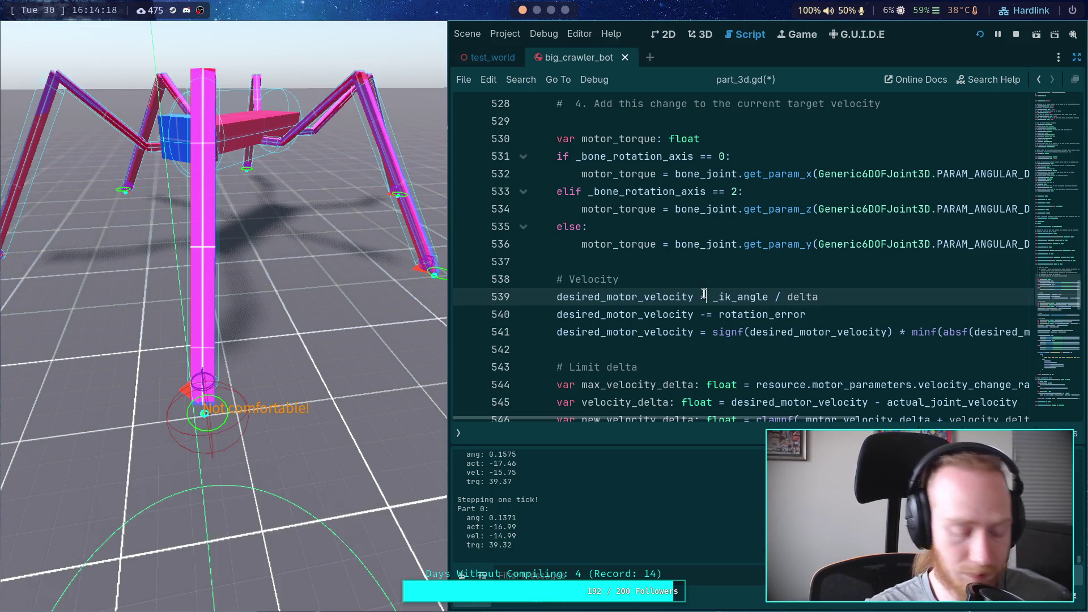
{"action": "type", "text": "- 0"}
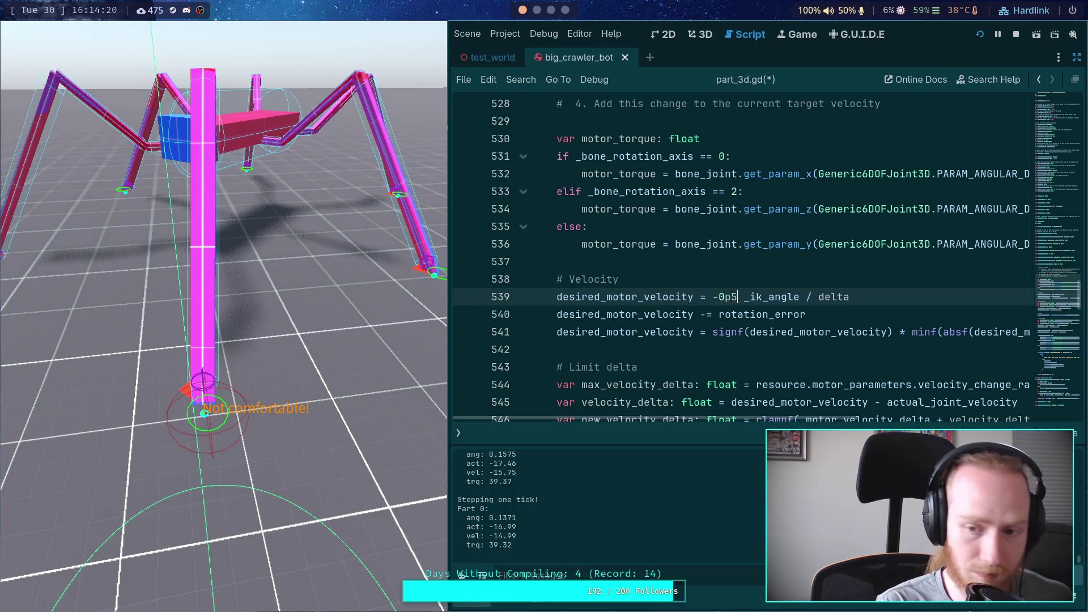
{"action": "type", "text": ".5 *"}
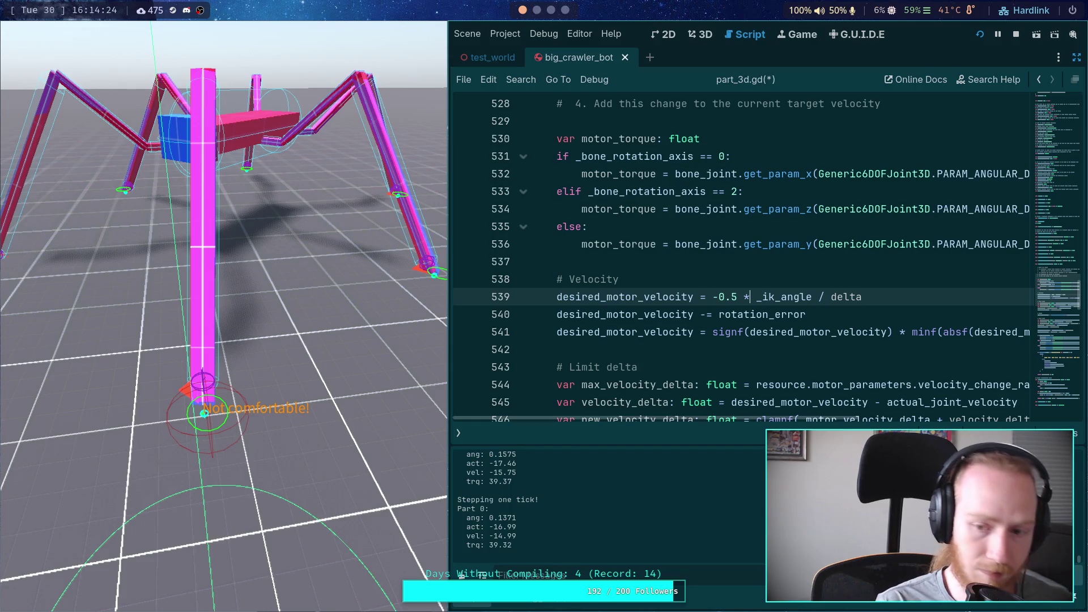
{"action": "left_click", "coordinate": [1016, 34]}
{"action": "left_click", "coordinate": [979, 34]}
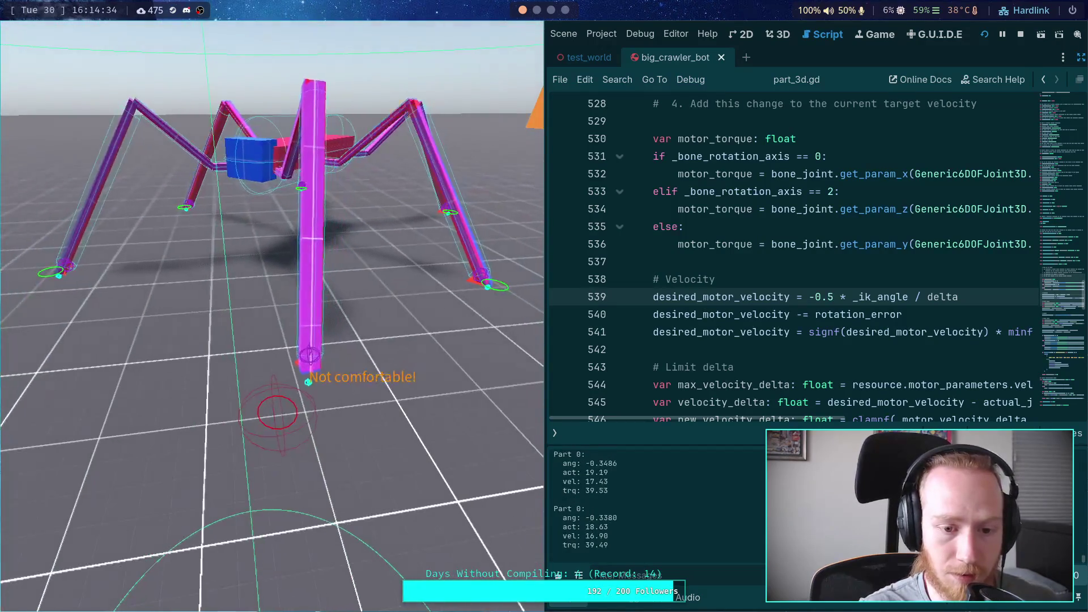
Step the running crawler tick by tick until Part 0 shows ang -0.0990, vel 4.95, trq 35.54.
{"action": "key", "text": "period"}
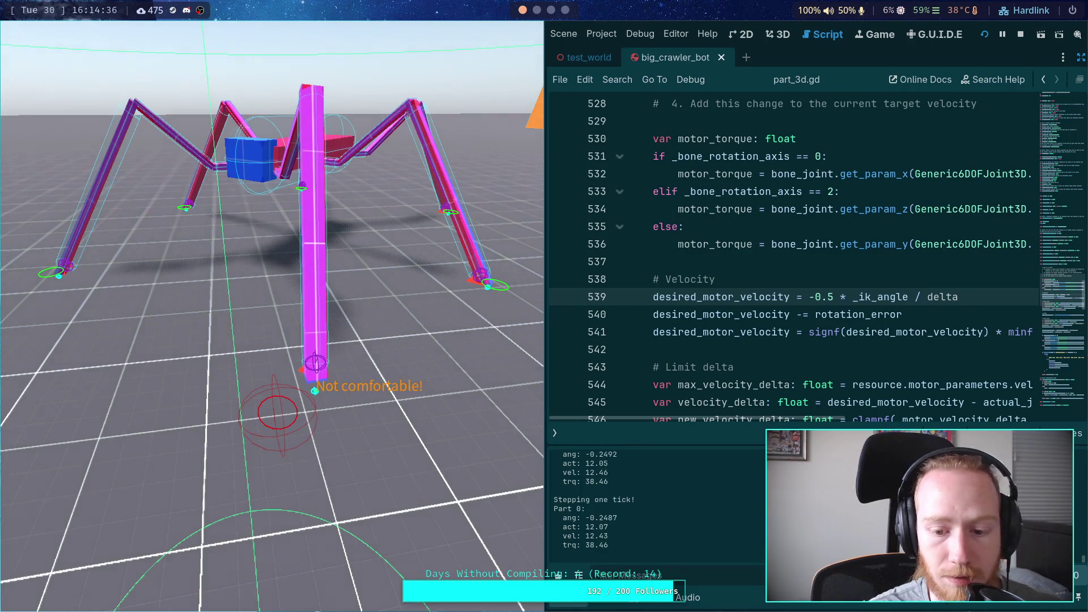
{"action": "key", "text": "period"}
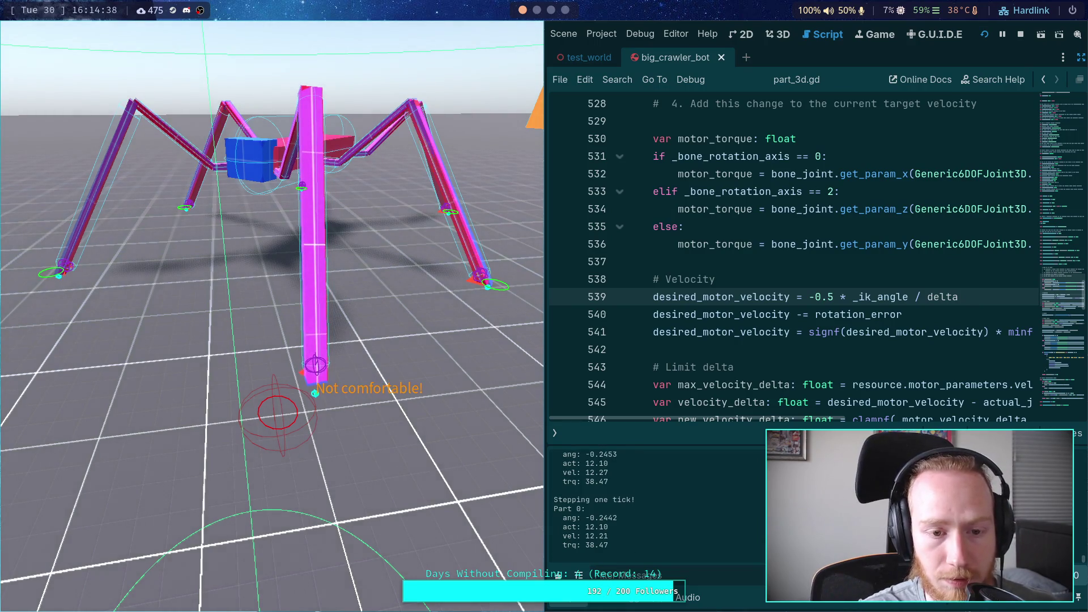
{"action": "key", "text": "period"}
{"action": "key", "text": "period"}
{"action": "key", "text": "period"}
{"action": "key", "text": "period"}
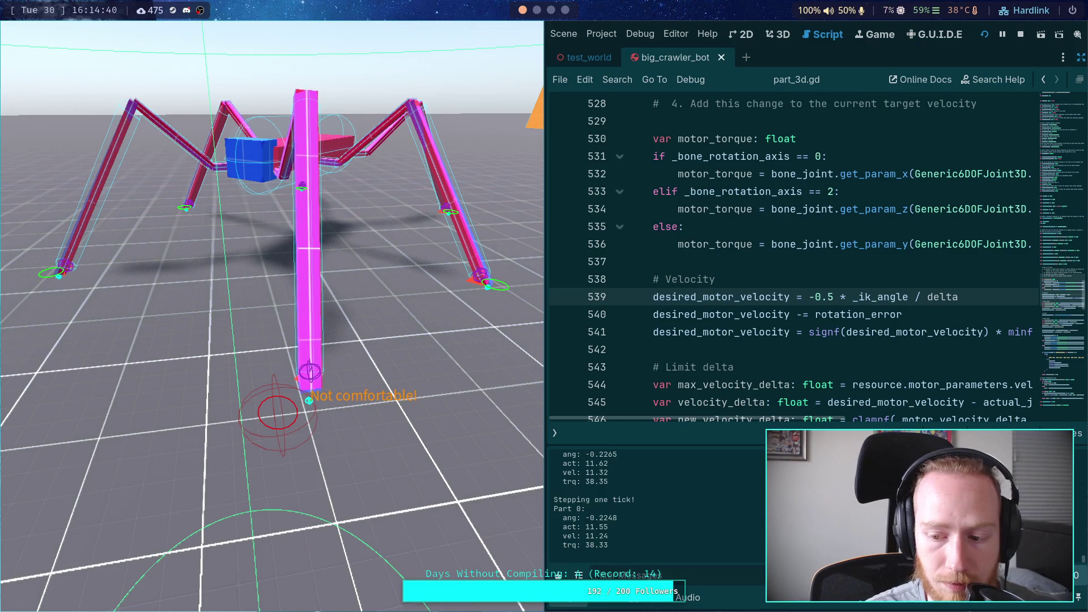
{"action": "key", "text": "period"}
{"action": "key", "text": "period"}
{"action": "key", "text": "period"}
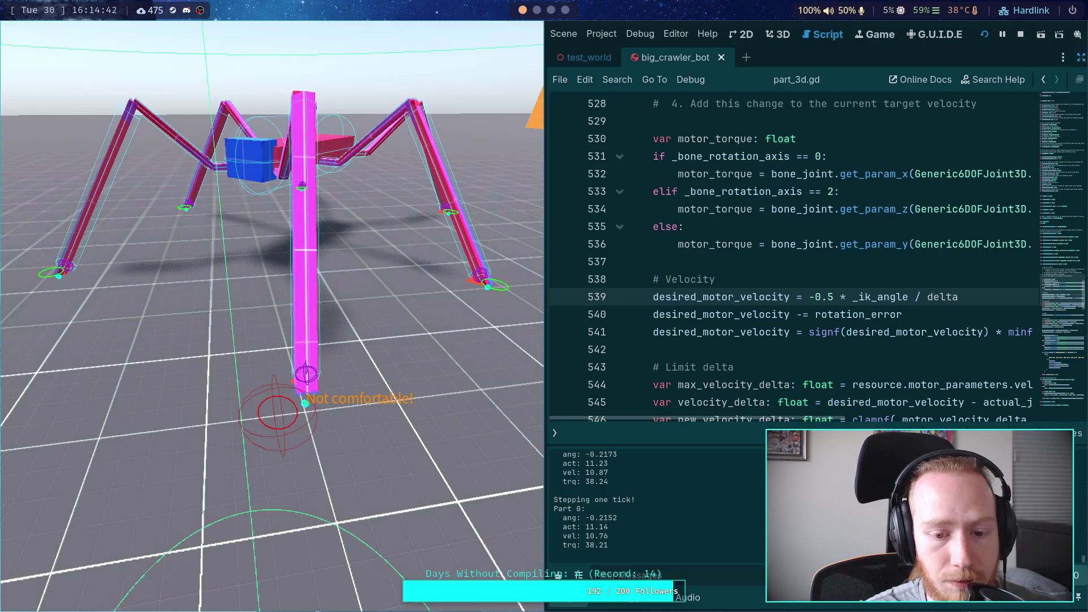
{"action": "key", "text": "period"}
{"action": "key", "text": "period"}
{"action": "key", "text": "period"}
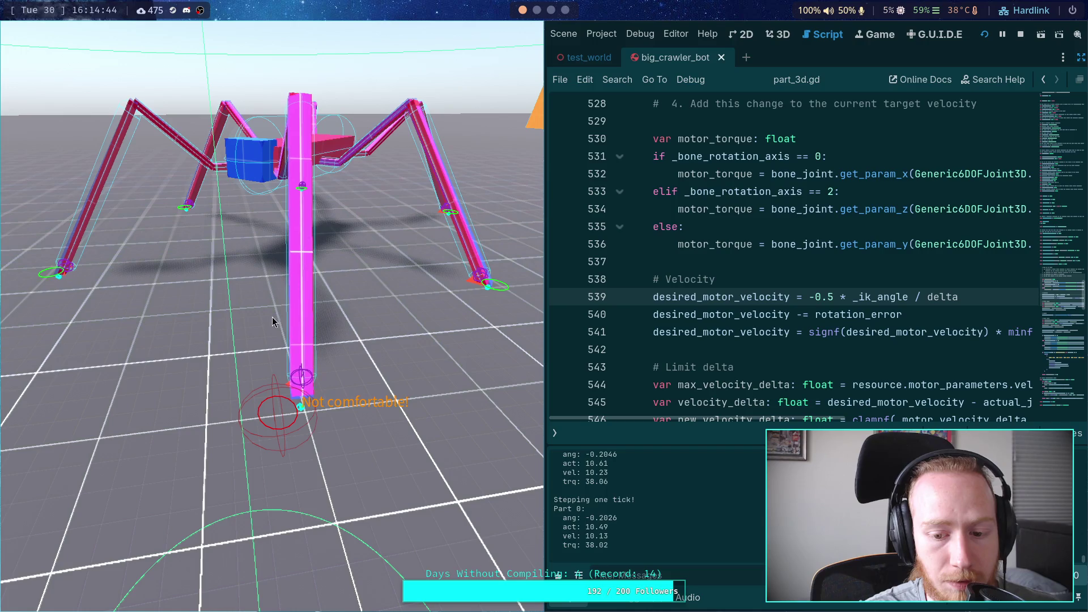
{"action": "key", "text": "period"}
{"action": "key", "text": "period"}
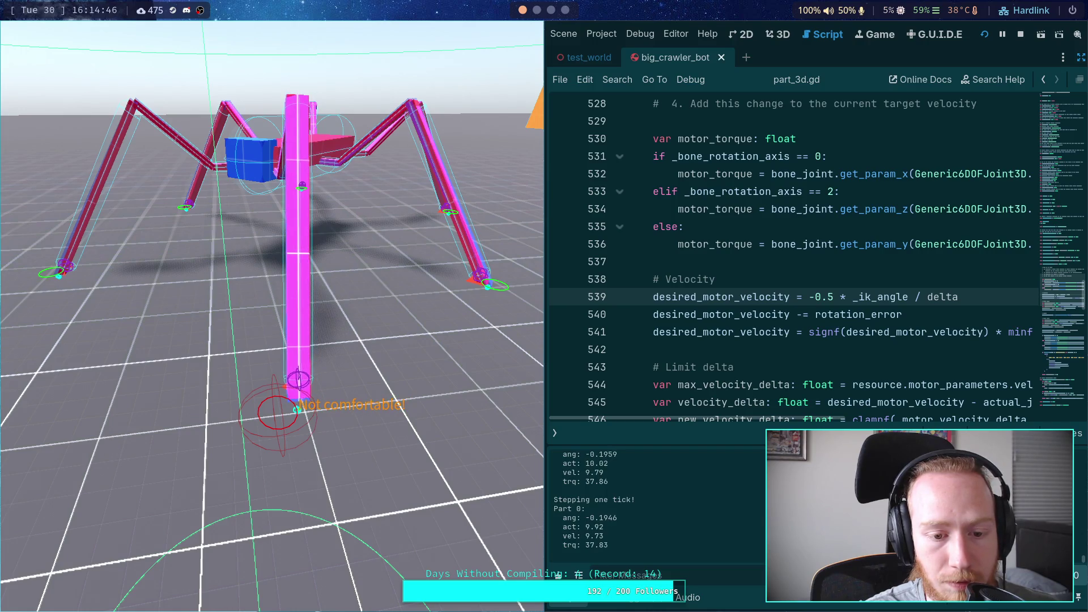
{"action": "key", "text": "period"}
{"action": "key", "text": "period"}
{"action": "key", "text": "period"}
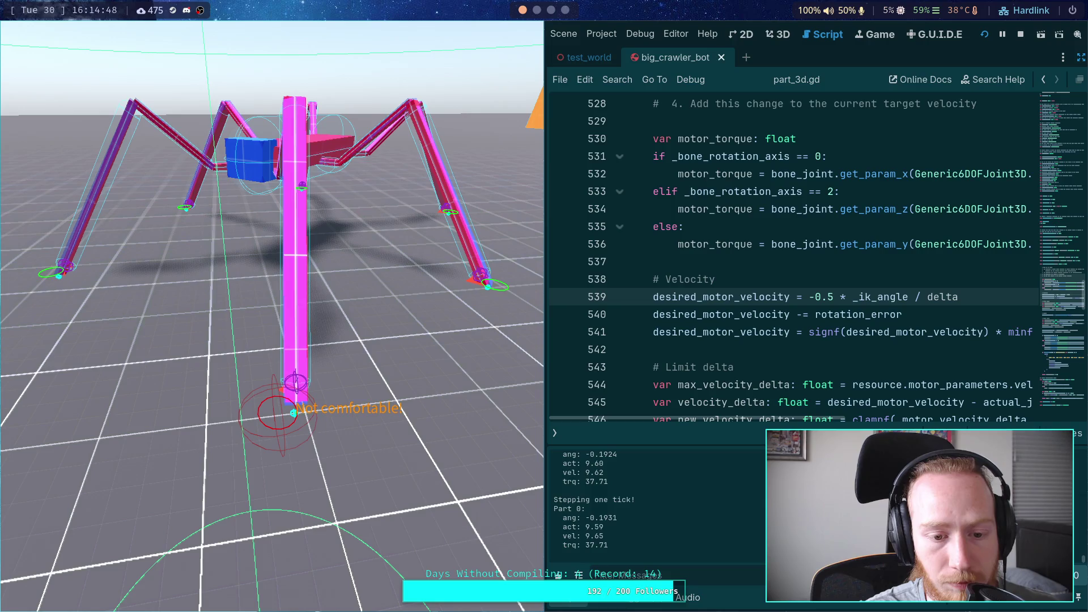
{"action": "key", "text": "period"}
{"action": "key", "text": "period"}
{"action": "key", "text": "period"}
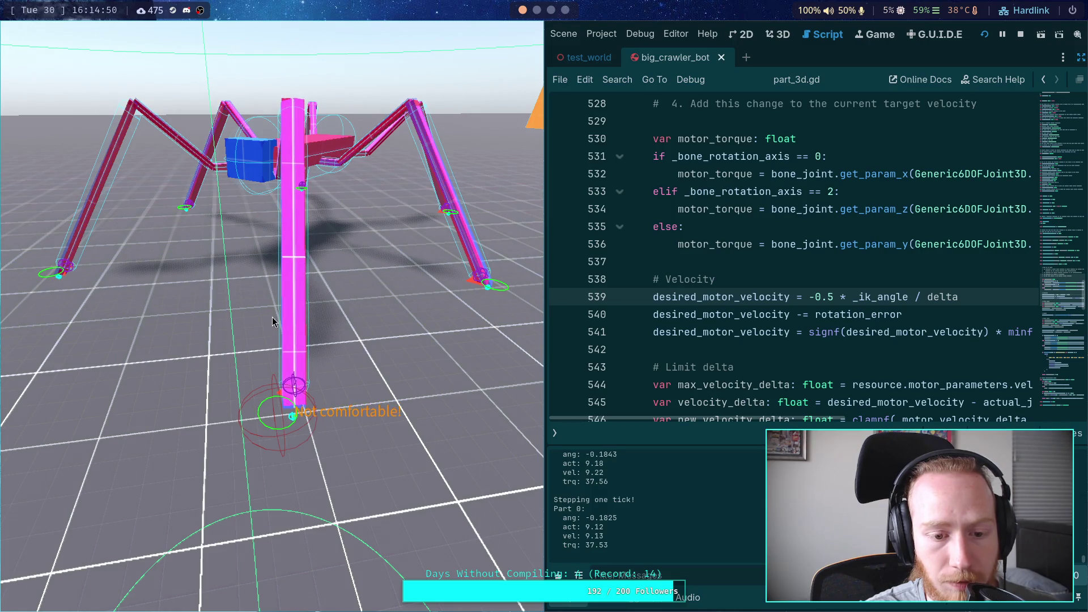
{"action": "key", "text": "period"}
{"action": "key", "text": "period"}
{"action": "key", "text": "period"}
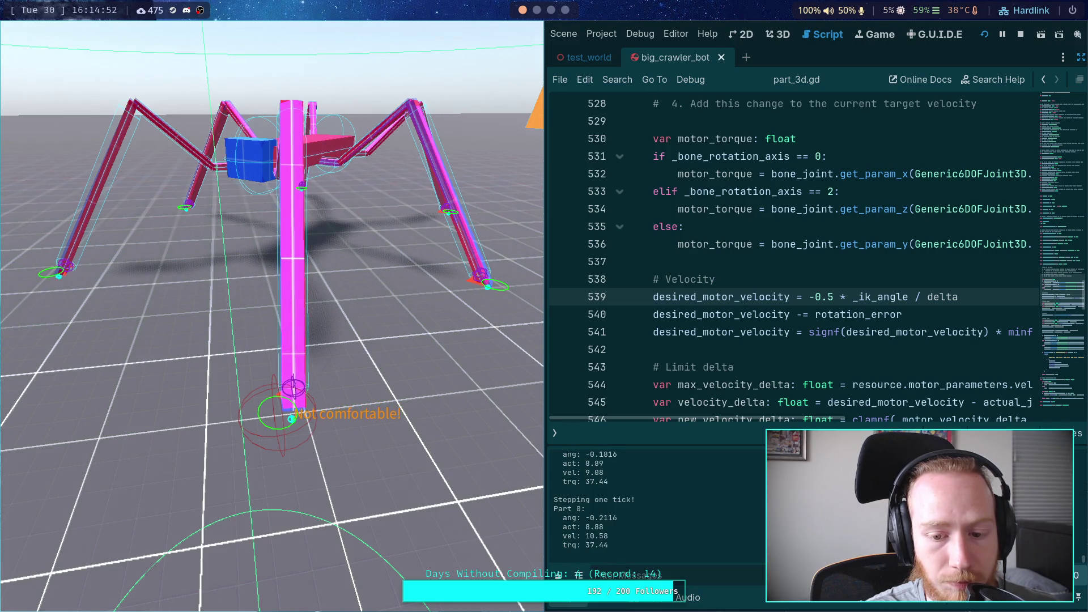
{"action": "key", "text": "period"}
{"action": "key", "text": "period"}
{"action": "key", "text": "period"}
{"action": "key", "text": "period"}
{"action": "key", "text": "period"}
{"action": "key", "text": "period"}
{"action": "key", "text": "period"}
{"action": "key", "text": "period"}
{"action": "key", "text": "period"}
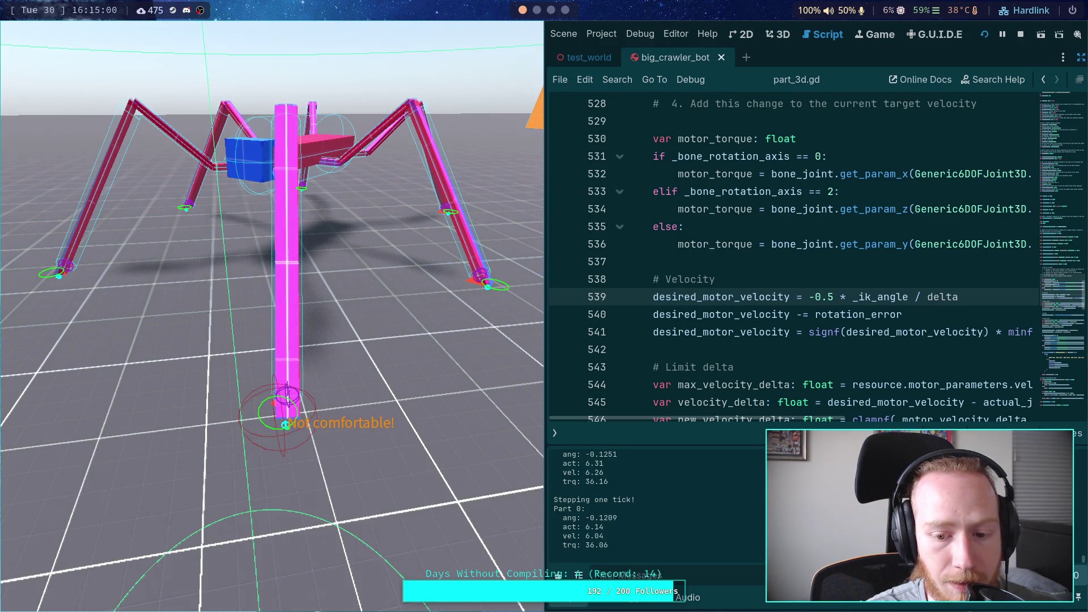
{"action": "key", "text": "period"}
{"action": "key", "text": "period"}
{"action": "key", "text": "period"}
{"action": "key", "text": "period"}
{"action": "key", "text": "period"}
{"action": "key", "text": "period"}
{"action": "key", "text": "period"}
{"action": "key", "text": "period"}
{"action": "key", "text": "period"}
{"action": "key", "text": "period"}
{"action": "key", "text": "period"}
{"action": "key", "text": "period"}
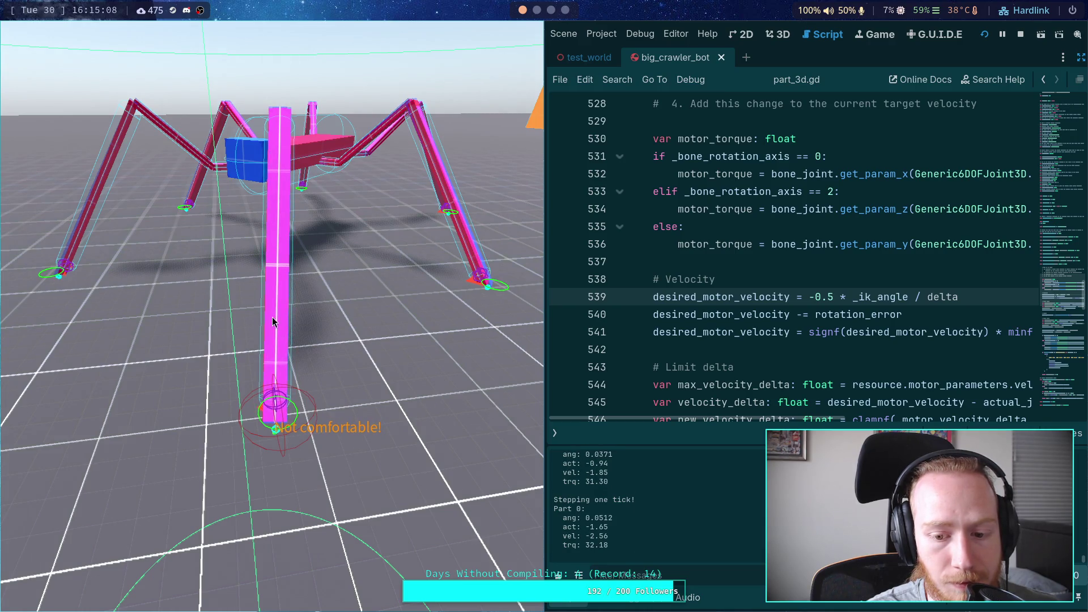
{"action": "key", "text": "period"}
{"action": "key", "text": "period"}
{"action": "key", "text": "period"}
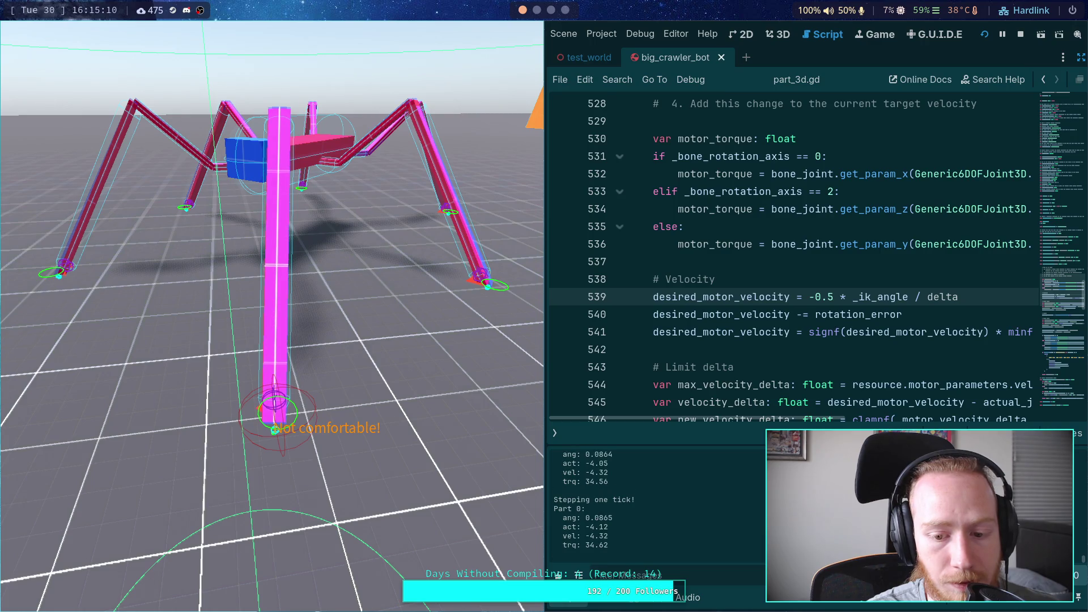
{"action": "key", "text": "period"}
{"action": "key", "text": "period"}
{"action": "key", "text": "period"}
{"action": "key", "text": "period"}
{"action": "key", "text": "period"}
{"action": "key", "text": "period"}
{"action": "key", "text": "period"}
{"action": "key", "text": "period"}
{"action": "key", "text": "period"}
{"action": "key", "text": "period"}
{"action": "key", "text": "period"}
{"action": "key", "text": "period"}
{"action": "key", "text": "period"}
{"action": "key", "text": "period"}
{"action": "key", "text": "period"}
{"action": "key", "text": "period"}
{"action": "key", "text": "period"}
{"action": "key", "text": "period"}
{"action": "key", "text": "period"}
{"action": "key", "text": "period"}
{"action": "key", "text": "period"}
{"action": "key", "text": "period"}
{"action": "key", "text": "period"}
{"action": "key", "text": "period"}
{"action": "key", "text": "period"}
{"action": "key", "text": "period"}
{"action": "key", "text": "period"}
{"action": "key", "text": "period"}
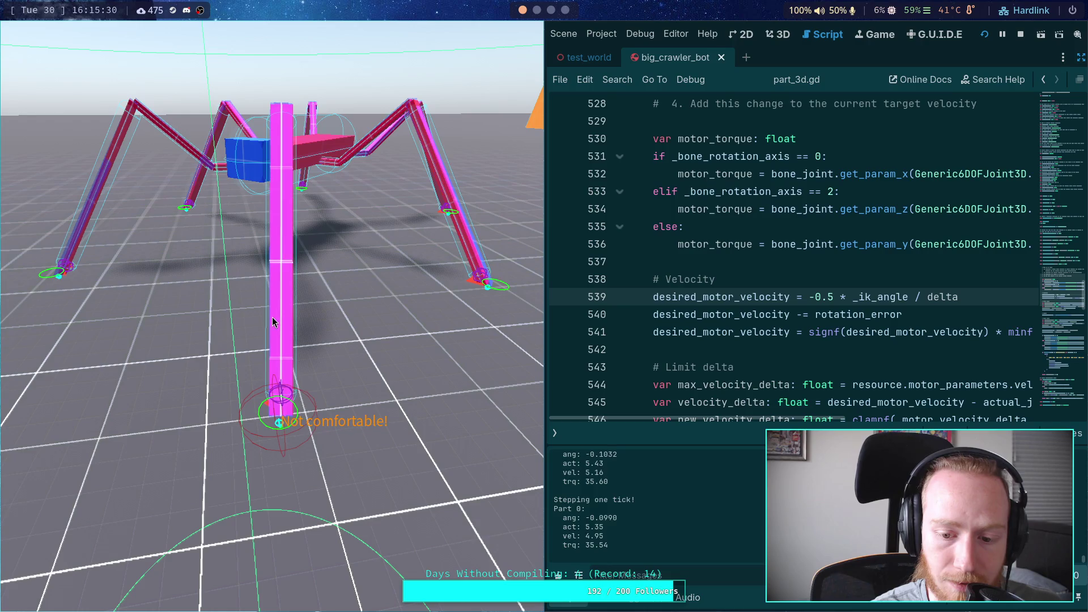
{"action": "key", "text": "period"}
{"action": "key", "text": "period"}
{"action": "key", "text": "period"}
{"action": "key", "text": "period"}
{"action": "key", "text": "period"}
{"action": "key", "text": "period"}
{"action": "key", "text": "period"}
{"action": "key", "text": "period"}
{"action": "key", "text": "period"}
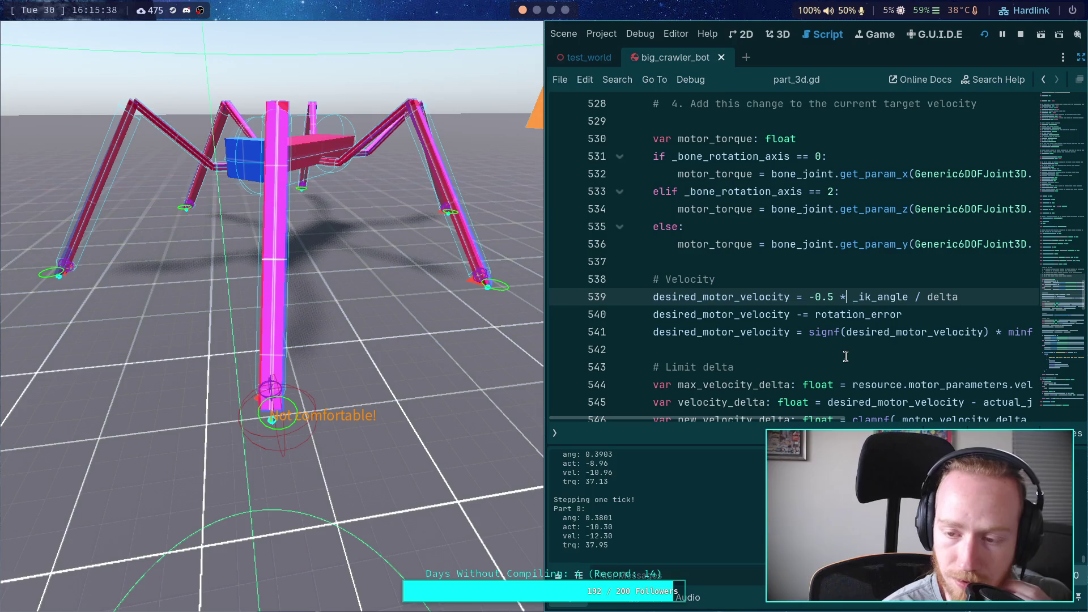
{"action": "scroll", "coordinate": [845, 355], "scroll_direction": "down", "scroll_amount": 1}
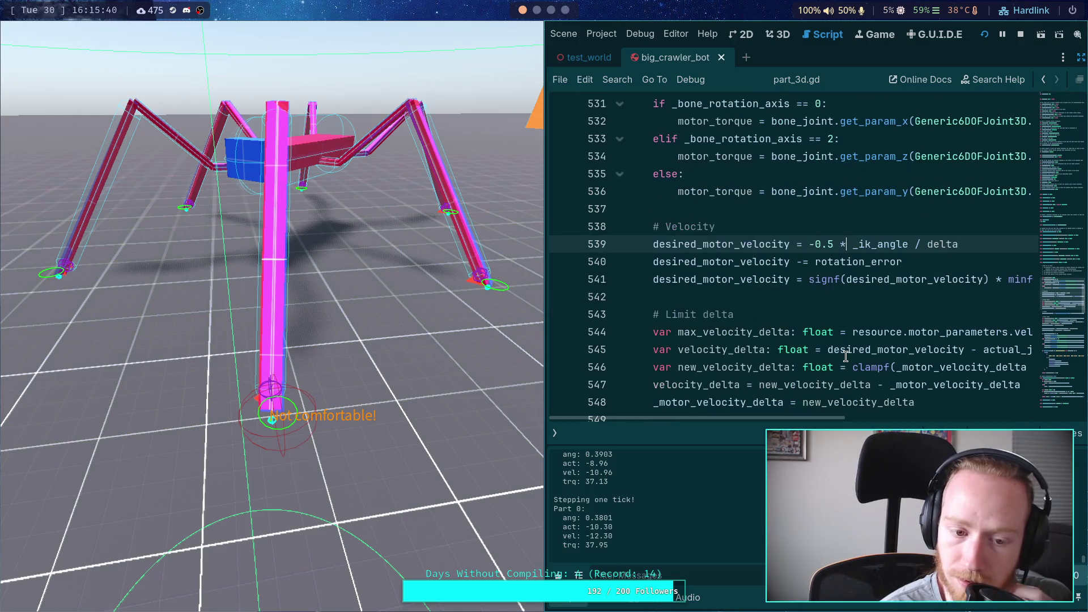
{"action": "scroll", "coordinate": [845, 356], "scroll_direction": "down", "scroll_amount": 1}
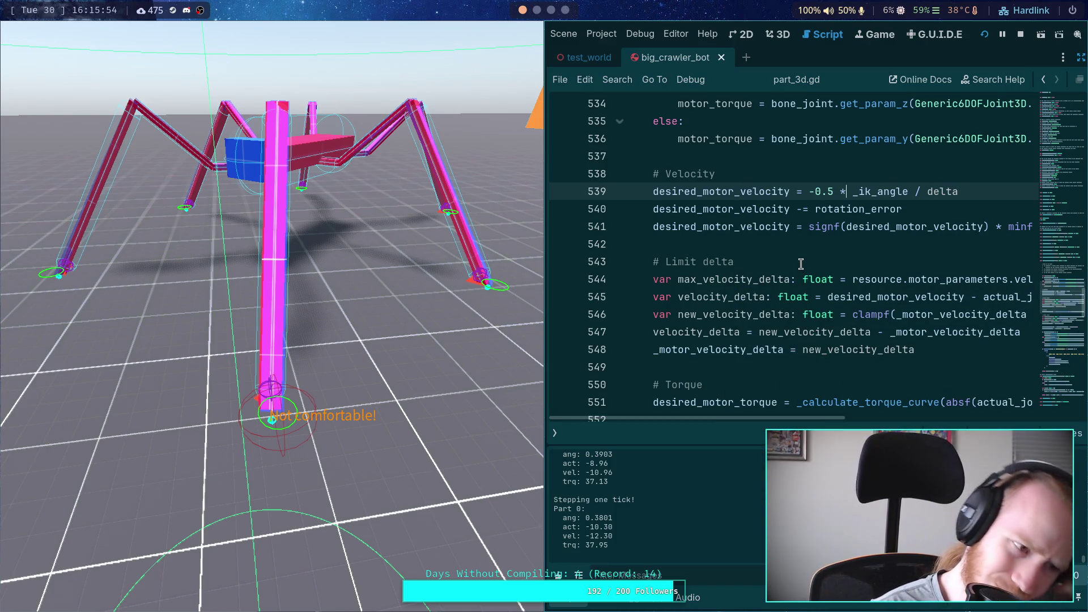
{"action": "mouse_move", "coordinate": [809, 192]}
{"action": "left_mouse_down"}
{"action": "mouse_move", "coordinate": [829, 192]}
{"action": "mouse_move", "coordinate": [809, 193]}
{"action": "left_mouse_up"}
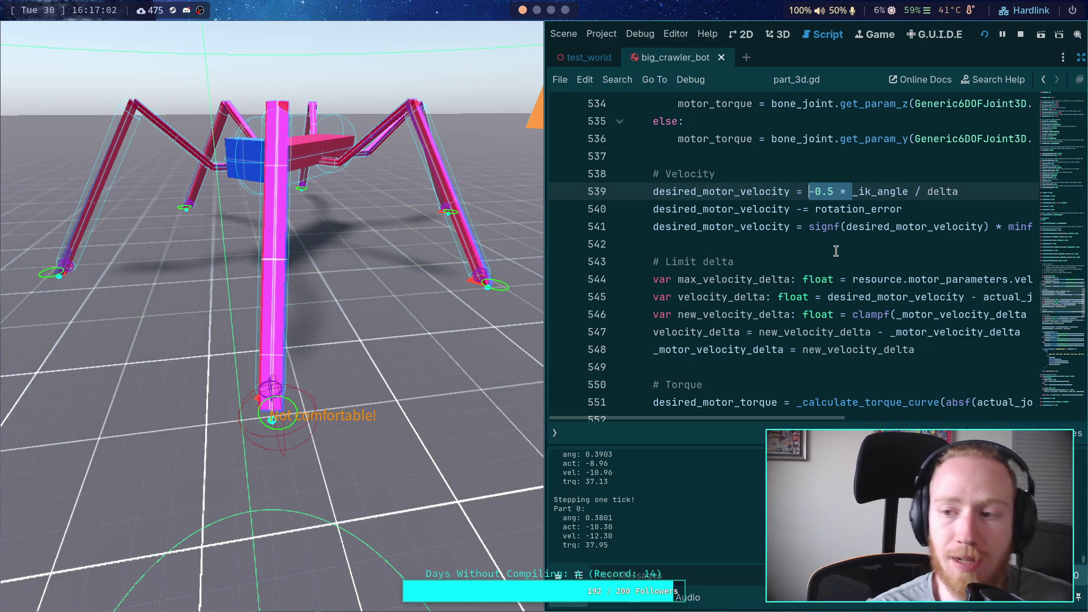
Restore the side docks and widen the editor and Inspector panels.
{"action": "left_click", "coordinate": [1080, 58]}
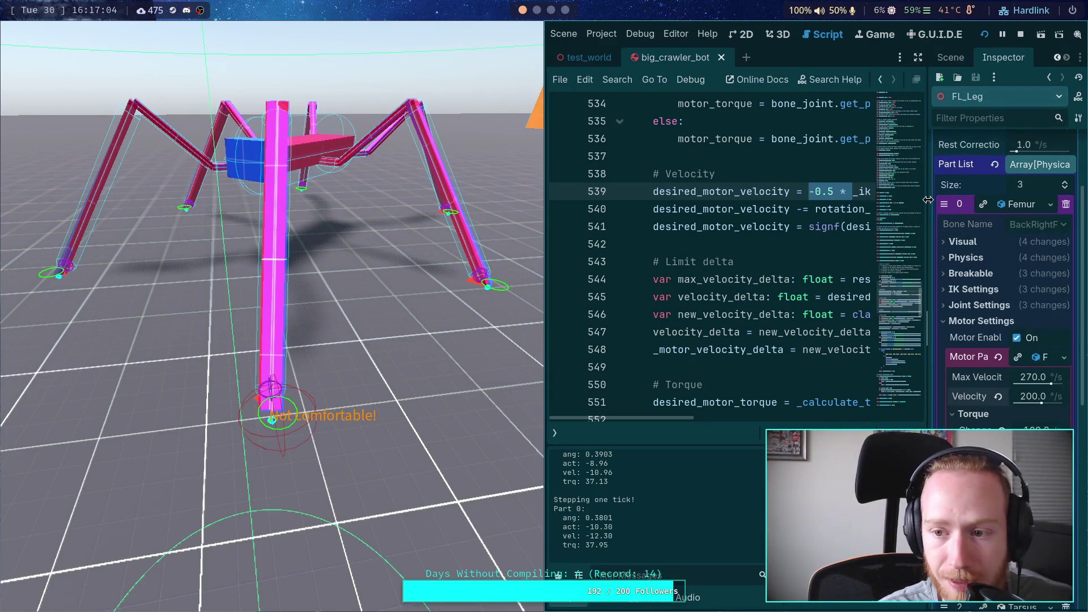
{"action": "left_click_drag", "start_coordinate": [463, 311], "coordinate": [377, 322]}
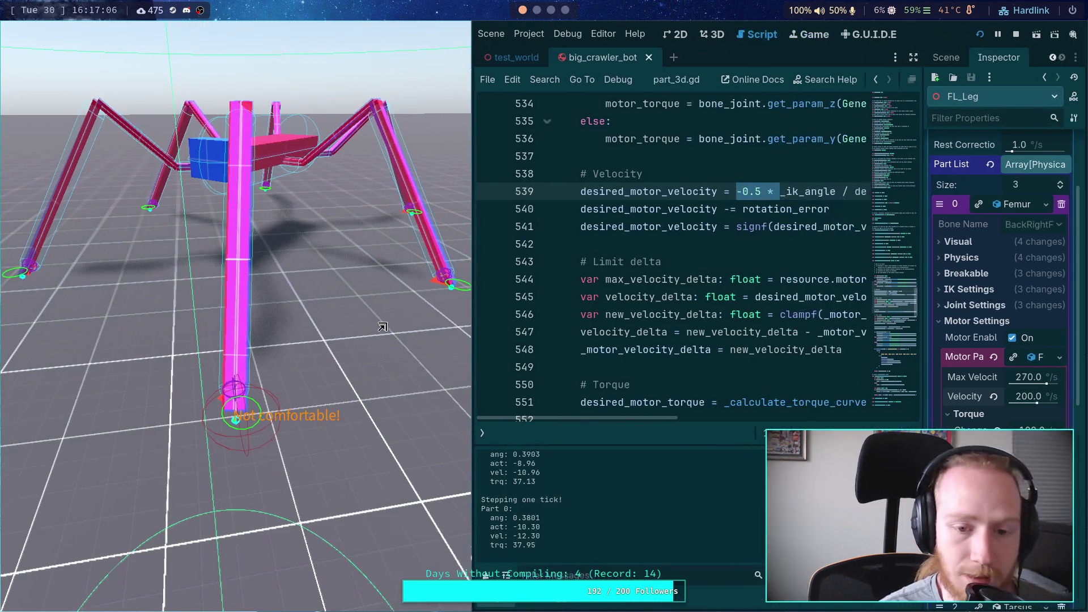
{"action": "left_click_drag", "start_coordinate": [927, 362], "coordinate": [879, 424]}
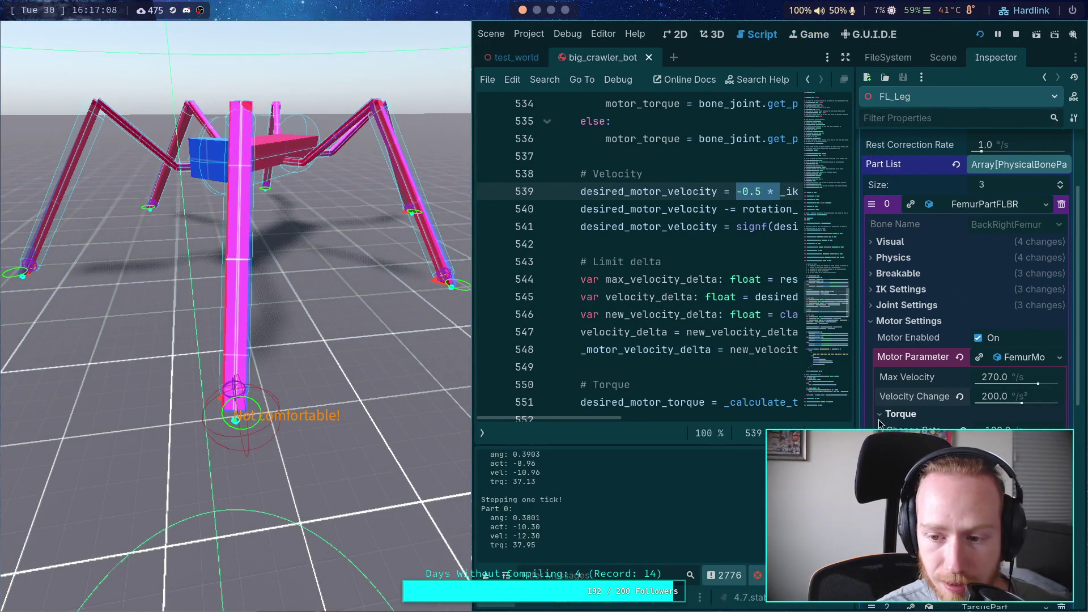
Change the femur motor's Velocity Change from 200 to 1000 °/s².
{"action": "left_click", "coordinate": [997, 396]}
{"action": "type", "text": "1000"}
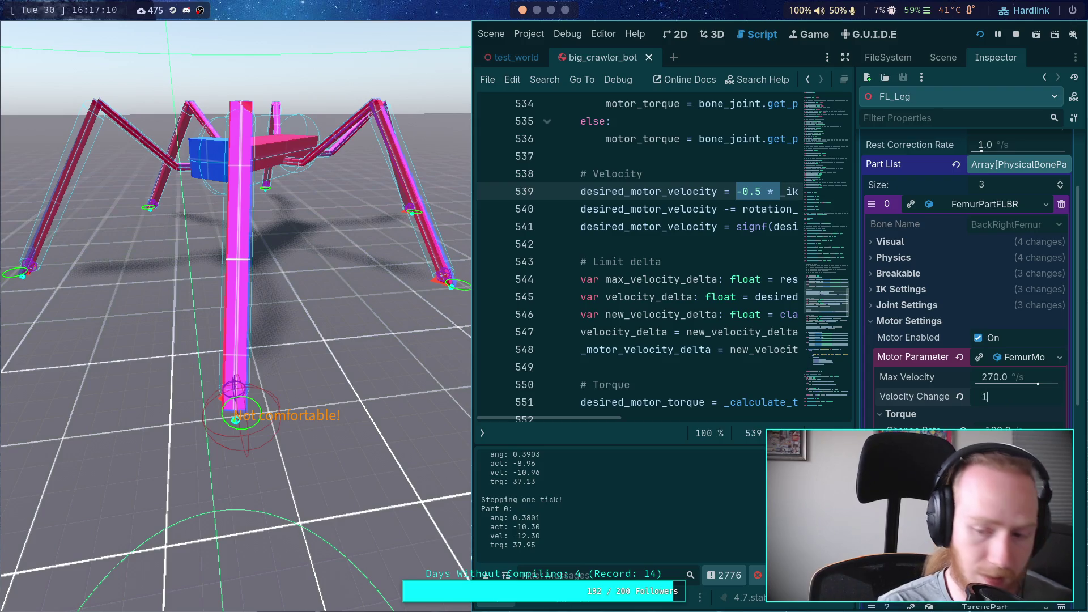
{"action": "key", "text": "Return"}
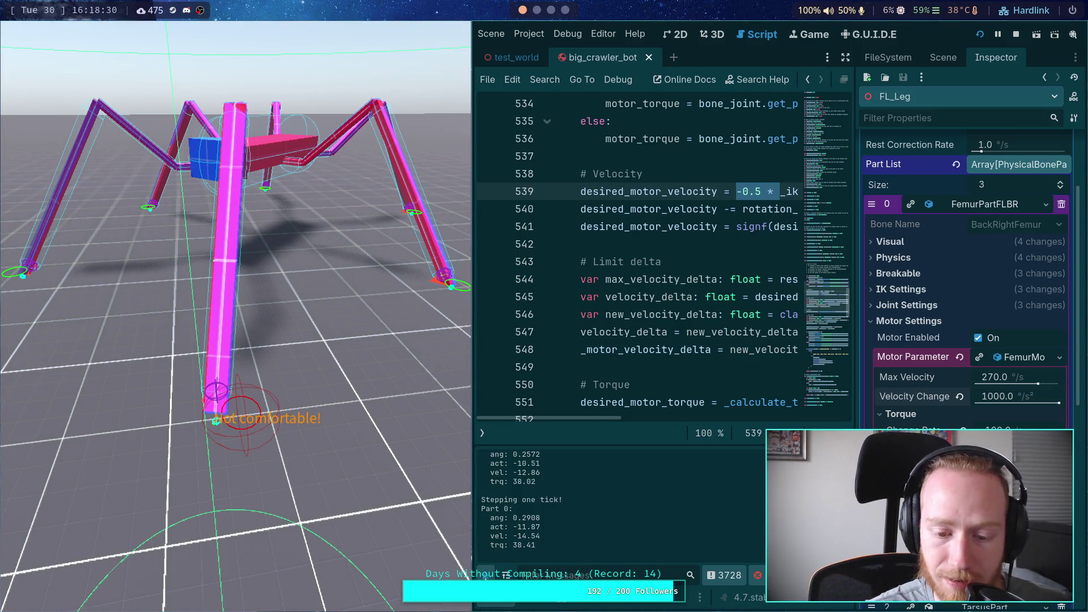
Restart the simulation, clear the output log, and resume the leg motor test.
{"action": "key", "text": "F5"}
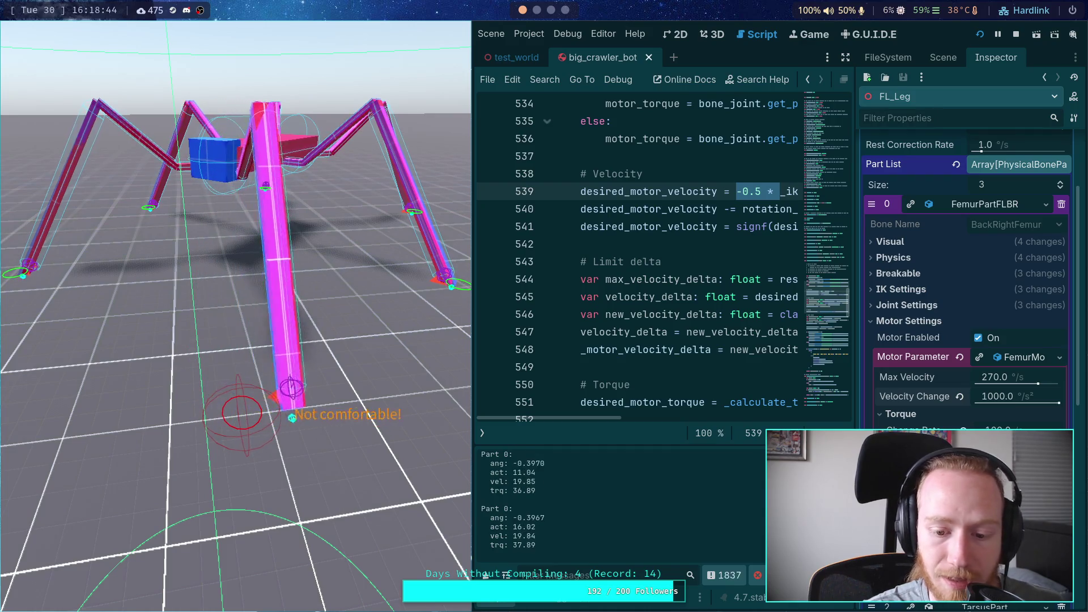
{"action": "left_click", "coordinate": [485, 575]}
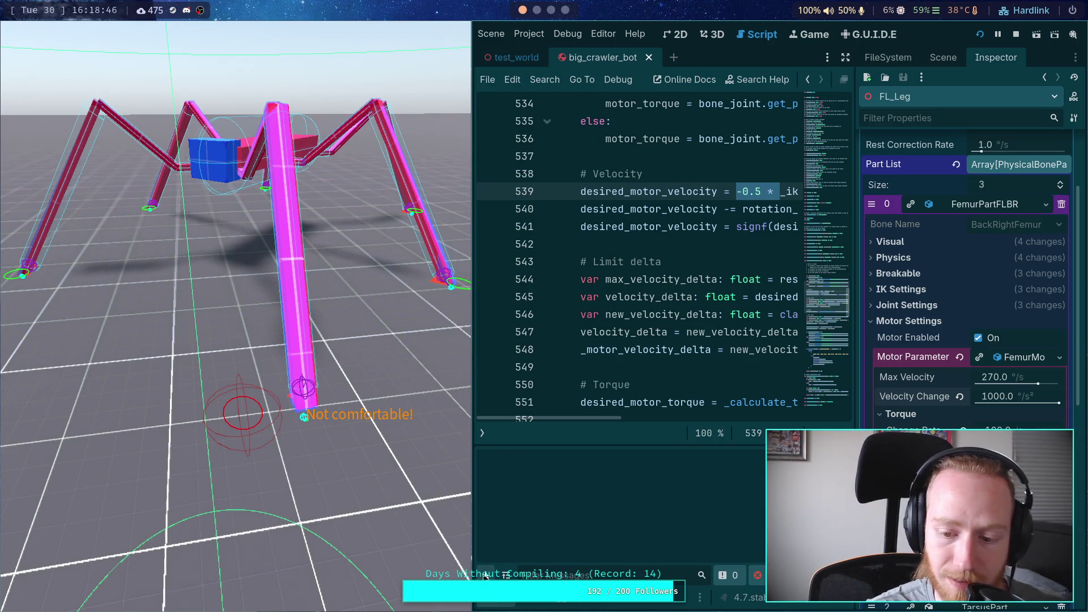
{"action": "left_click", "coordinate": [370, 375]}
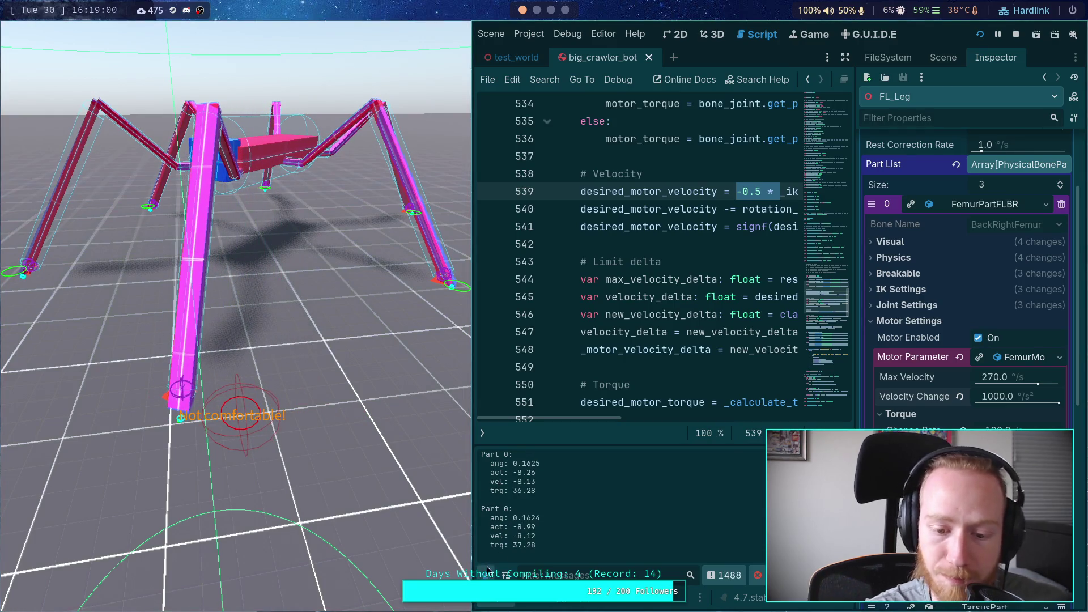
Toggle the output panel and scroll horizontally to review the velocity code on line 539.
{"action": "left_click", "coordinate": [506, 573]}
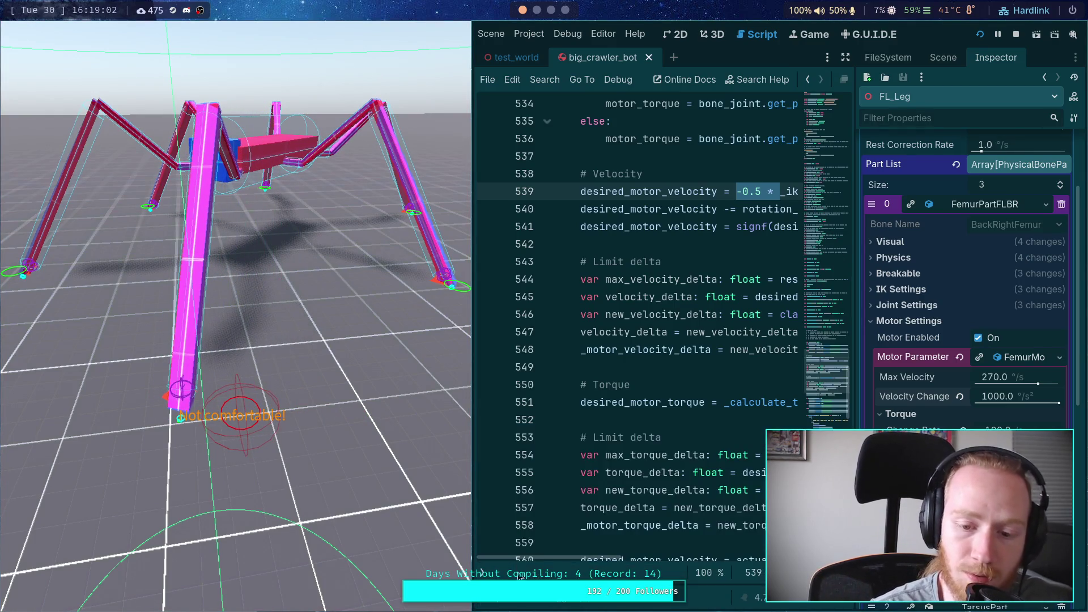
{"action": "left_click", "coordinate": [496, 605]}
{"action": "left_click_drag", "start_coordinate": [592, 419], "coordinate": [644, 420]}
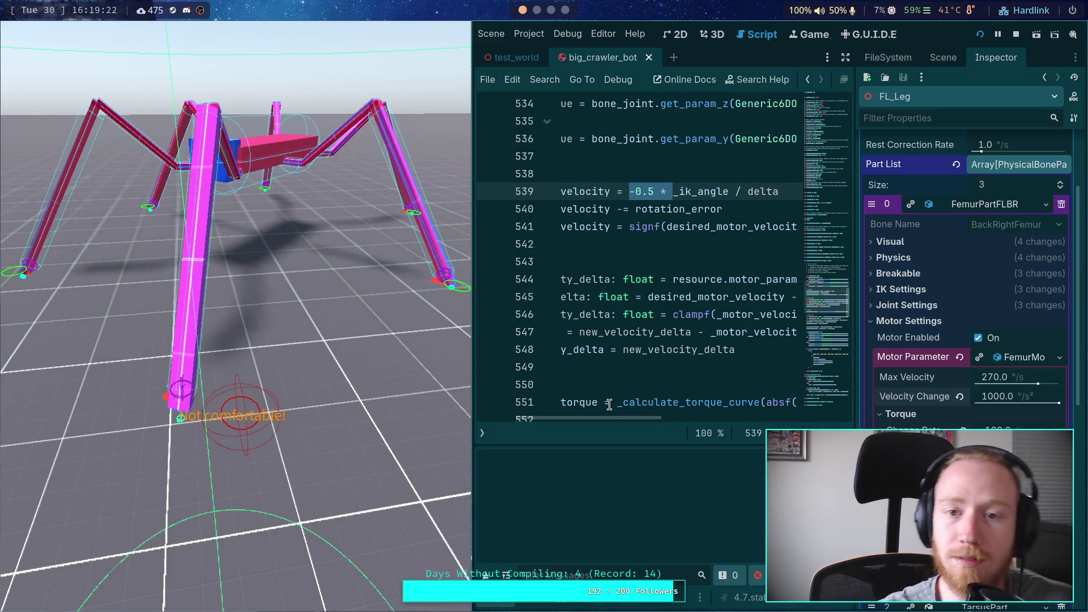
{"action": "left_click", "coordinate": [536, 9]}
In Desmos, add x and sin x as expressions, then delete both, leaving the torque curve T(x).
{"action": "left_click", "coordinate": [564, 10]}
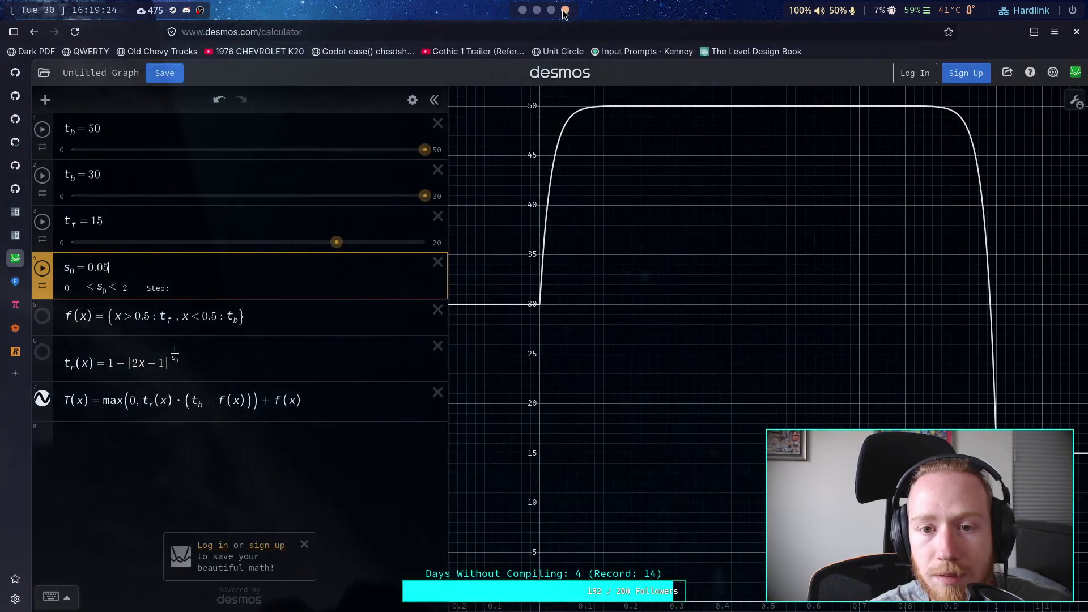
{"action": "left_click", "coordinate": [127, 450]}
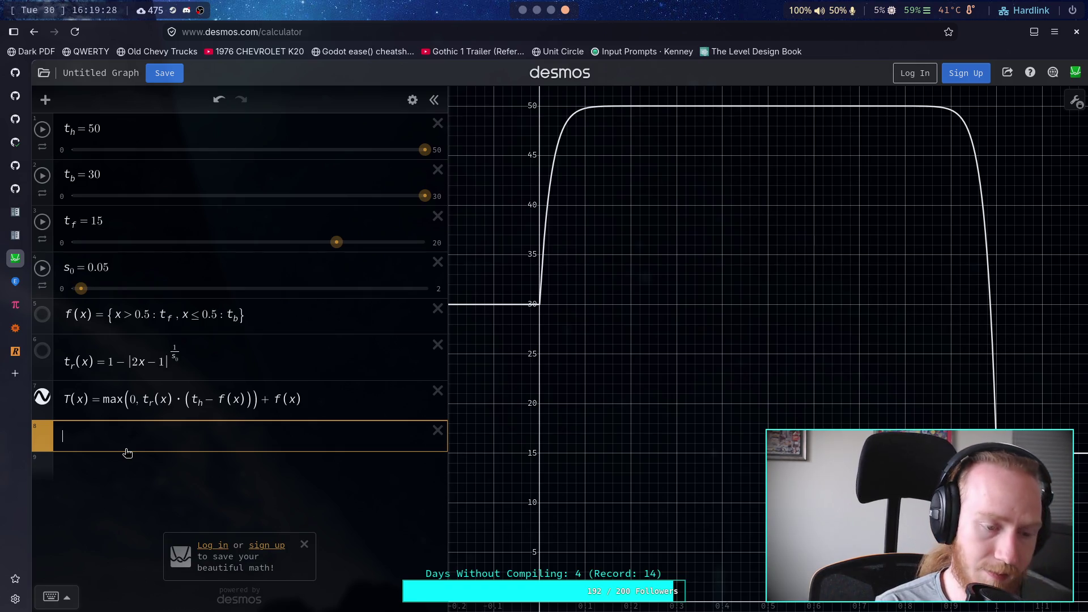
{"action": "type", "text": "x"}
{"action": "key", "text": "Return"}
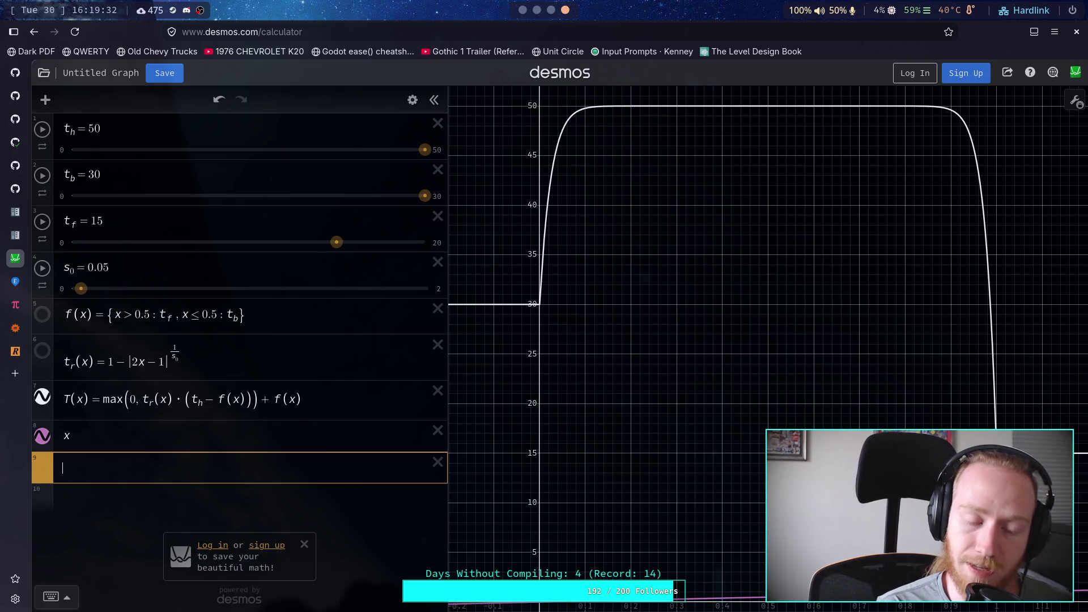
{"action": "type", "text": "sin x"}
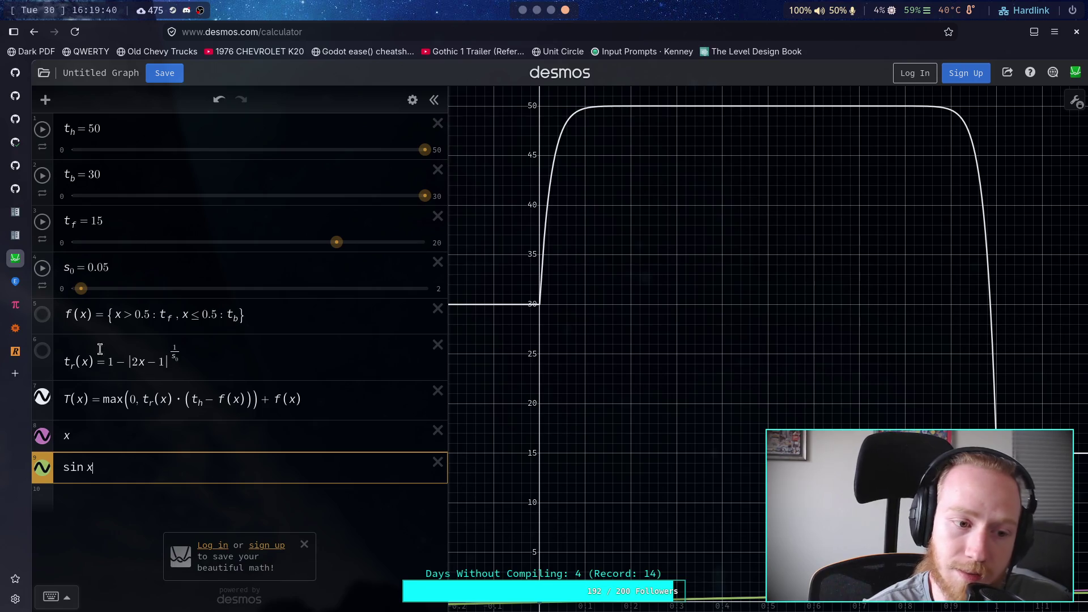
{"action": "mouse_move", "coordinate": [19, 359]}
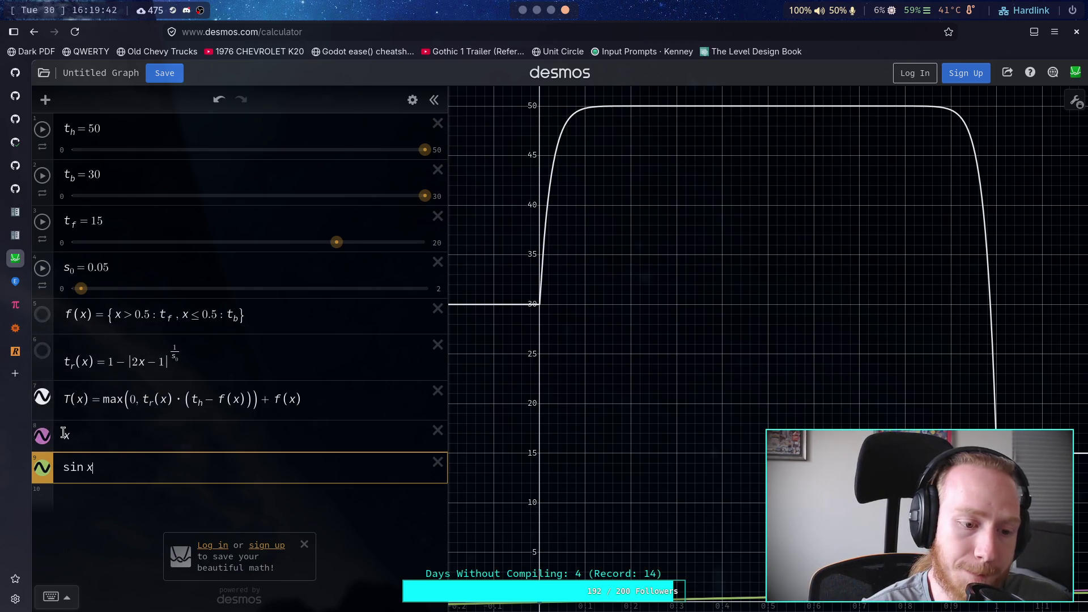
{"action": "left_click", "coordinate": [438, 432]}
{"action": "left_click", "coordinate": [438, 431]}
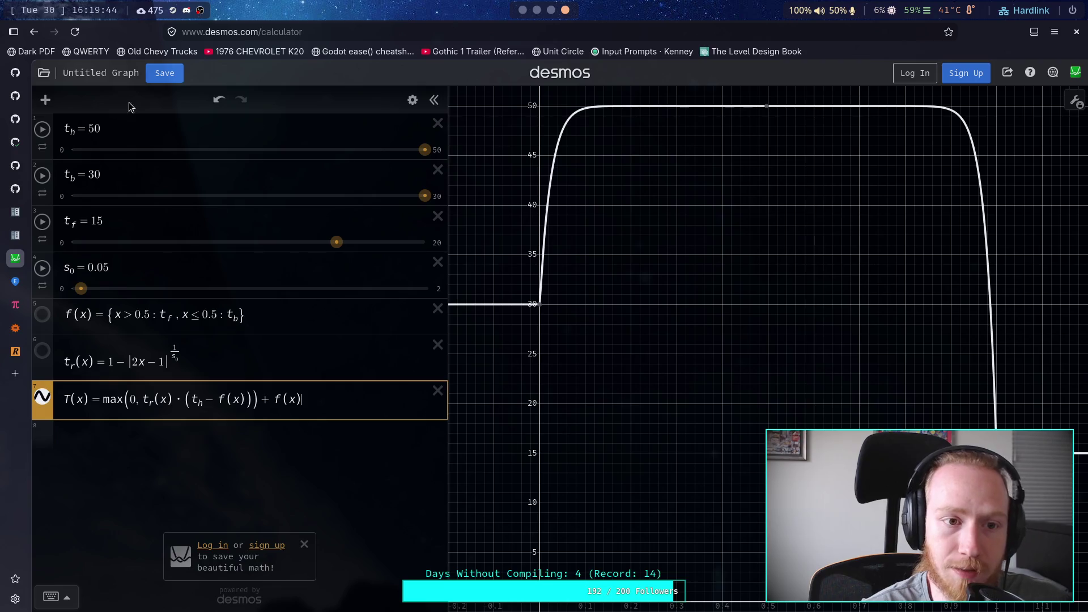
Restore the torque graph, then duplicate the Desmos tab as a blank graph with reversed dark contrast.
{"action": "left_click", "coordinate": [42, 74]}
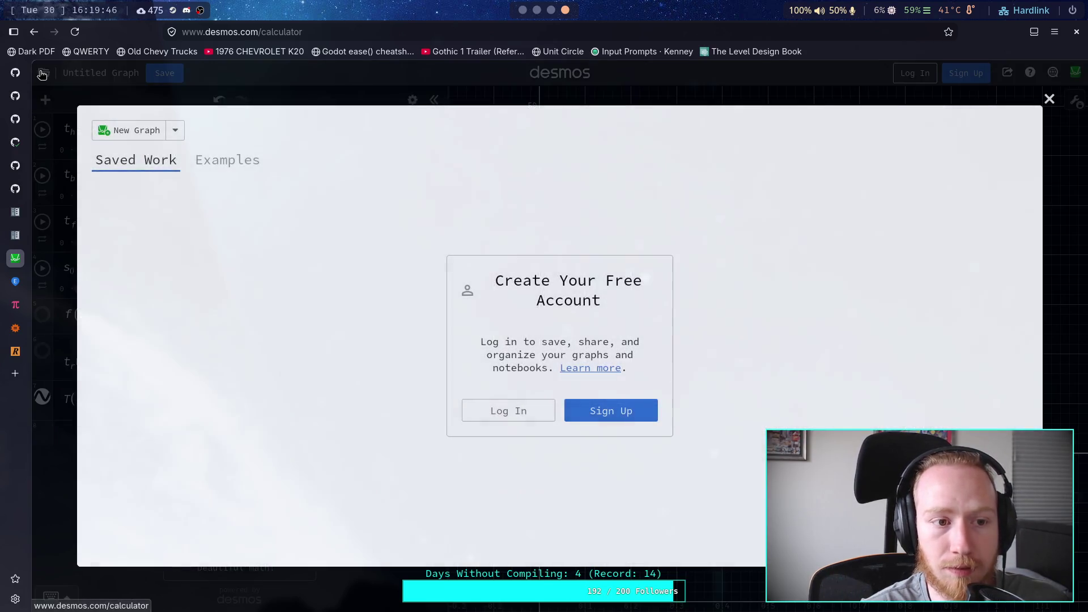
{"action": "left_click", "coordinate": [163, 135]}
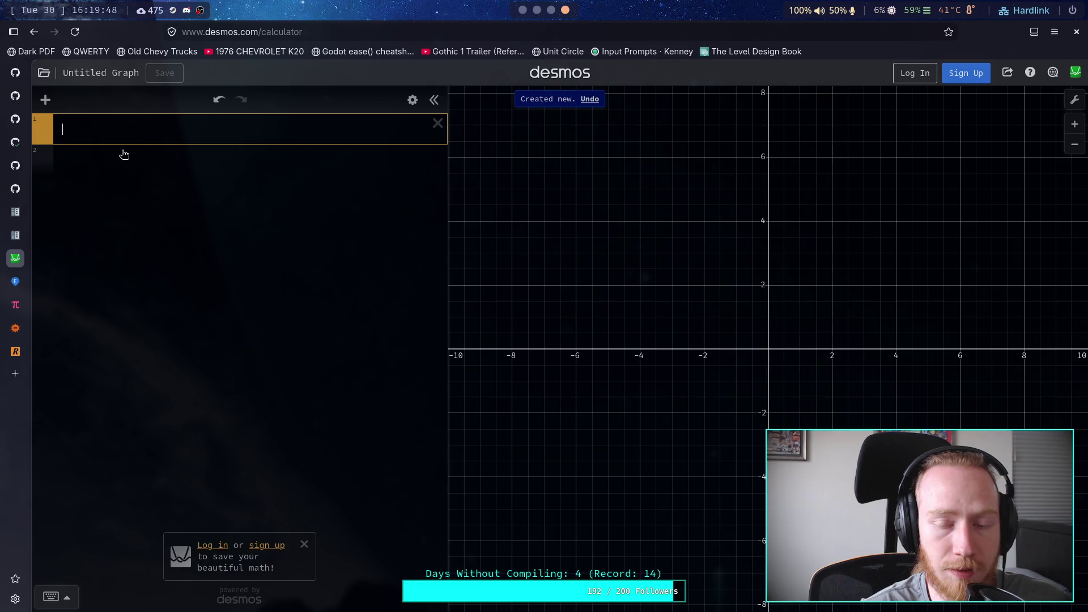
{"action": "left_click", "coordinate": [590, 99]}
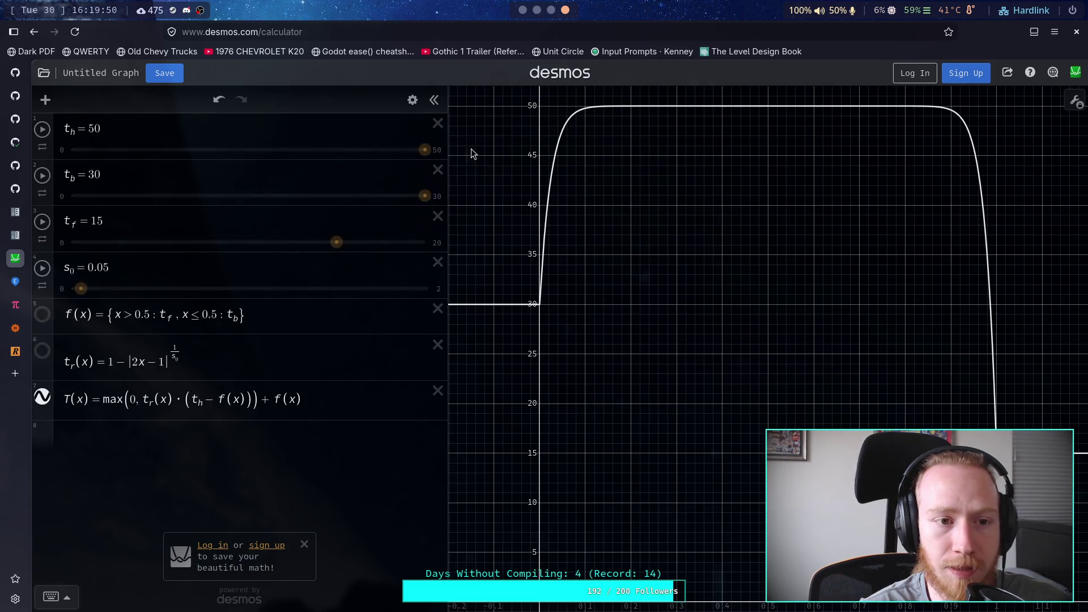
{"action": "right_click", "coordinate": [17, 260]}
{"action": "left_click", "coordinate": [57, 379]}
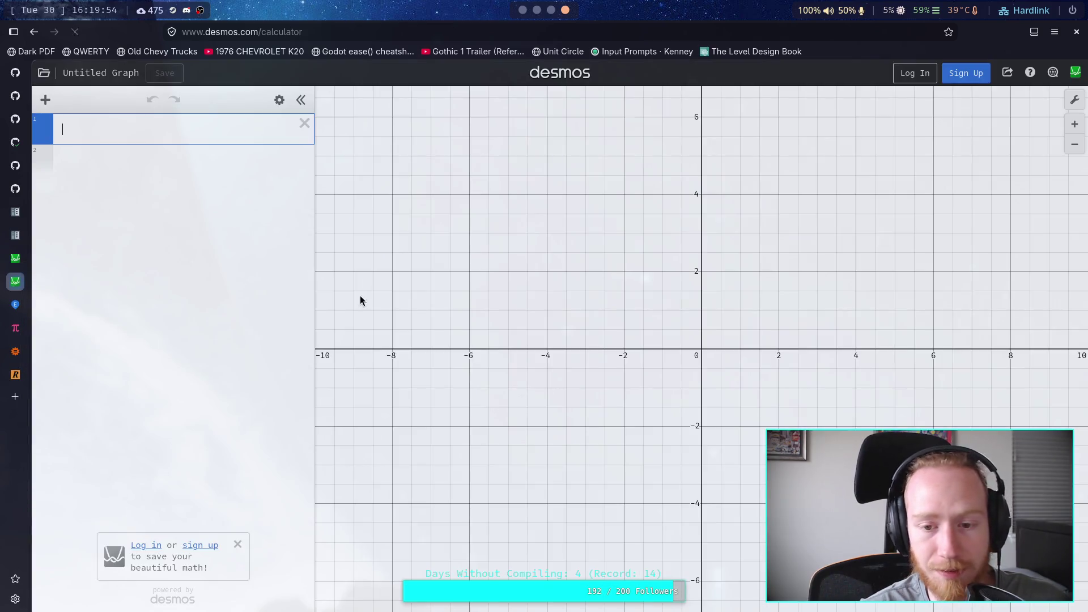
{"action": "left_click", "coordinate": [1074, 100]}
{"action": "left_click", "coordinate": [898, 124]}
{"action": "left_click", "coordinate": [1074, 100]}
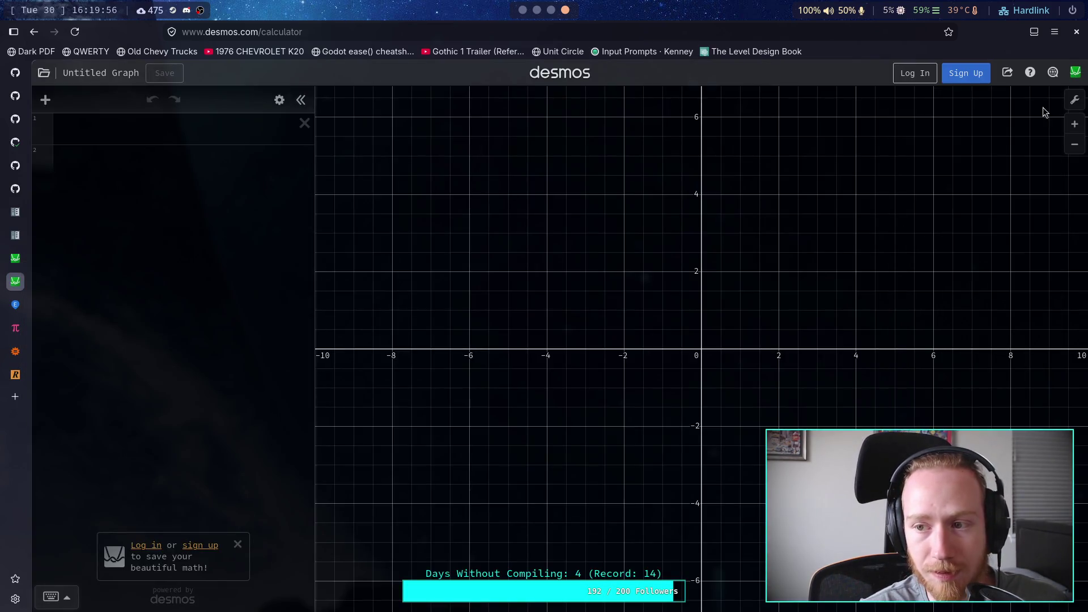
Enter x and sin x as the first two expressions and centre the view near the origin.
{"action": "left_click", "coordinate": [132, 140]}
{"action": "type", "text": "x"}
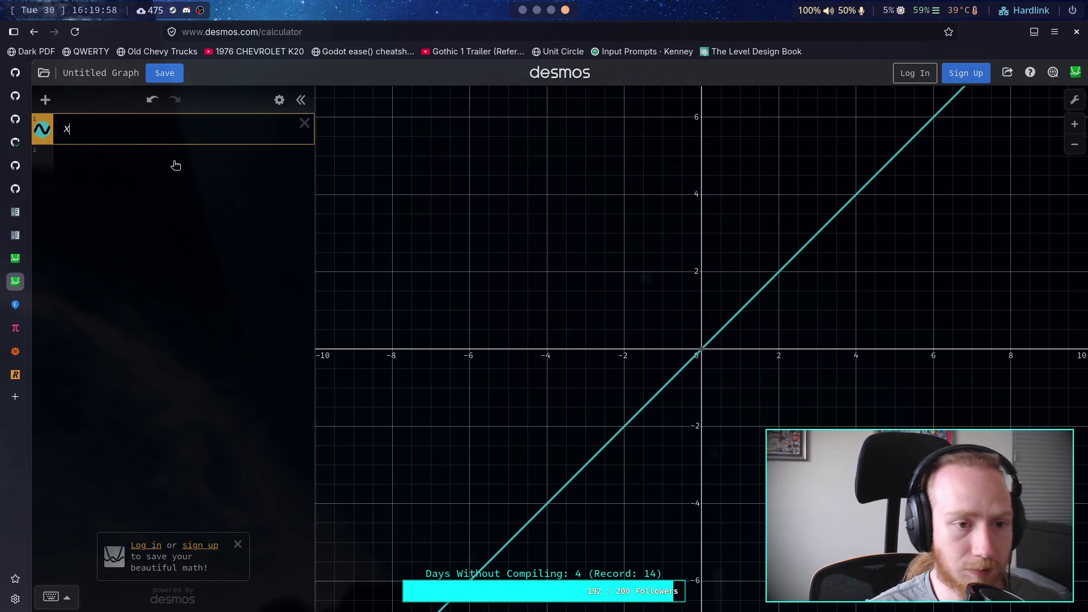
{"action": "left_click", "coordinate": [173, 161]}
{"action": "type", "text": "sinx"}
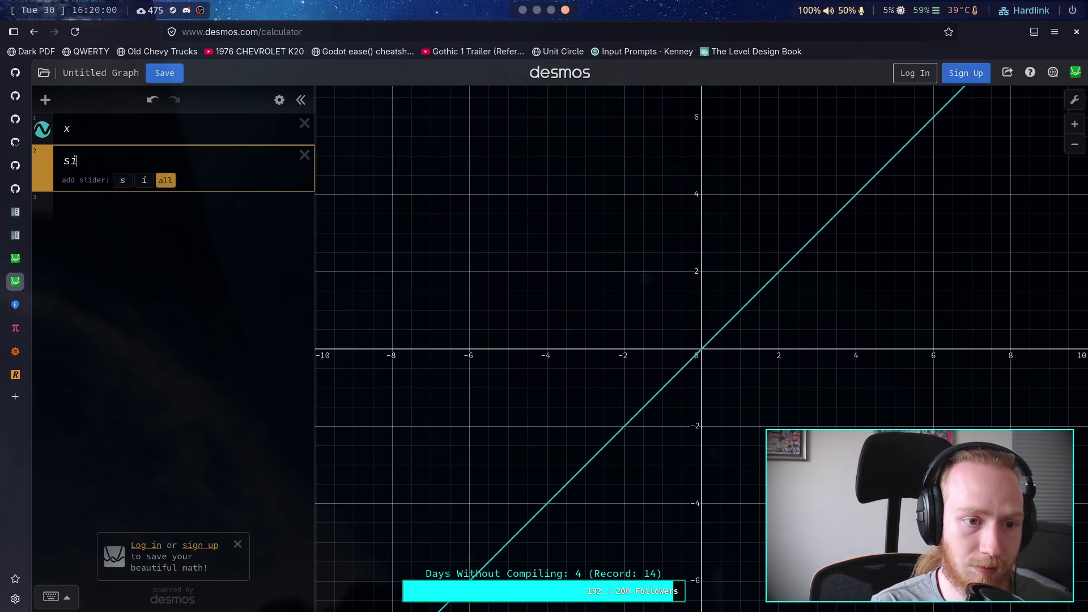
{"action": "scroll", "coordinate": [736, 338], "scroll_direction": "up", "scroll_amount": 5}
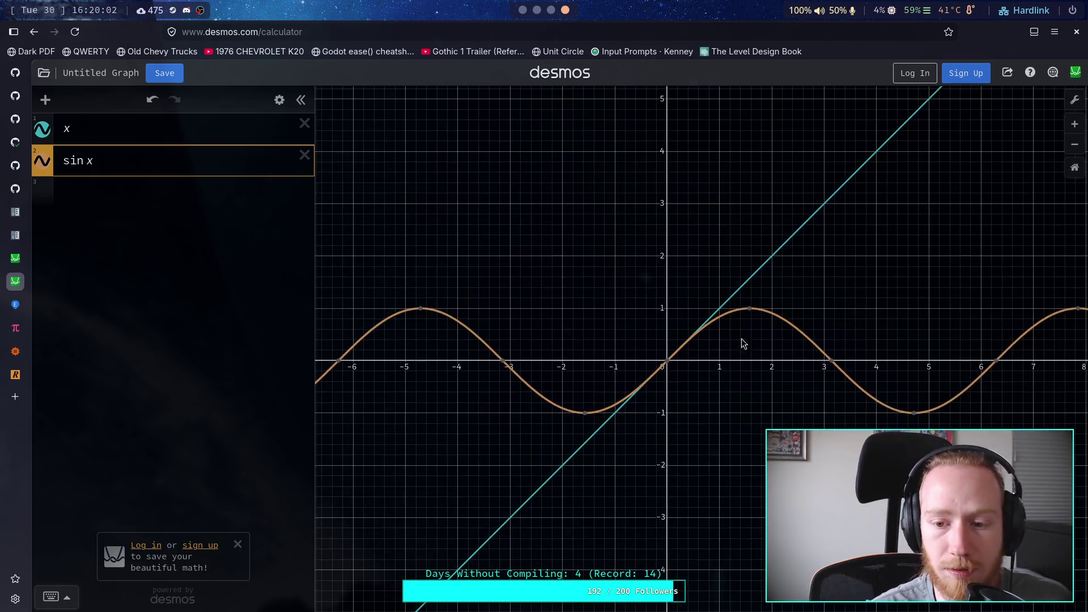
{"action": "mouse_move", "coordinate": [788, 374]}
{"action": "left_mouse_down"}
{"action": "mouse_move", "coordinate": [691, 364]}
{"action": "mouse_move", "coordinate": [708, 364]}
{"action": "left_mouse_up"}
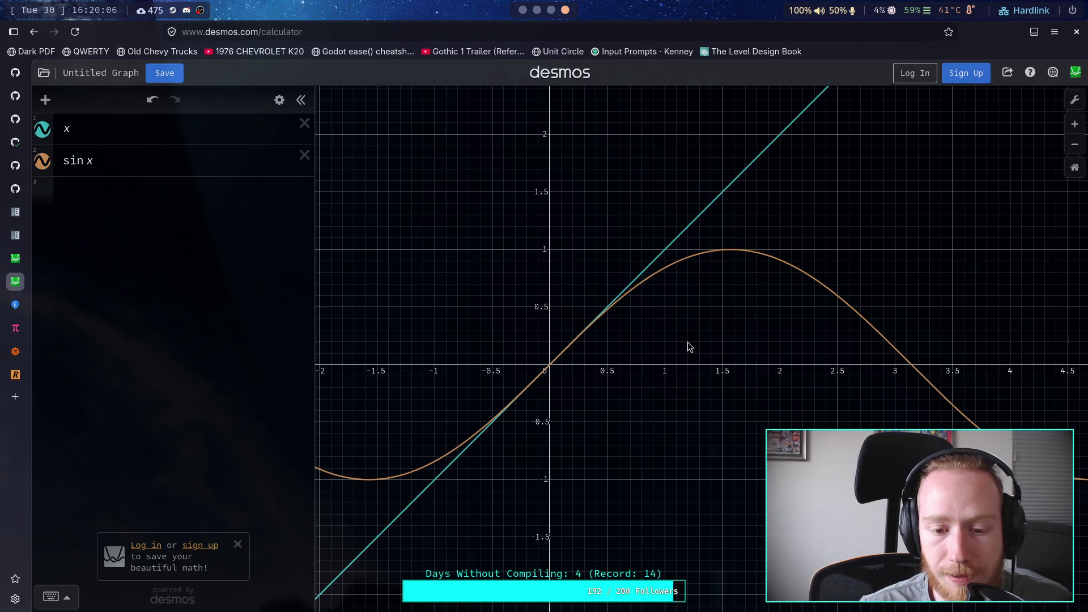
Try 2π and π/2 phase terms inside the sine argument, returning to sin(x).
{"action": "left_click", "coordinate": [89, 160]}
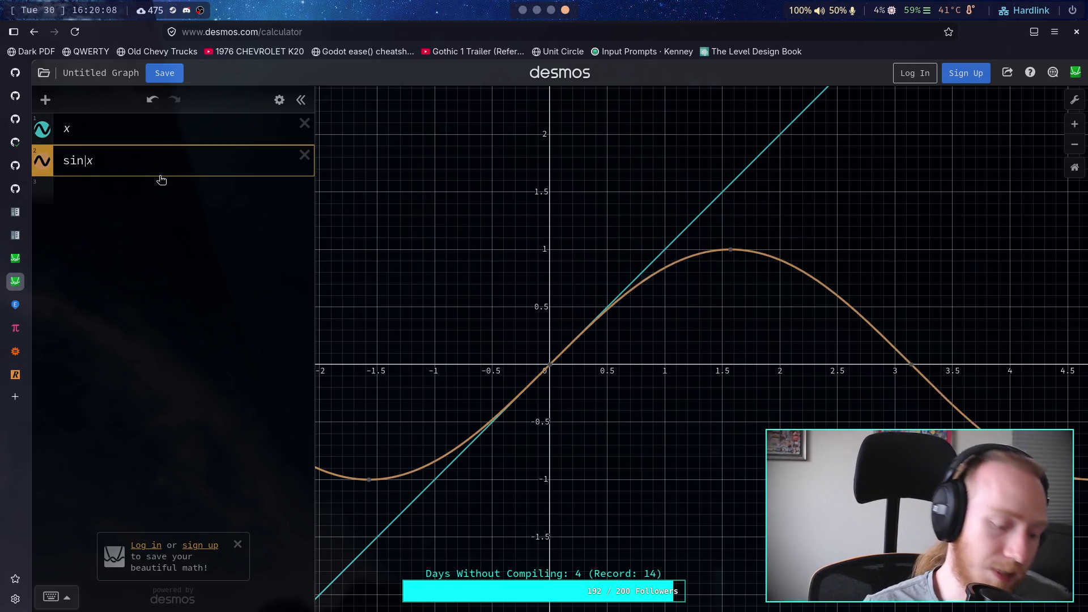
{"action": "type", "text": "(x)"}
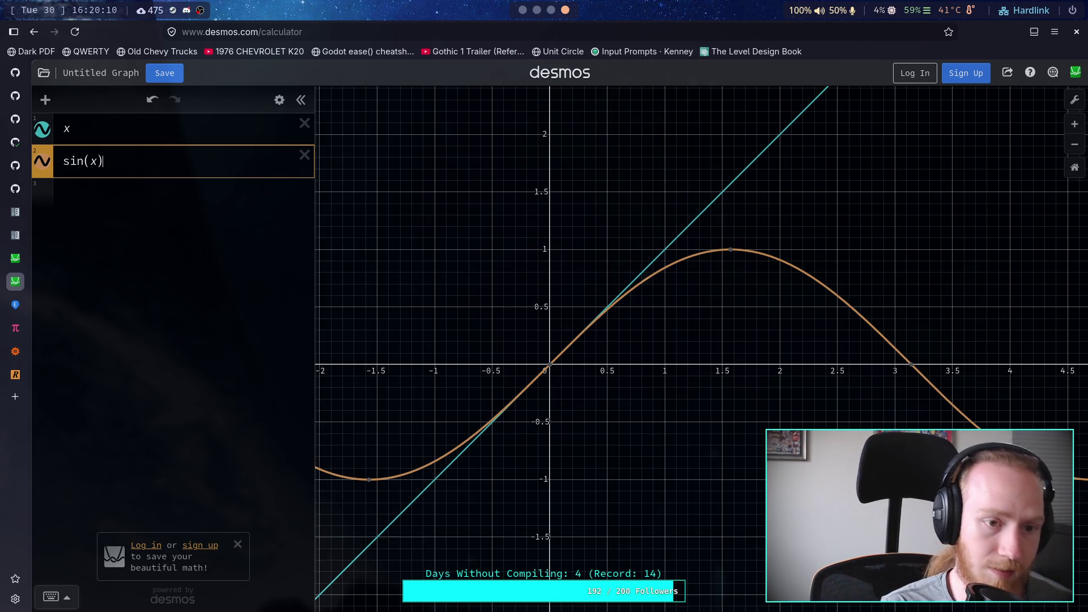
{"action": "key", "text": "Left"}
{"action": "key", "text": "Left"}
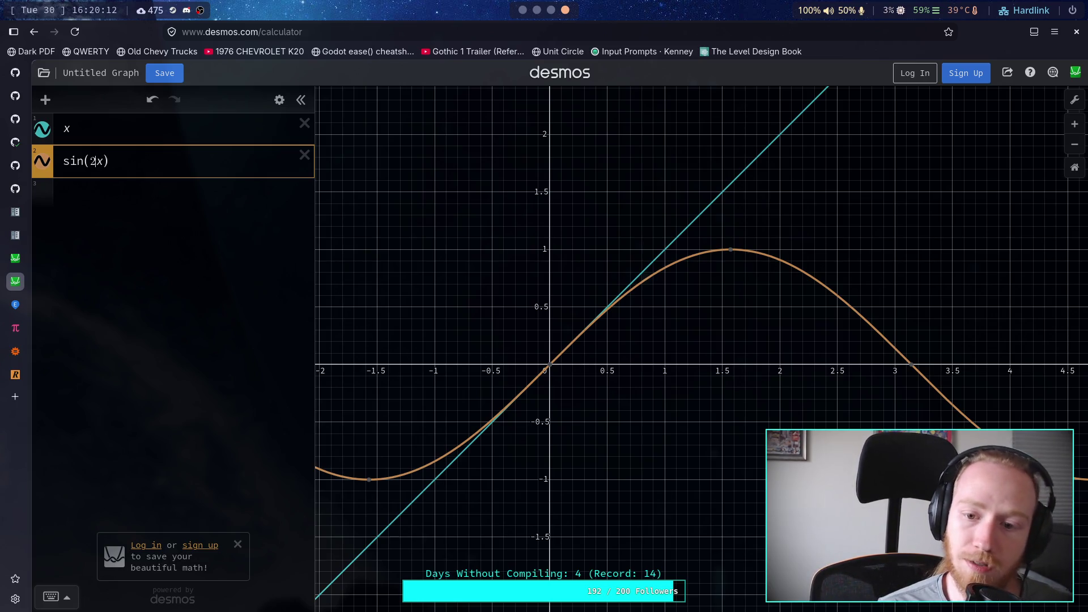
{"action": "type", "text": "2"}
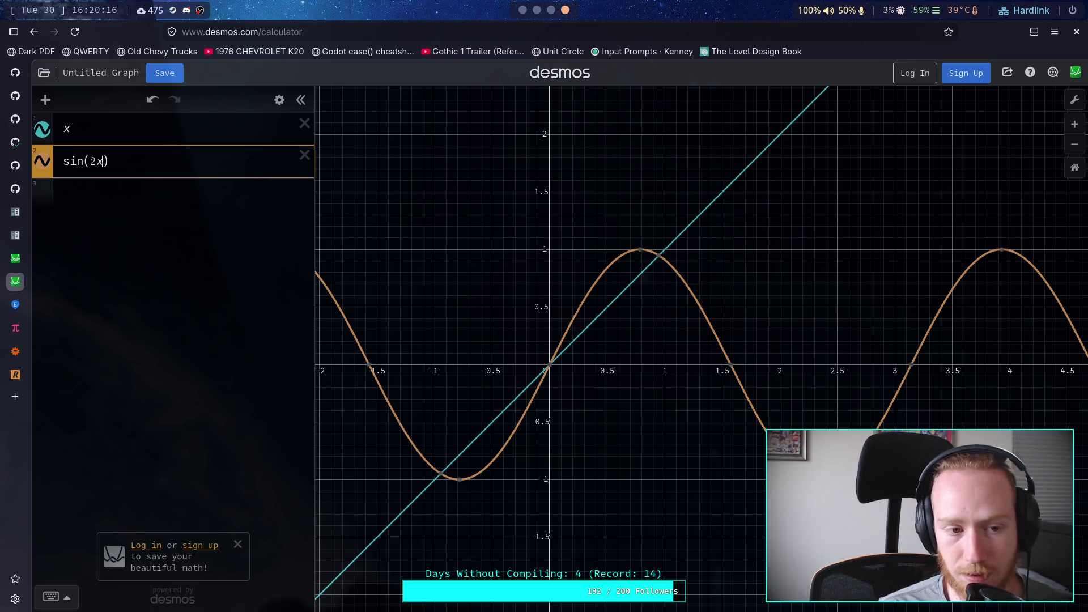
{"action": "type", "text": "pi"}
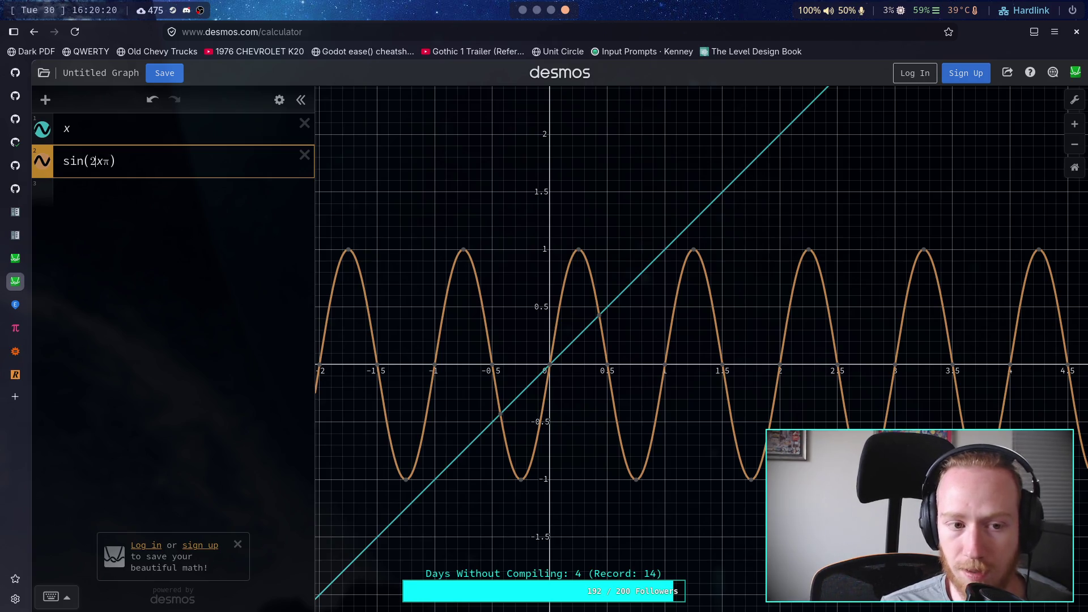
{"action": "key", "text": "BackSpace"}
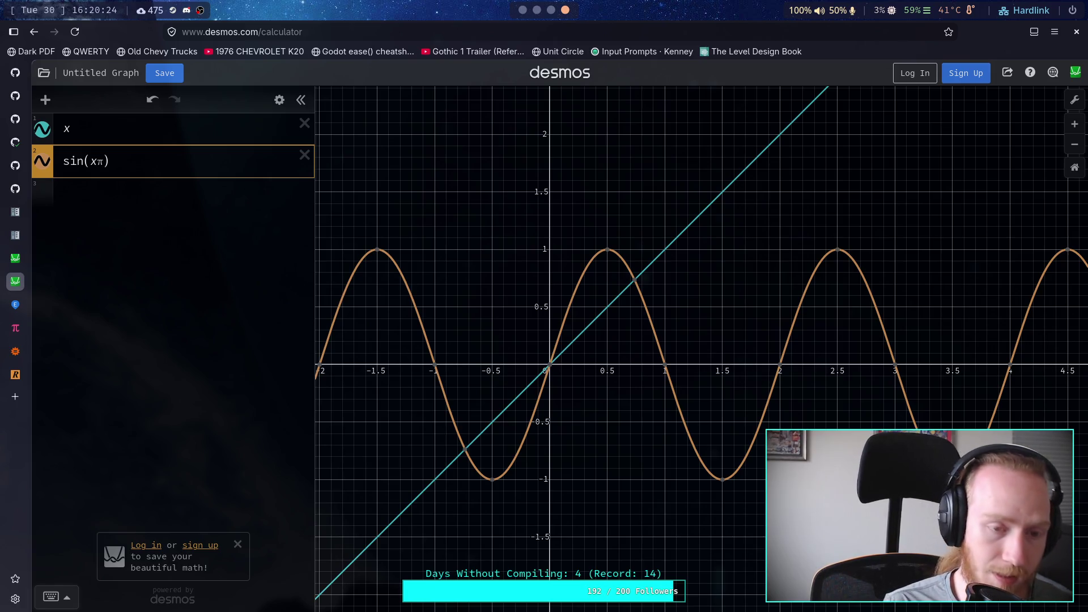
{"action": "type", "text": "/2"}
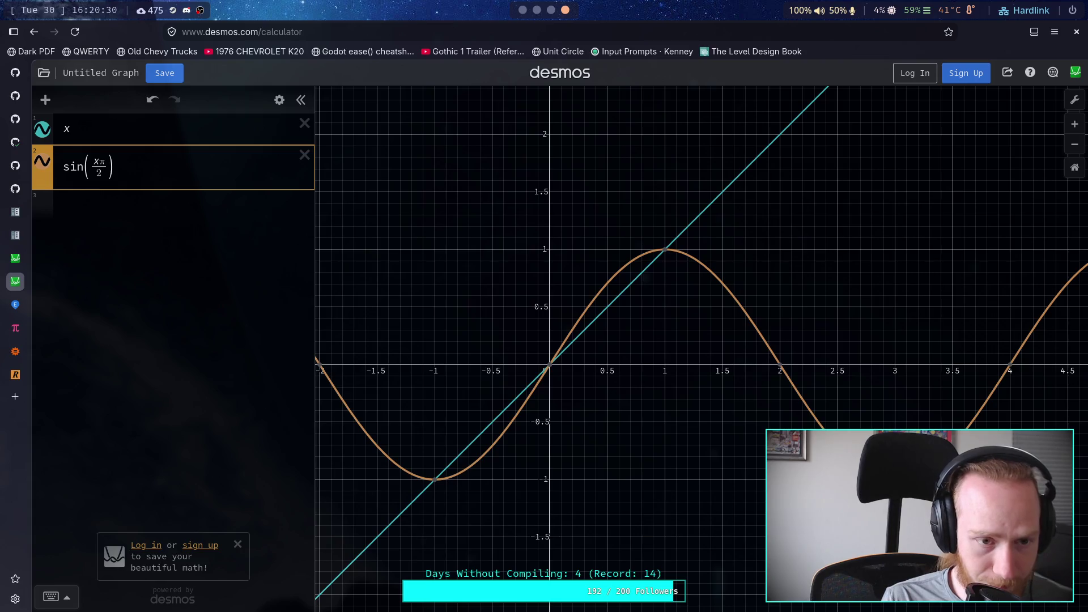
{"action": "key", "text": "BackSpace"}
{"action": "key", "text": "BackSpace"}
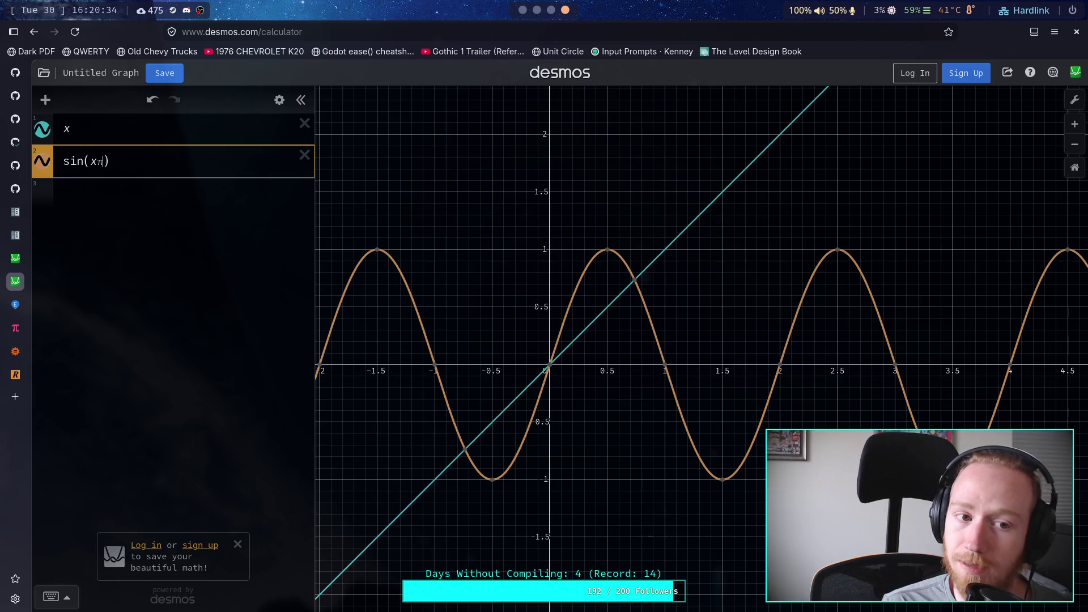
{"action": "key", "text": "BackSpace"}
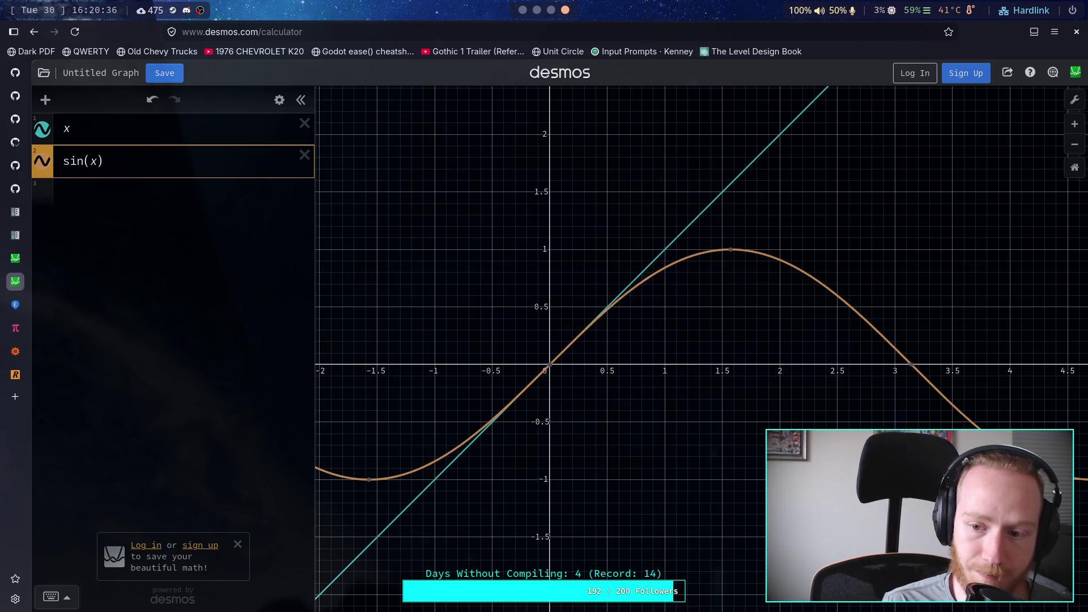
{"action": "type", "text": "/2"}
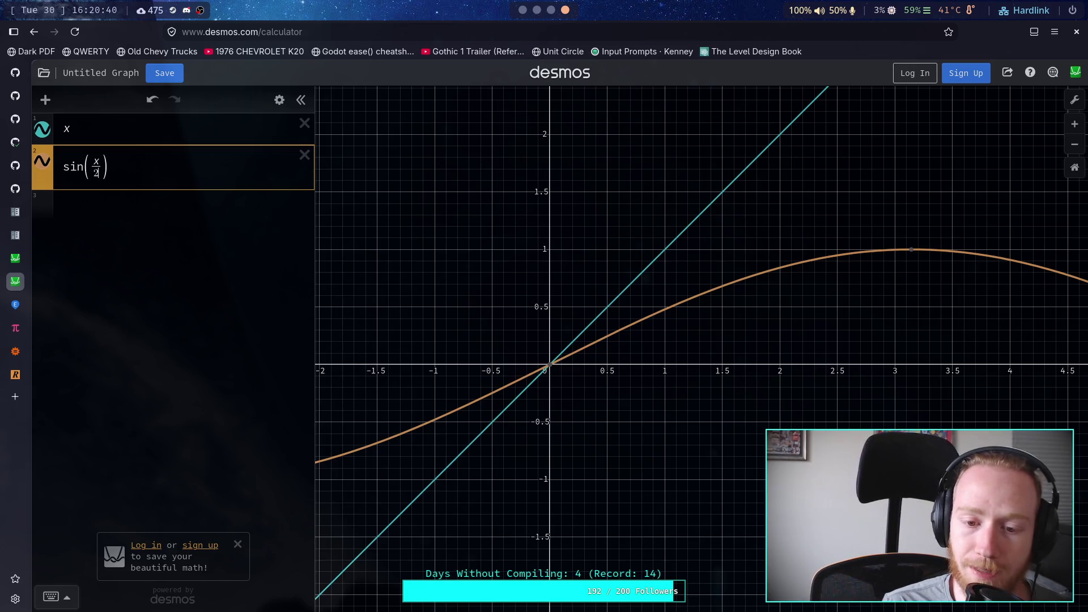
{"action": "key", "text": "BackSpace"}
{"action": "key", "text": "BackSpace"}
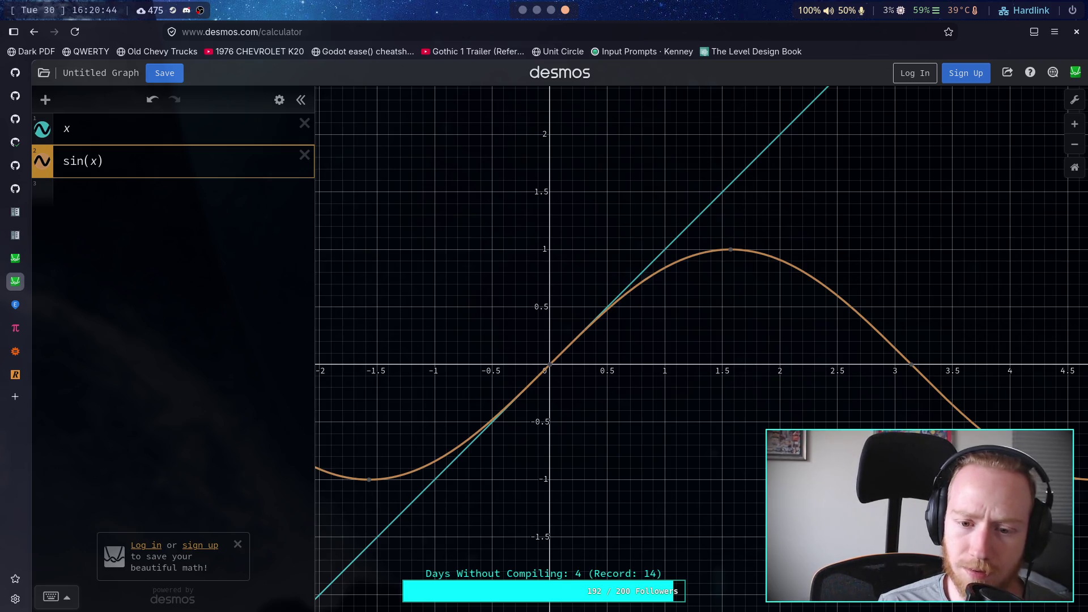
Rewrite expression 2 as sin(2(x − π/4)) and start a new empty expression below.
{"action": "key", "text": "Left"}
{"action": "type", "text": "2"}
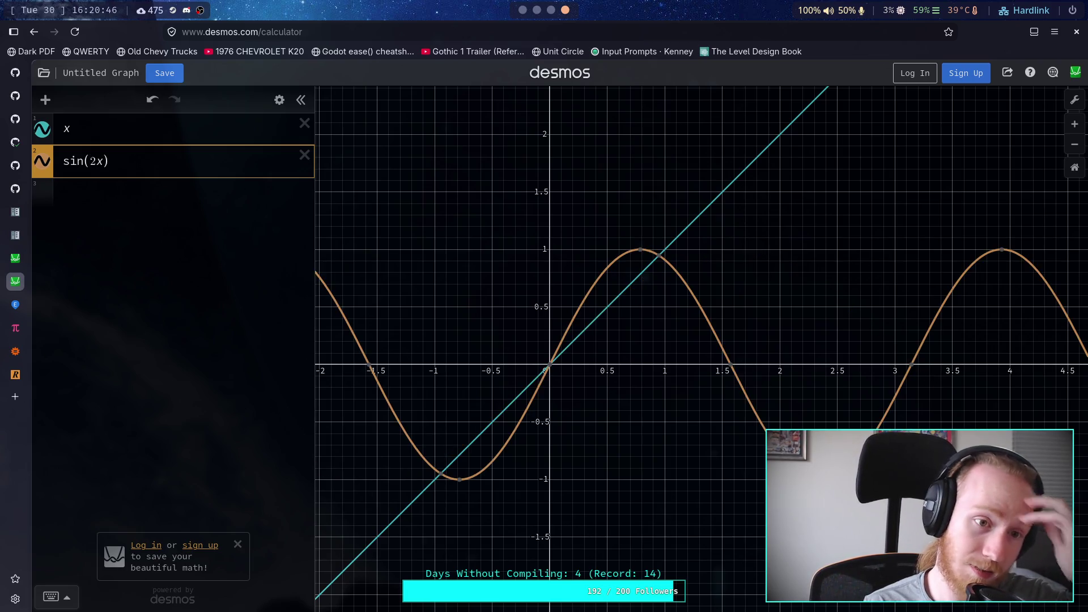
{"action": "type", "text": "("}
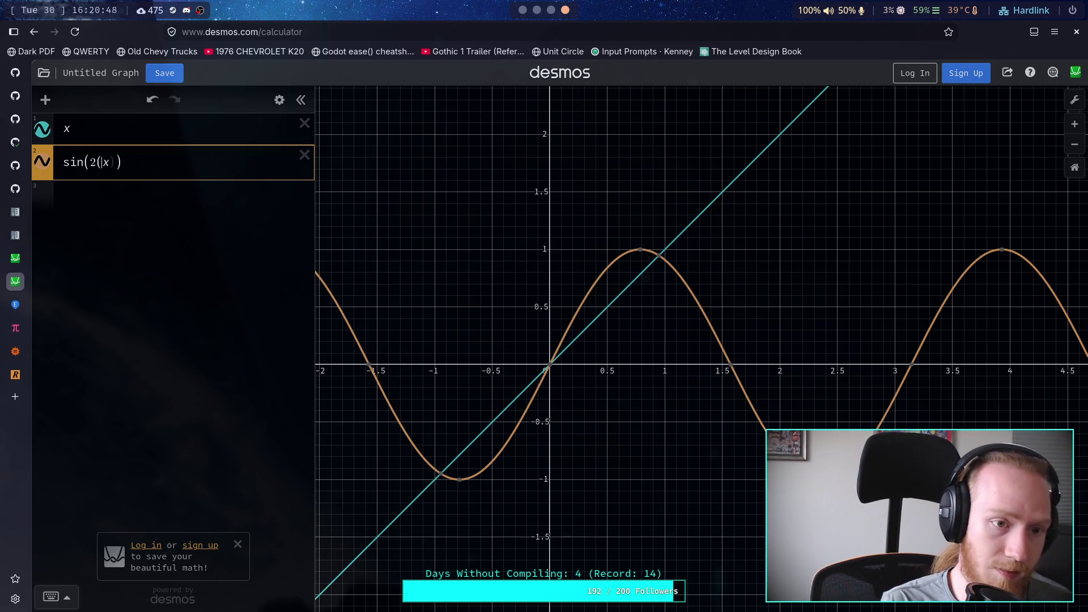
{"action": "type", "text": "-pi"}
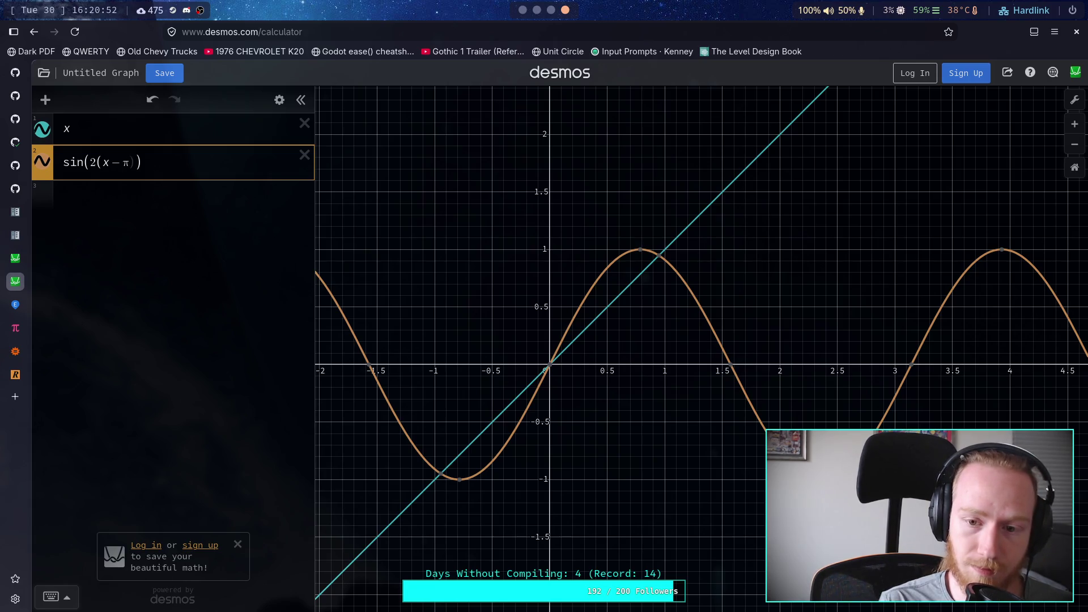
{"action": "type", "text": ")"}
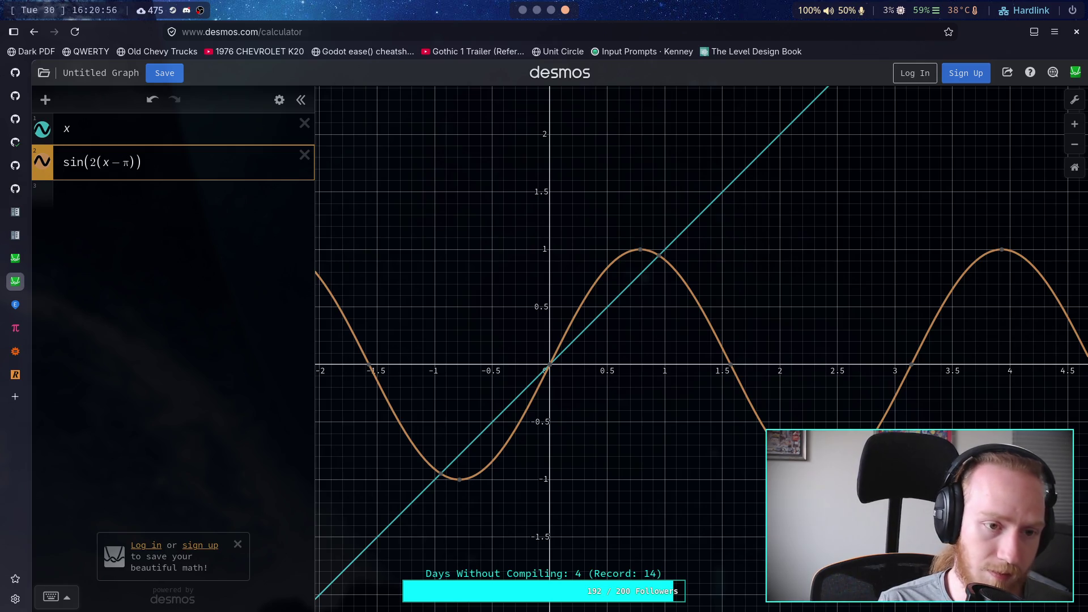
{"action": "type", "text": "/2"}
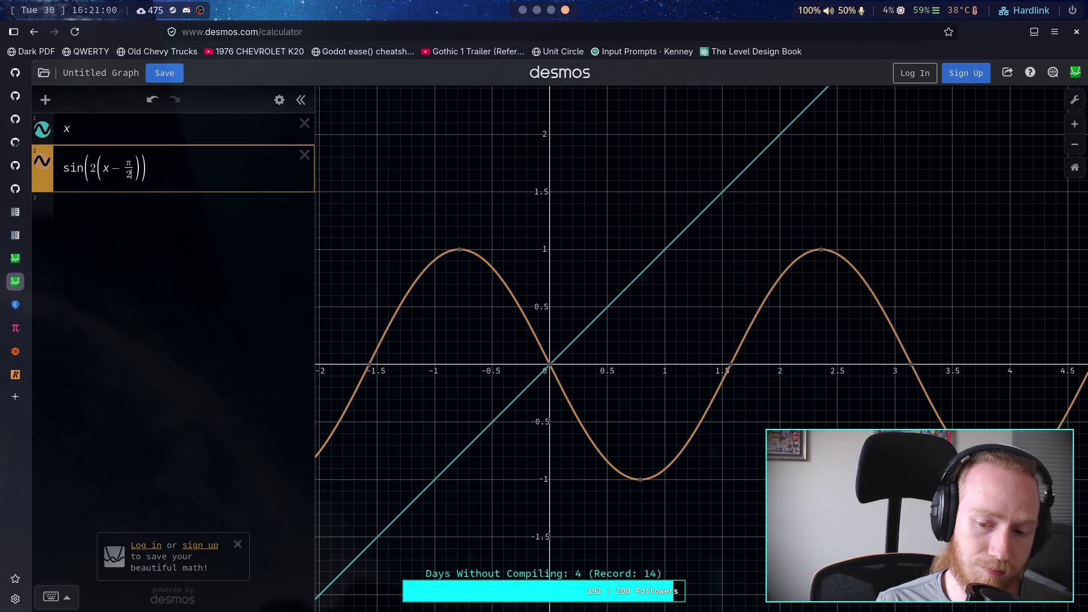
{"action": "key", "text": "BackSpace"}
{"action": "type", "text": "4"}
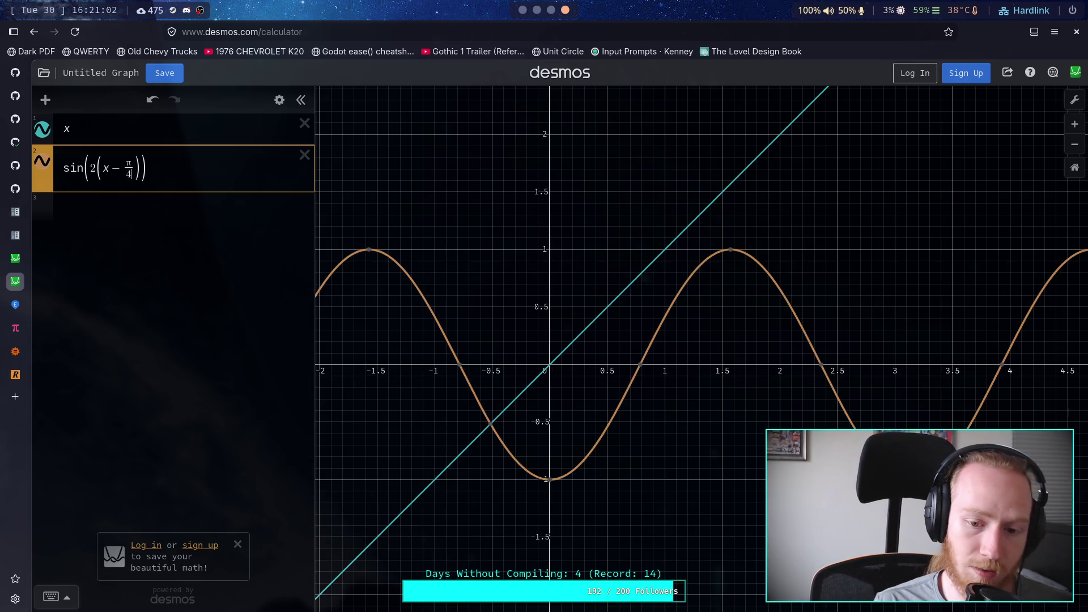
{"action": "key", "text": "Return"}
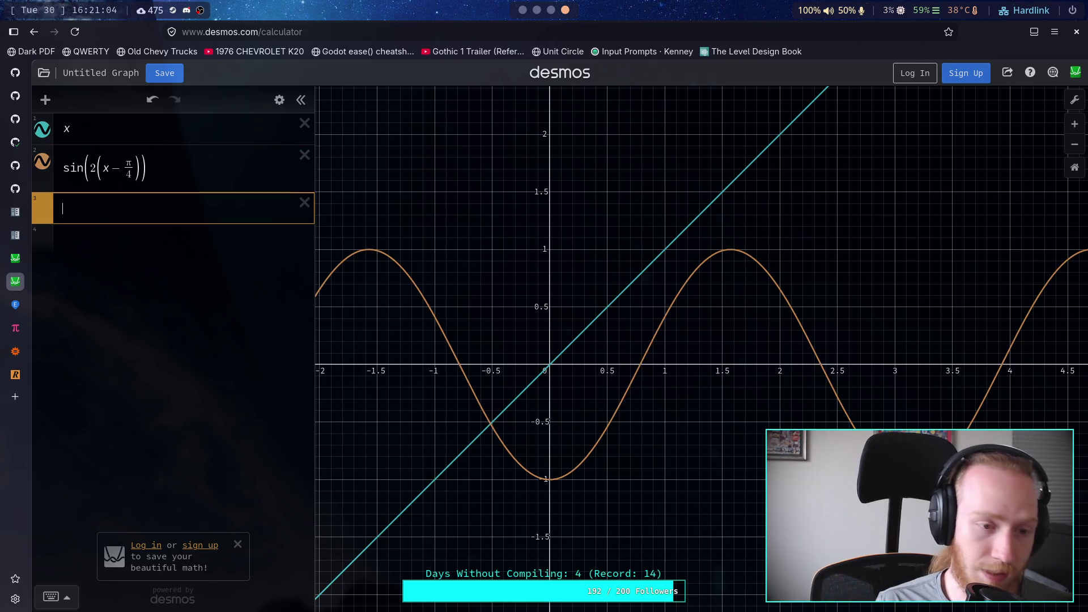
Enter cos(x) as the third expression and edit it to cos(2(x − π/2)).
{"action": "type", "text": "cos(x"}
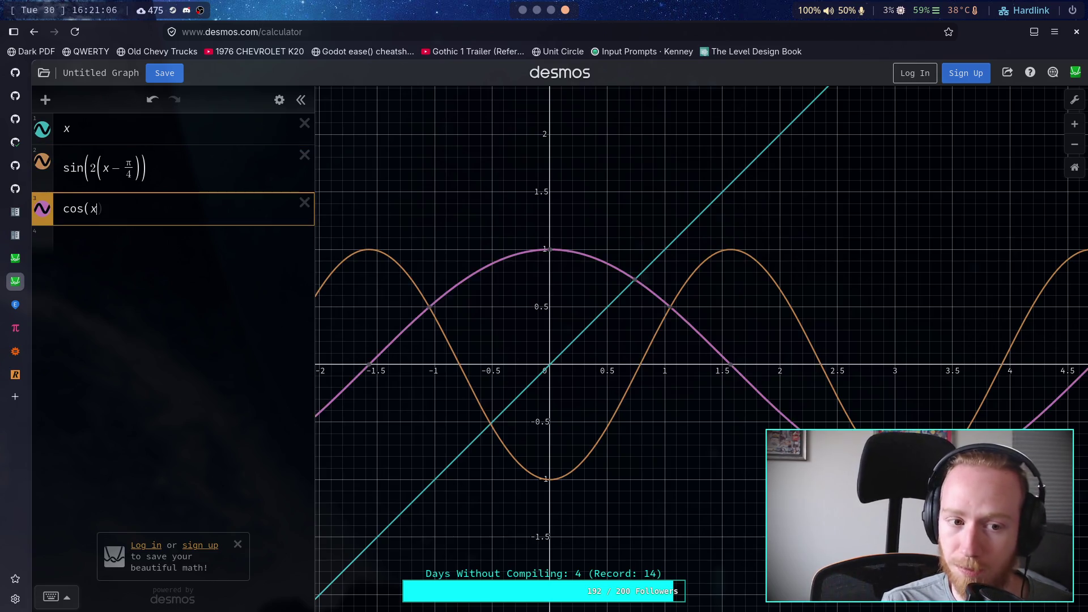
{"action": "type", "text": ")"}
{"action": "left_click", "coordinate": [97, 208]}
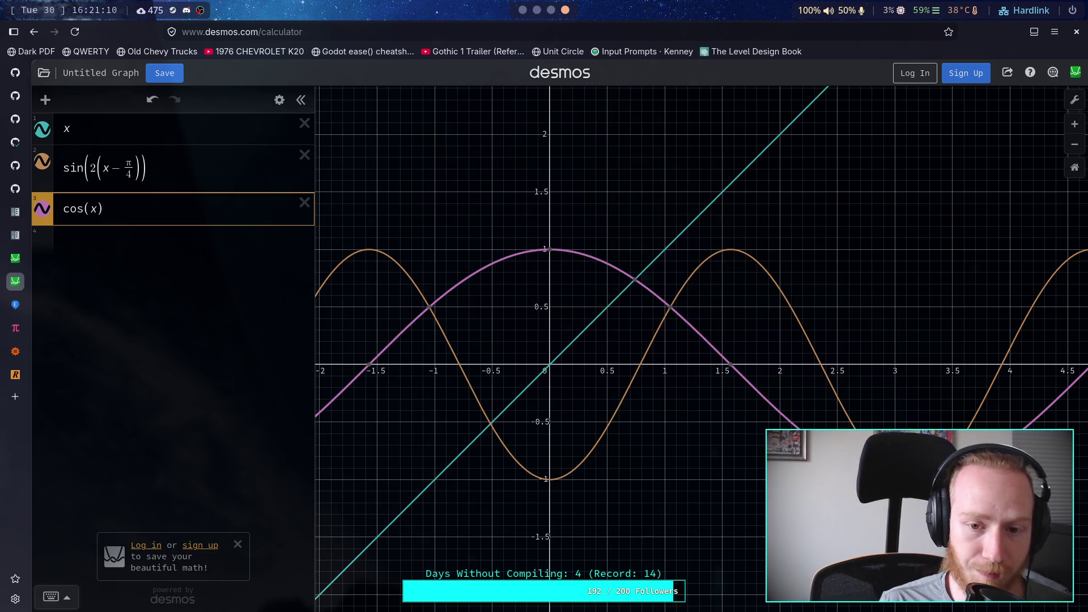
{"action": "type", "text": "2"}
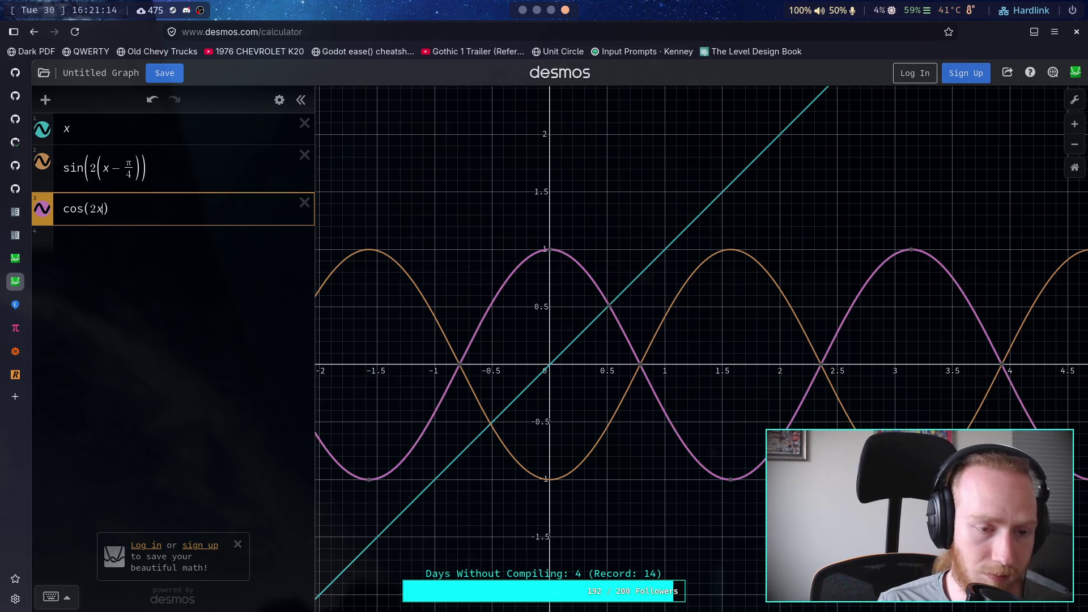
{"action": "type", "text": "("}
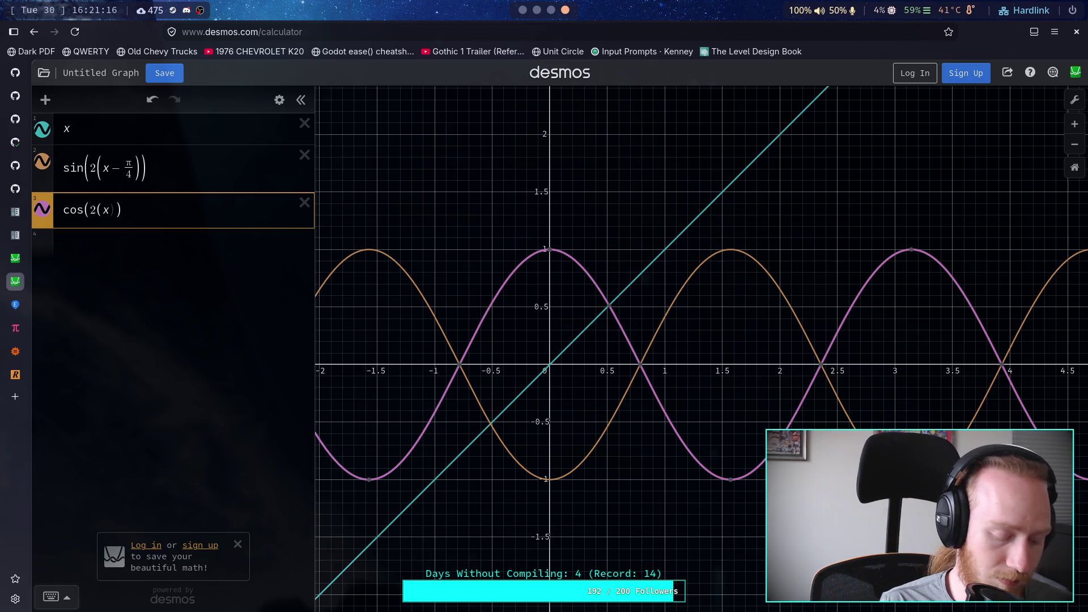
{"action": "type", "text": "-pi"}
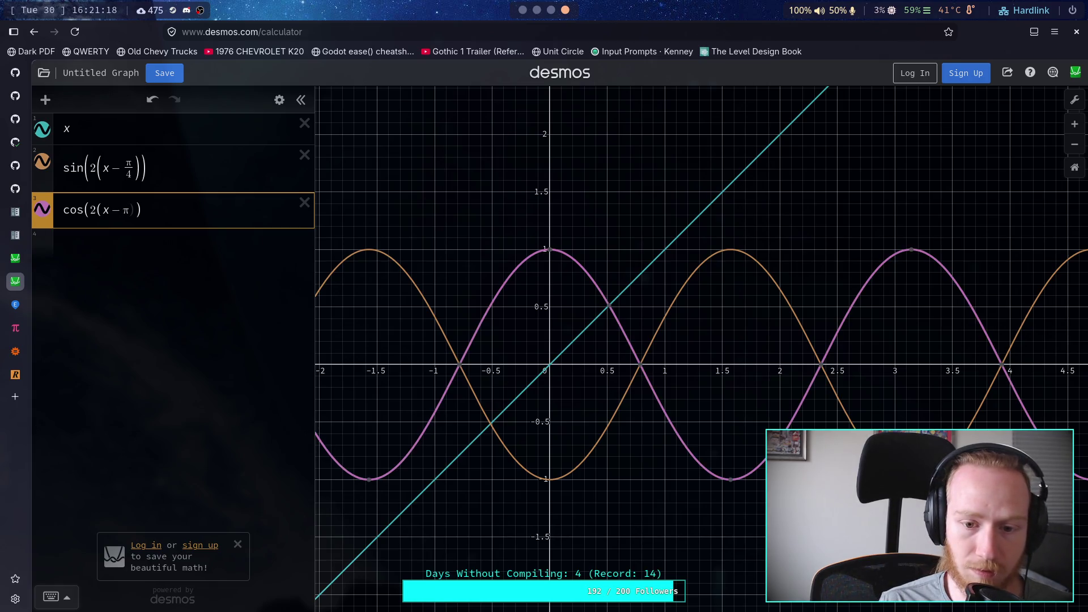
{"action": "type", "text": ")"}
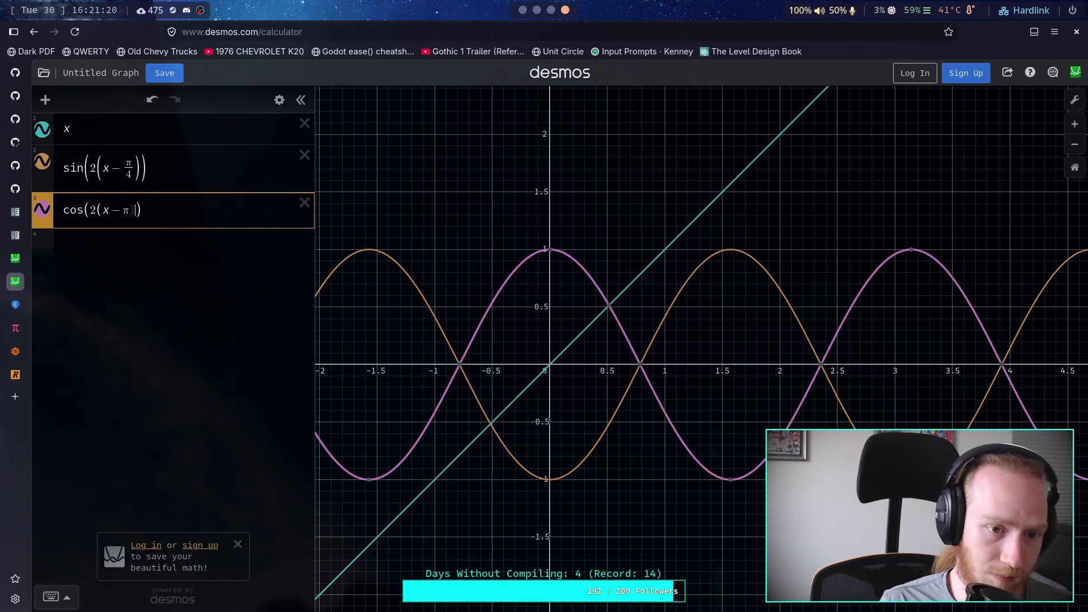
{"action": "type", "text": "/2"}
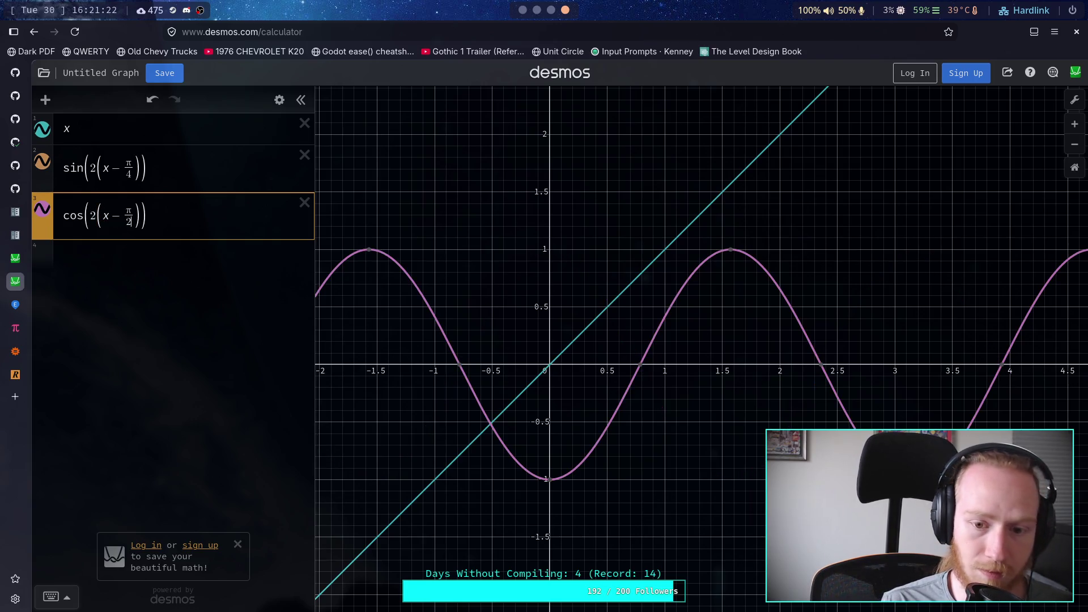
Delete sin(2(x − π/4)), add 1 to the cosine, divide it by 2, and zoom in.
{"action": "left_click", "coordinate": [305, 155]}
{"action": "left_click", "coordinate": [190, 173]}
{"action": "type", "text": "+1"}
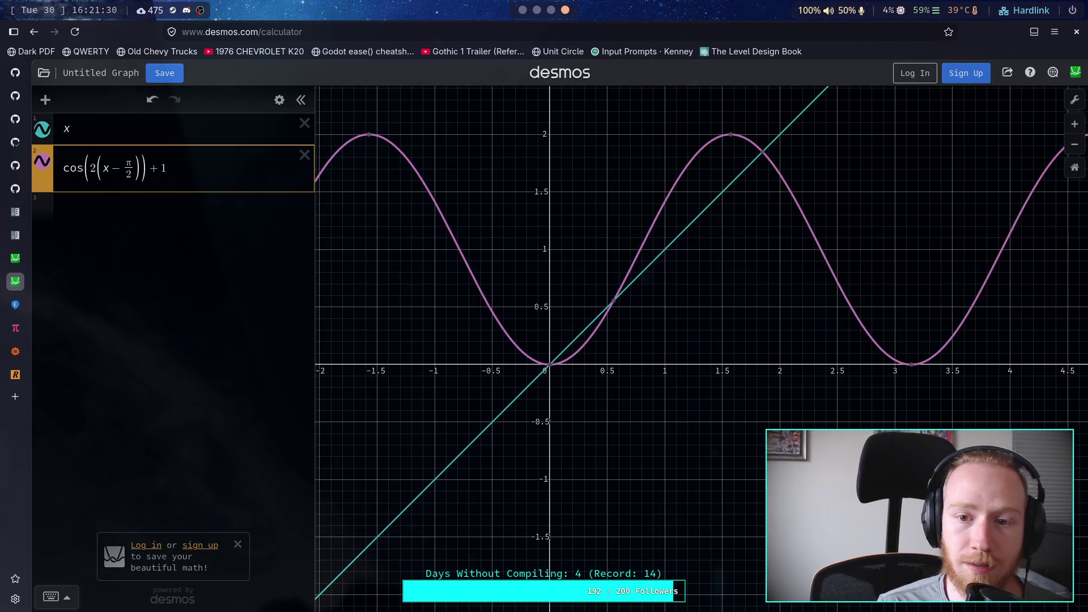
{"action": "key", "text": "Left"}
{"action": "key", "text": "Left"}
{"action": "key", "text": "Left"}
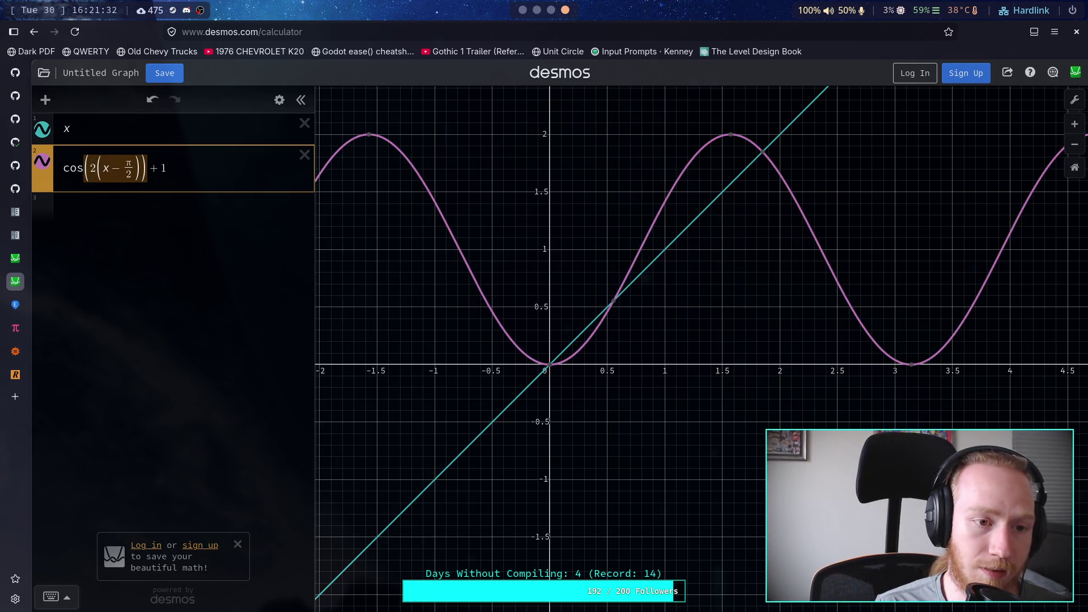
{"action": "key", "text": "shift+Right"}
{"action": "key", "text": "shift+Right"}
{"action": "key", "text": "shift+Right"}
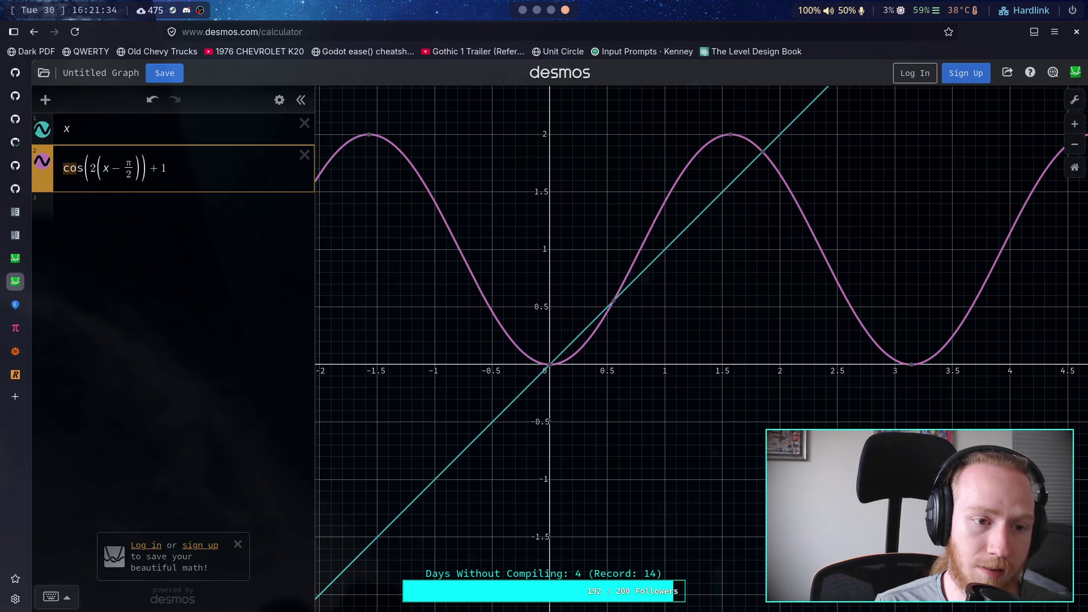
{"action": "type", "text": "/2"}
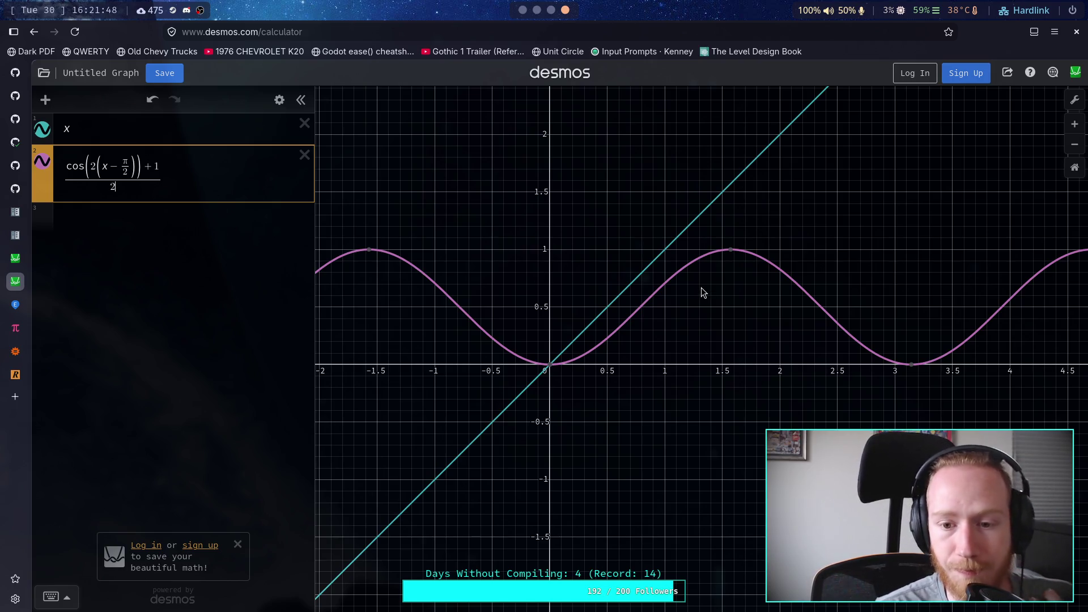
{"action": "scroll", "coordinate": [701, 306], "scroll_direction": "up", "scroll_amount": 1}
{"action": "scroll", "coordinate": [701, 306], "scroll_direction": "up", "scroll_amount": 1}
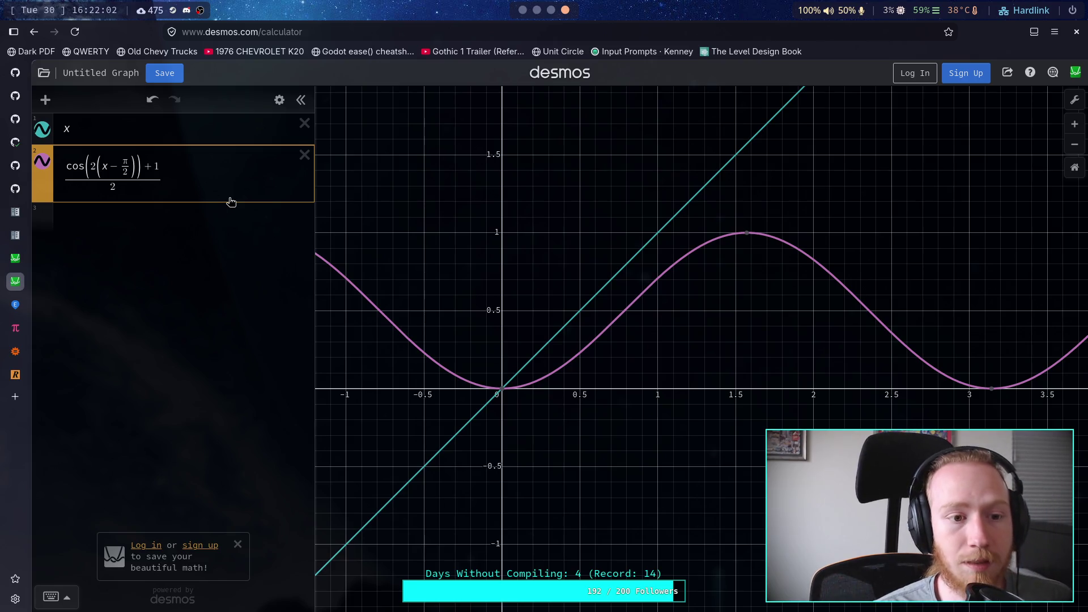
Remove the inner parentheses to get (cos(2x − π) + 1)/2 and trace the curve near the origin.
{"action": "key", "text": "BackSpace"}
{"action": "key", "text": "BackSpace"}
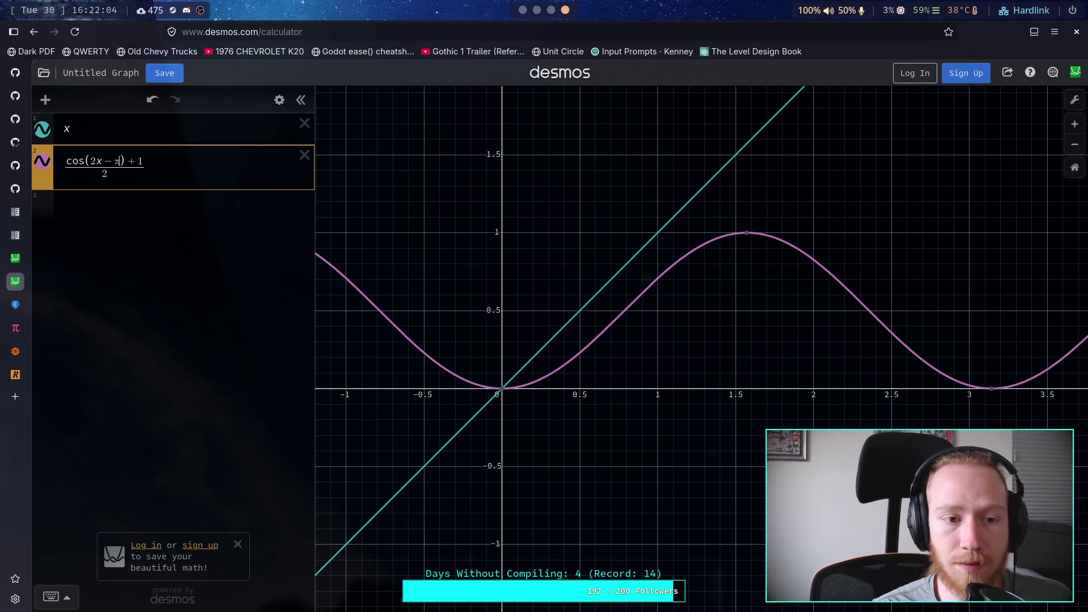
{"action": "left_click", "coordinate": [180, 166]}
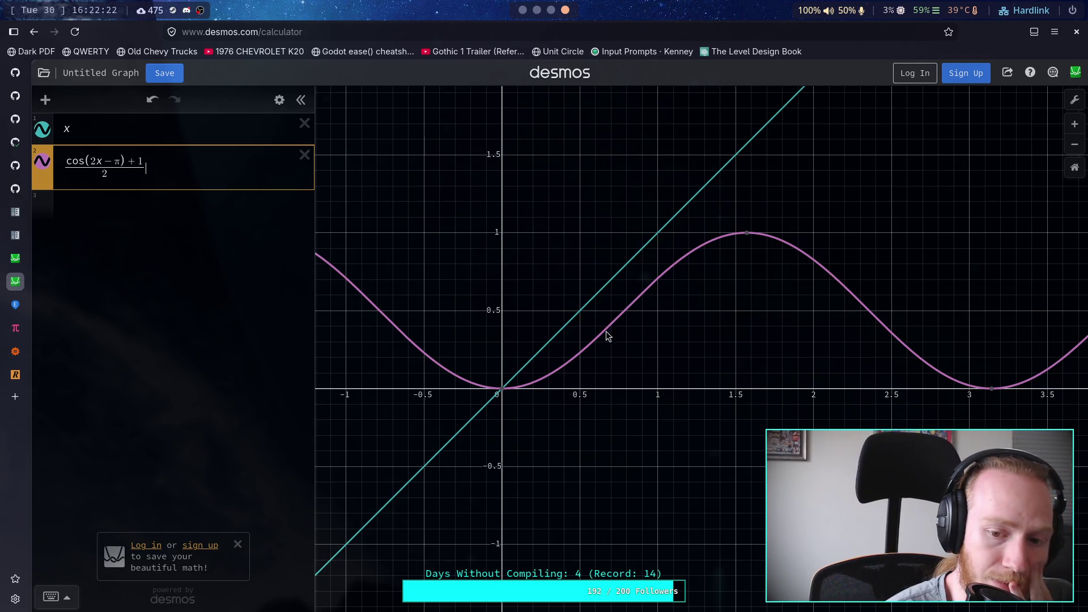
{"action": "left_click_drag", "start_coordinate": [526, 384], "coordinate": [534, 387]}
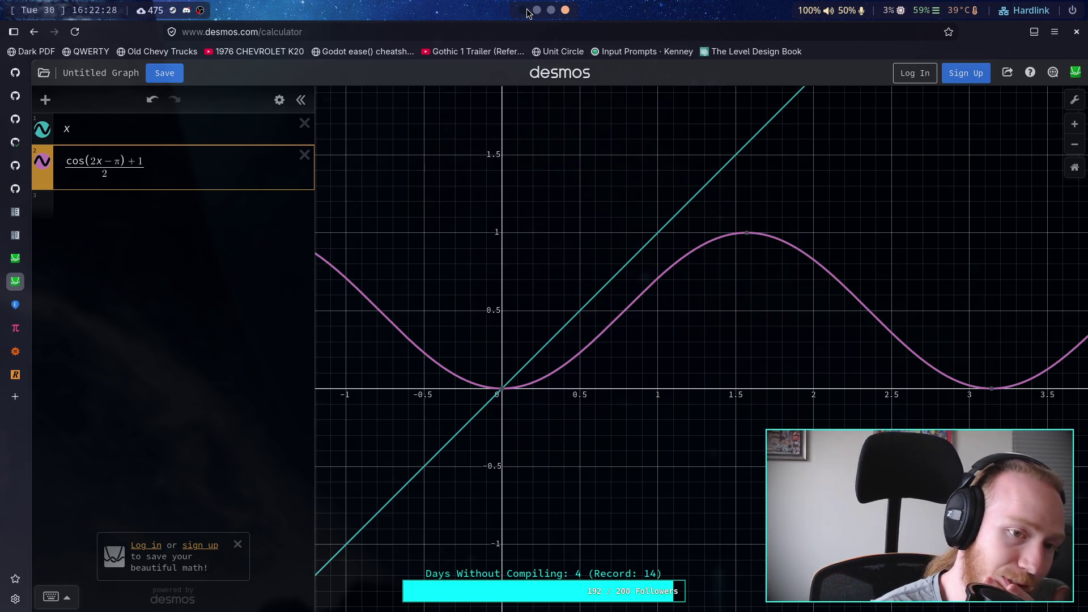
{"action": "key", "text": "Left"}
{"action": "key", "text": "Left"}
{"action": "key", "text": "Left"}
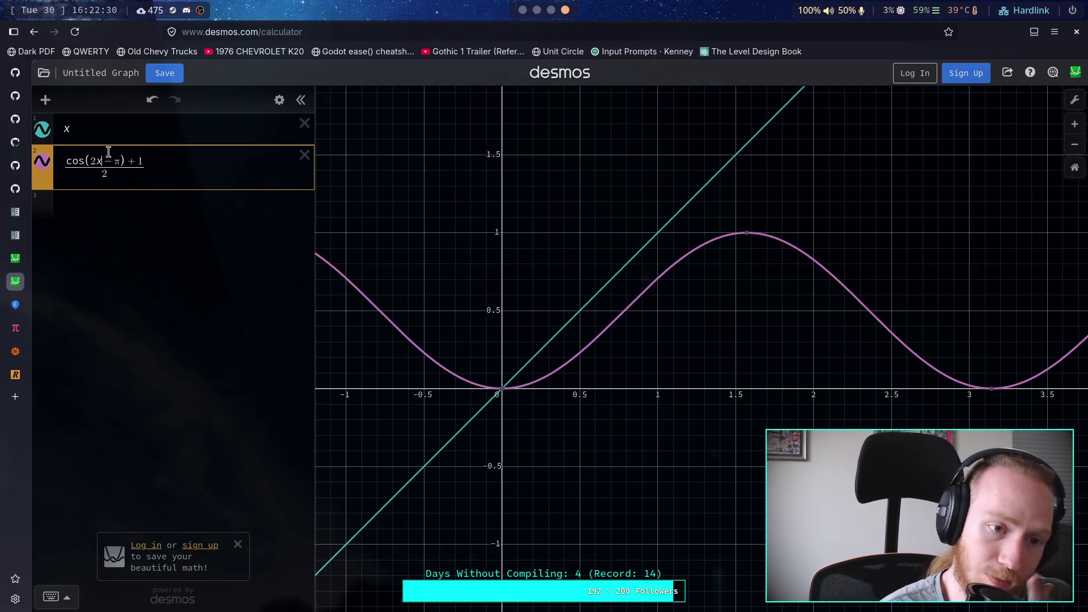
Stop the crawler scene in Godot, select -0.5 * _ik_angle on line 539, and return to Desmos.
{"action": "left_click", "coordinate": [524, 10]}
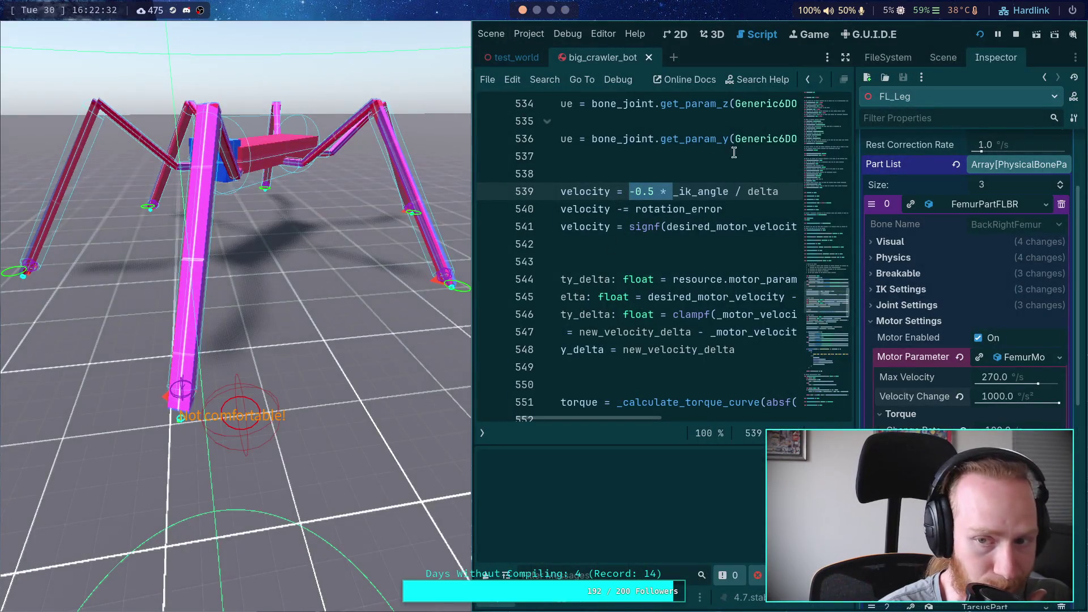
{"action": "left_click", "coordinate": [1017, 36]}
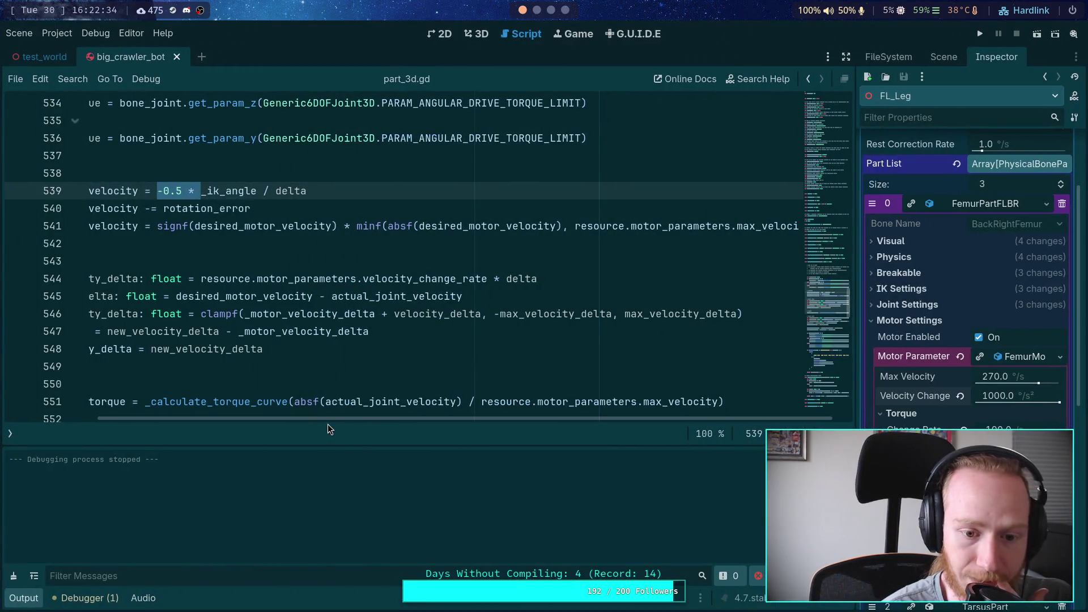
{"action": "left_click", "coordinate": [273, 201]}
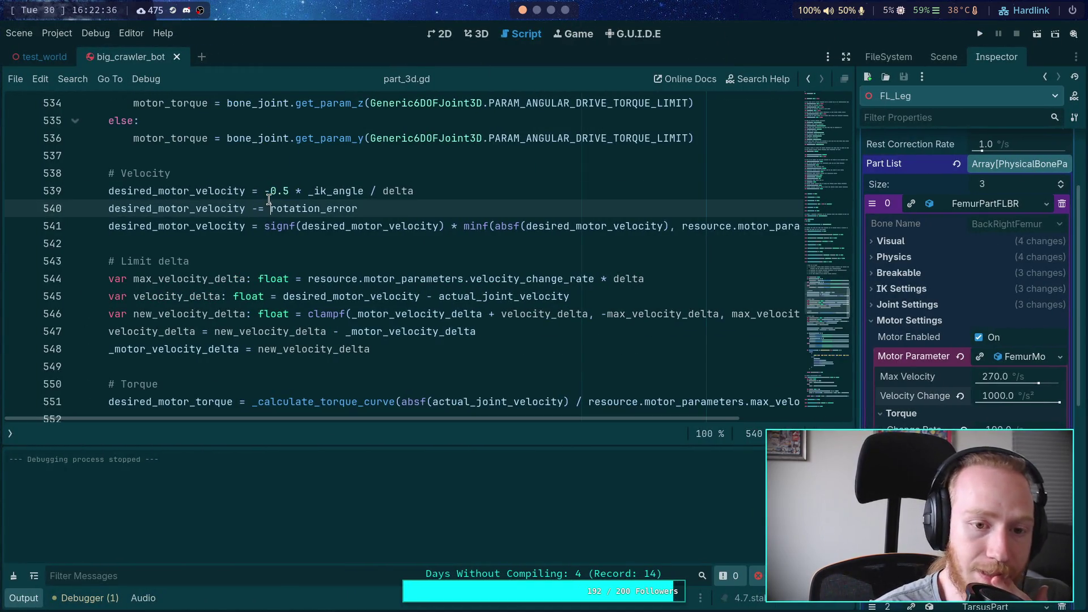
{"action": "left_click_drag", "start_coordinate": [265, 191], "coordinate": [364, 191]}
{"action": "key", "text": "super+4"}
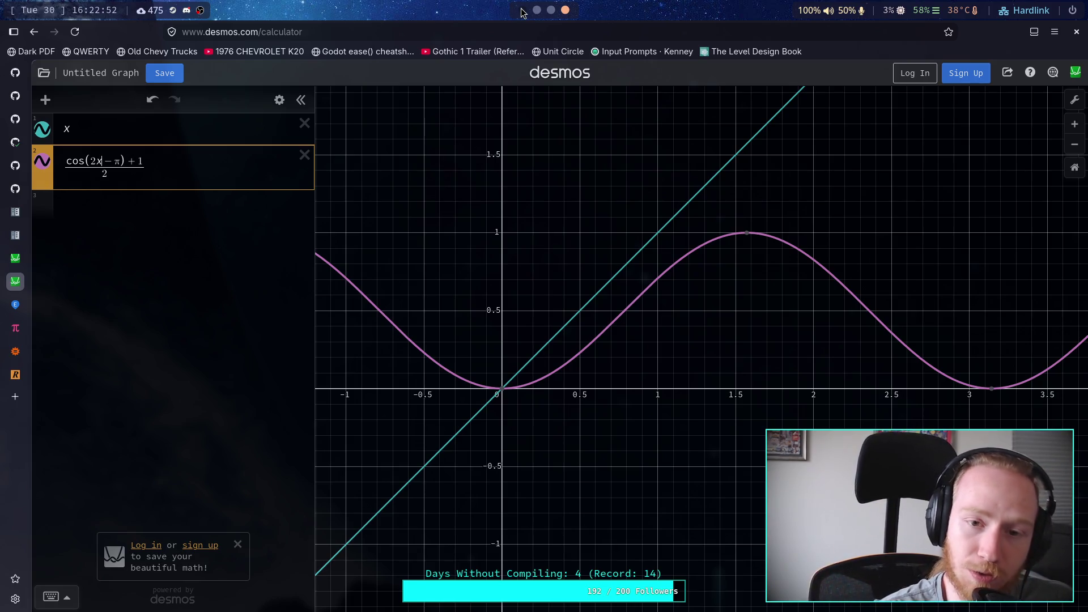
Ask Wolfram Alpha to simplify (a/b) / c, confirming it equals a/(bc).
{"action": "left_click", "coordinate": [15, 351]}
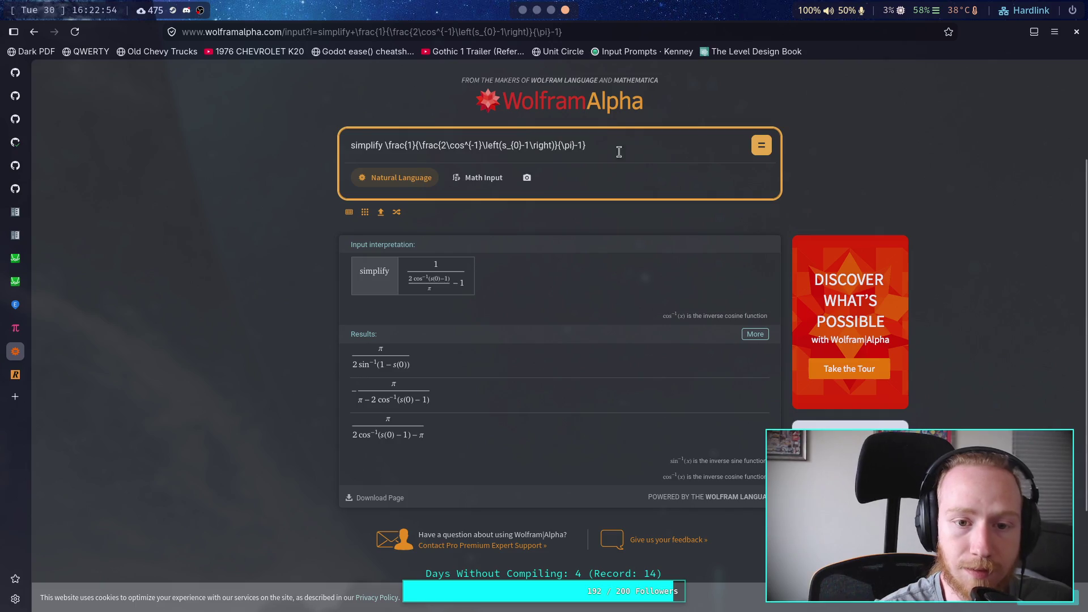
{"action": "left_click", "coordinate": [389, 146], "text": "shift"}
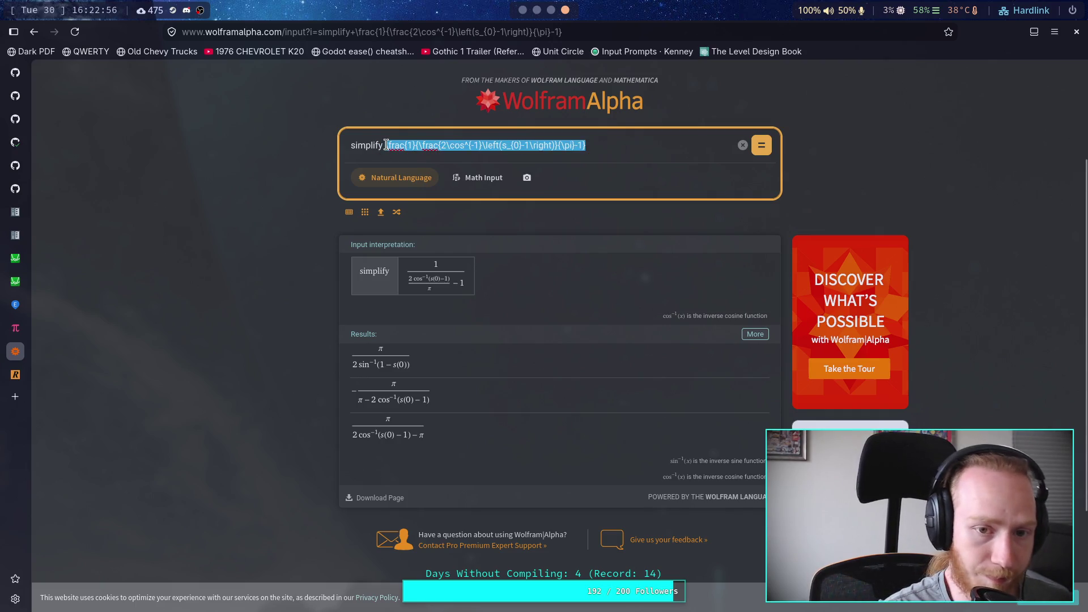
{"action": "type", "text": "(a/x"}
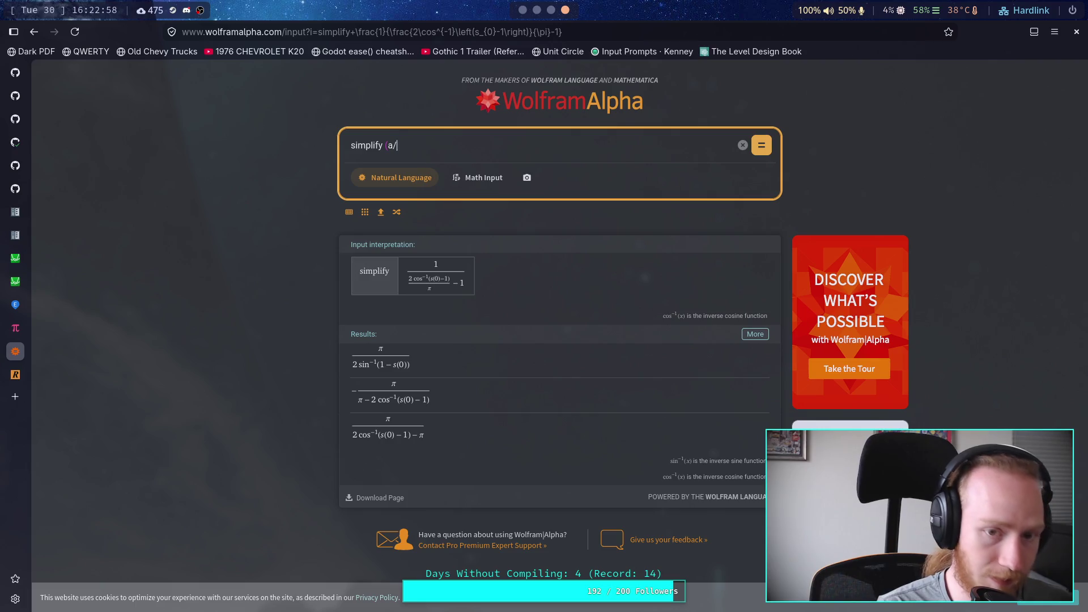
{"action": "key", "text": "BackSpace"}
{"action": "type", "text": "b) "}
{"action": "type", "text": "/ r"}
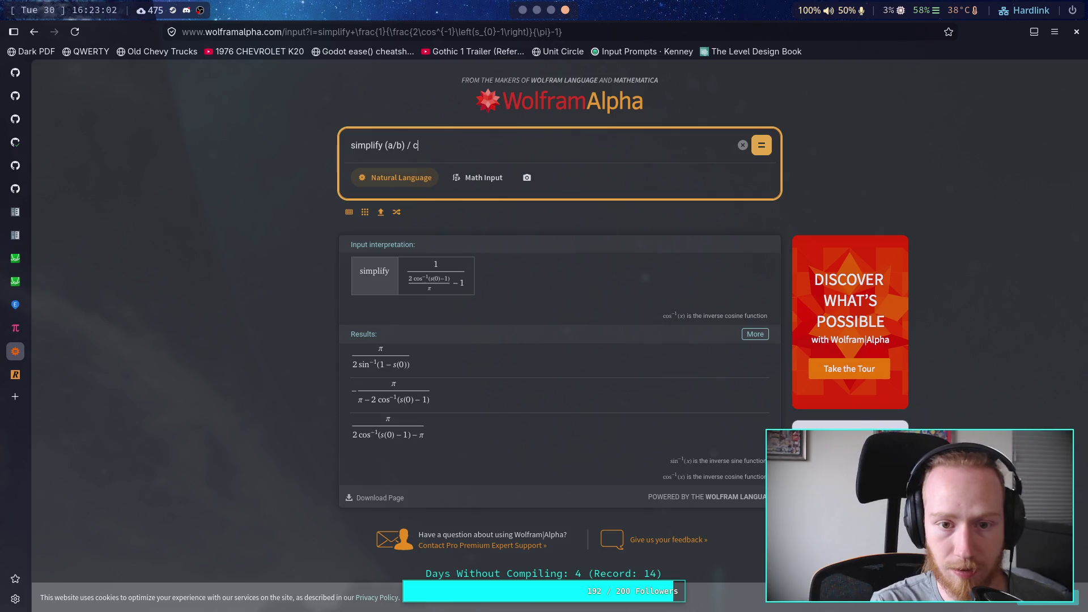
{"action": "key", "text": "Return"}
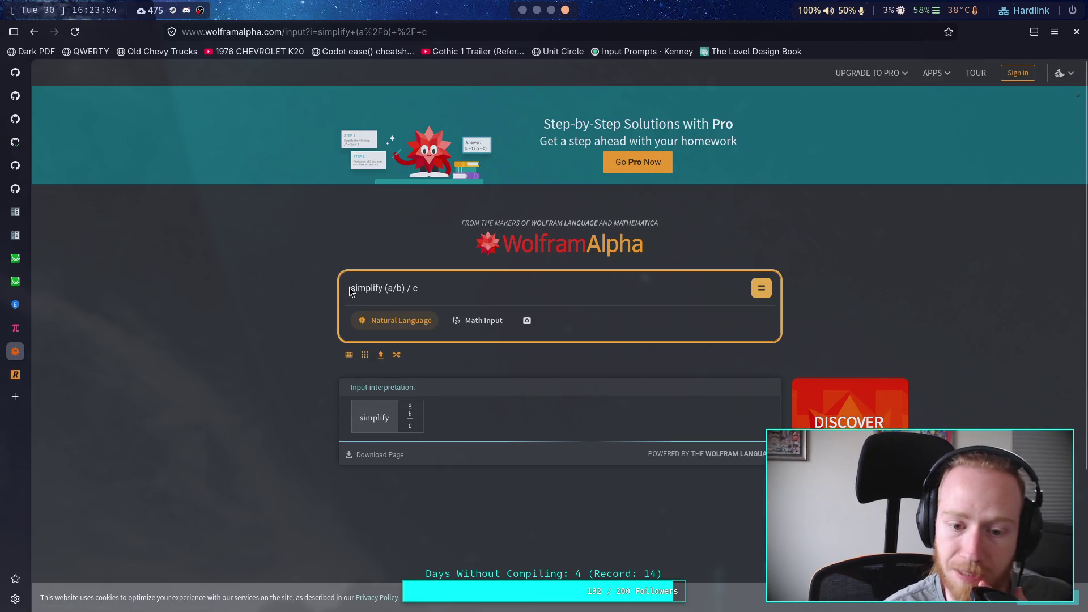
In part_3d.gd, delete the -0.5 * factor from line 539.
{"action": "left_click", "coordinate": [522, 10]}
{"action": "left_click", "coordinate": [297, 203]}
{"action": "left_click_drag", "start_coordinate": [264, 193], "coordinate": [307, 195]}
{"action": "key", "text": "BackSpace"}
Start turning line 539's divisor into (2.0 * delta), glancing at the Desmos graph for reference.
{"action": "left_click", "coordinate": [339, 191]}
{"action": "type", "text": "2.0"}
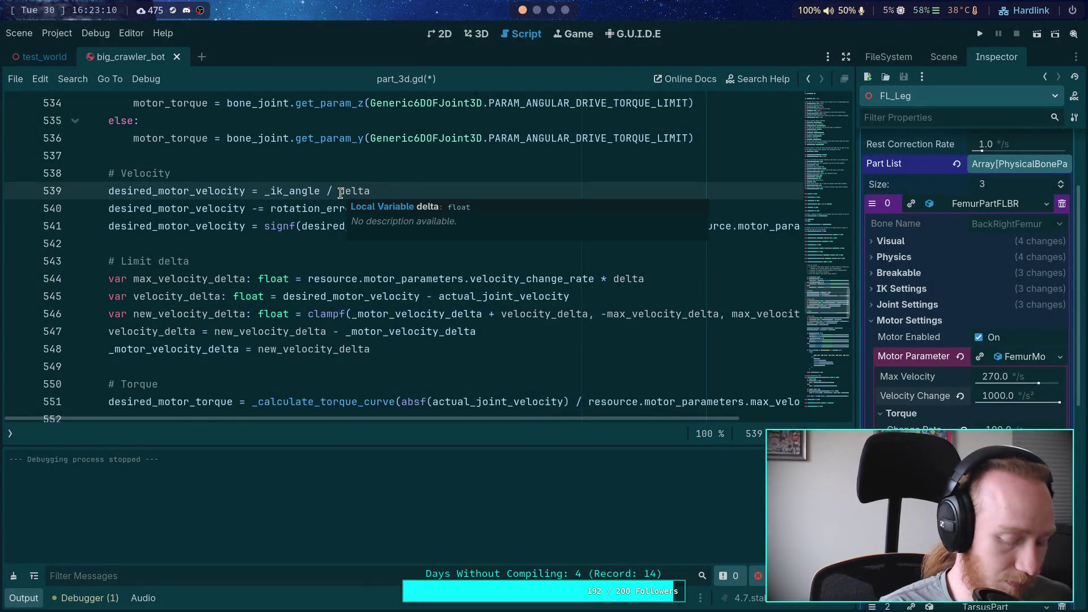
{"action": "type", "text": " *"}
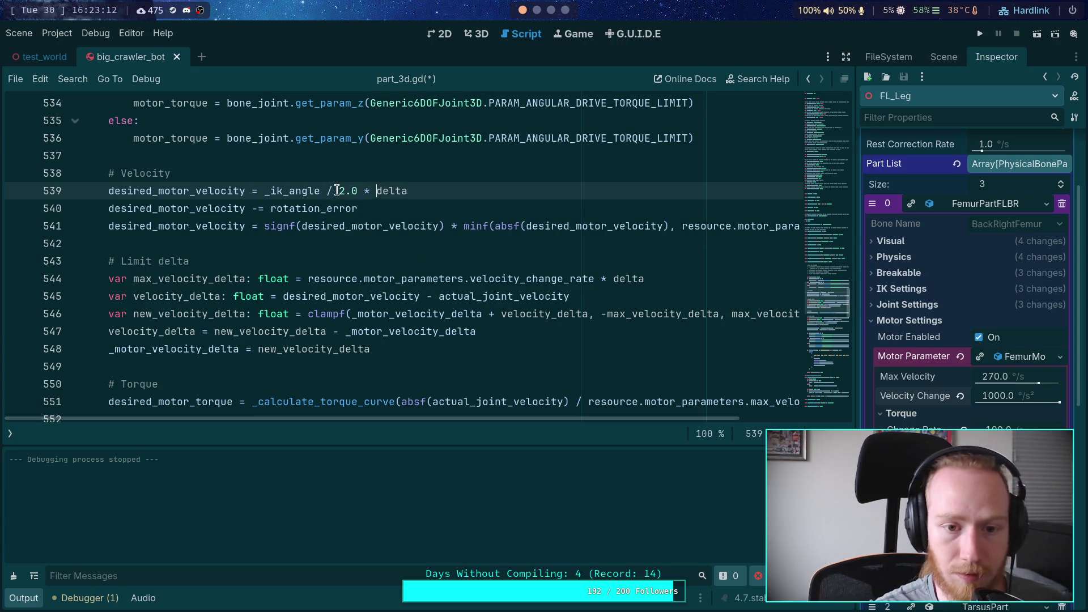
{"action": "left_click_drag", "start_coordinate": [339, 191], "coordinate": [424, 184]}
{"action": "type", "text": "("}
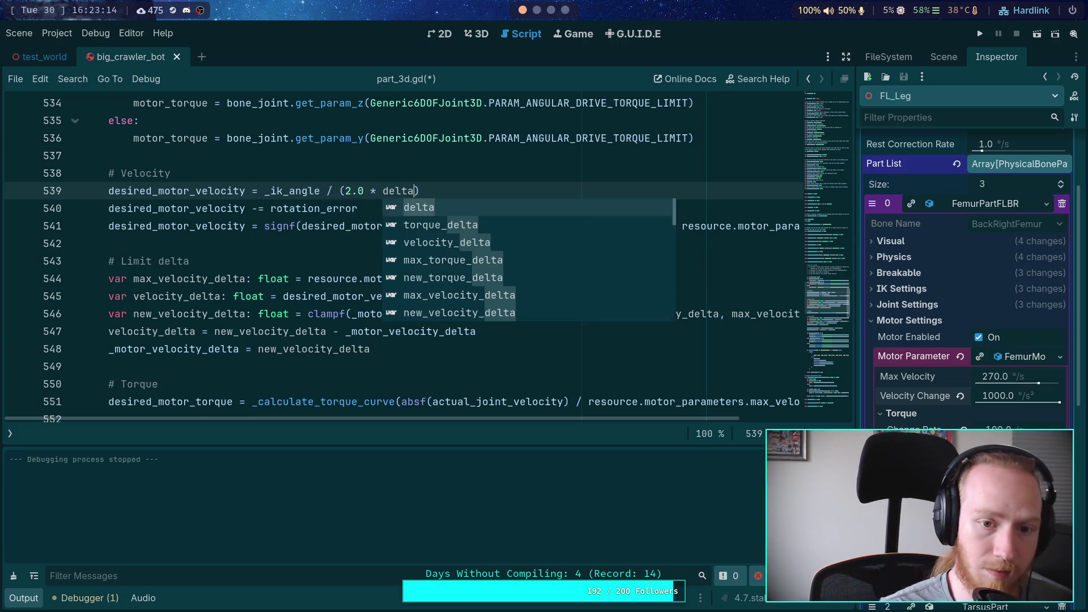
{"action": "key", "text": "Escape"}
{"action": "key", "text": "super+4"}
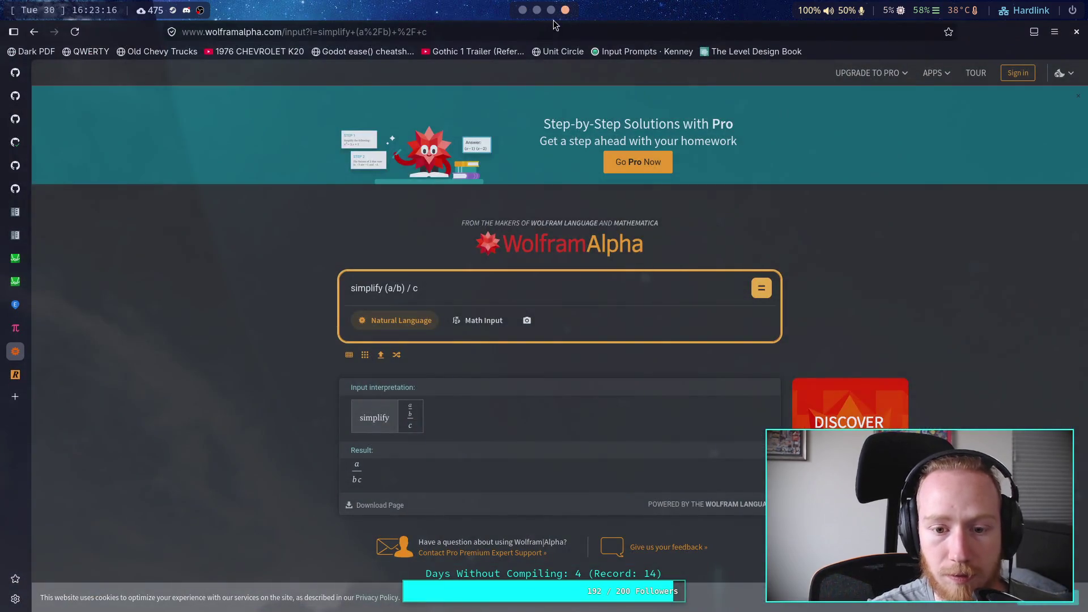
{"action": "left_click", "coordinate": [15, 281]}
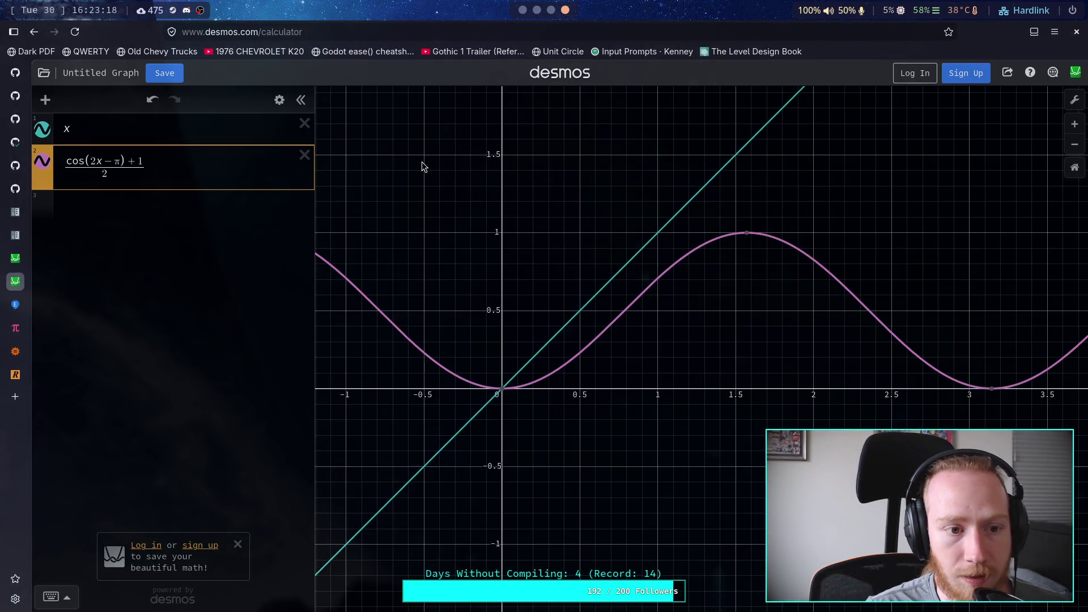
{"action": "left_click", "coordinate": [522, 9]}
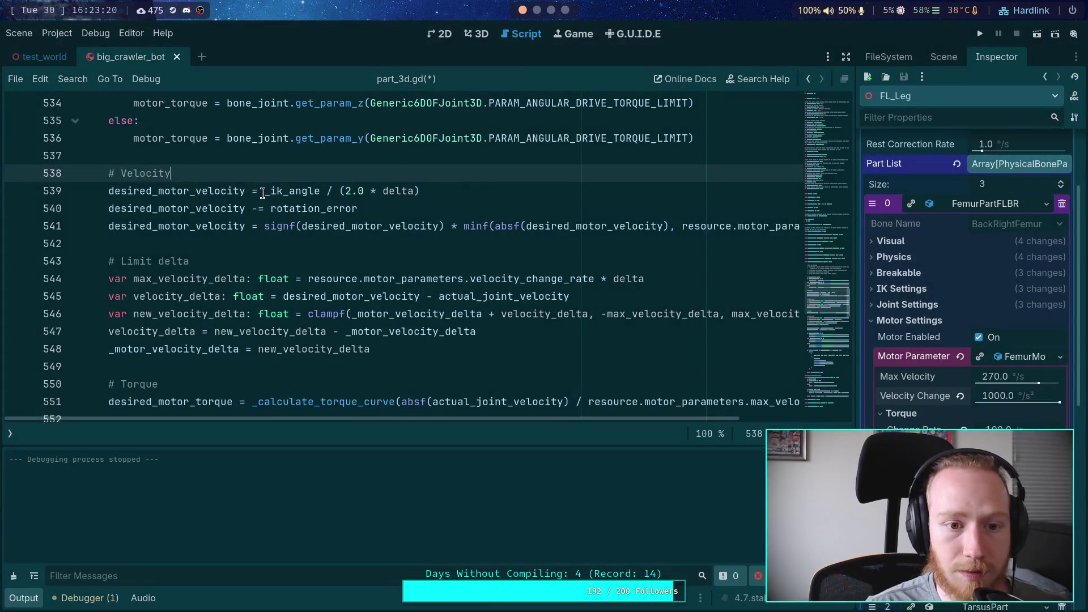
Build 1.0 + cos(2.0 * _ik_angle - PI) in the numerator of line 539.
{"action": "left_click", "coordinate": [265, 191]}
{"action": "type", "text": "cos(2.0 "}
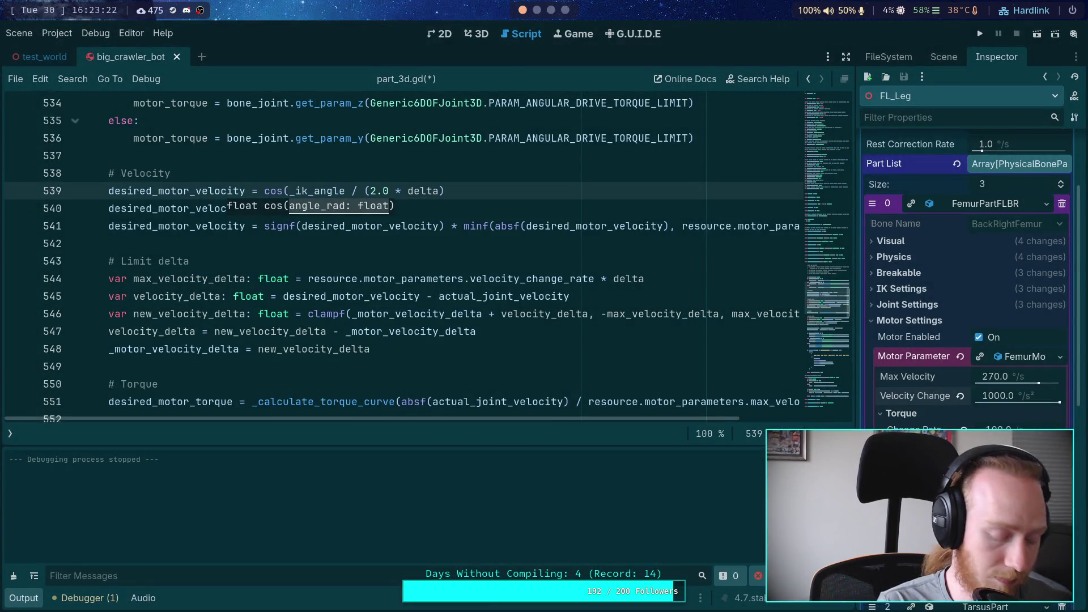
{"action": "type", "text": "*"}
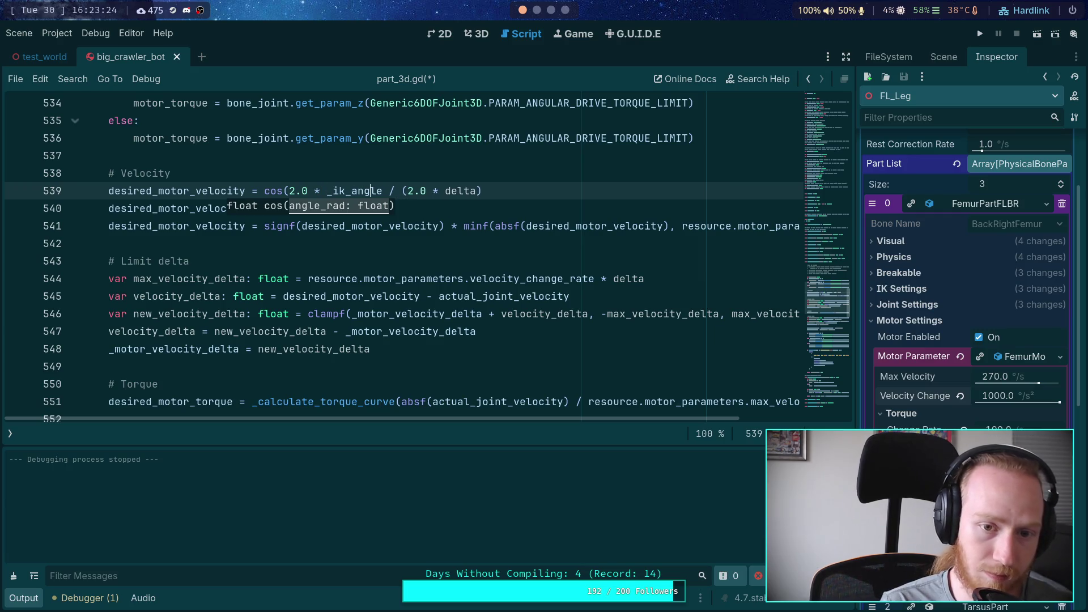
{"action": "left_click", "coordinate": [382, 191]}
{"action": "type", "text": "+ PI)"}
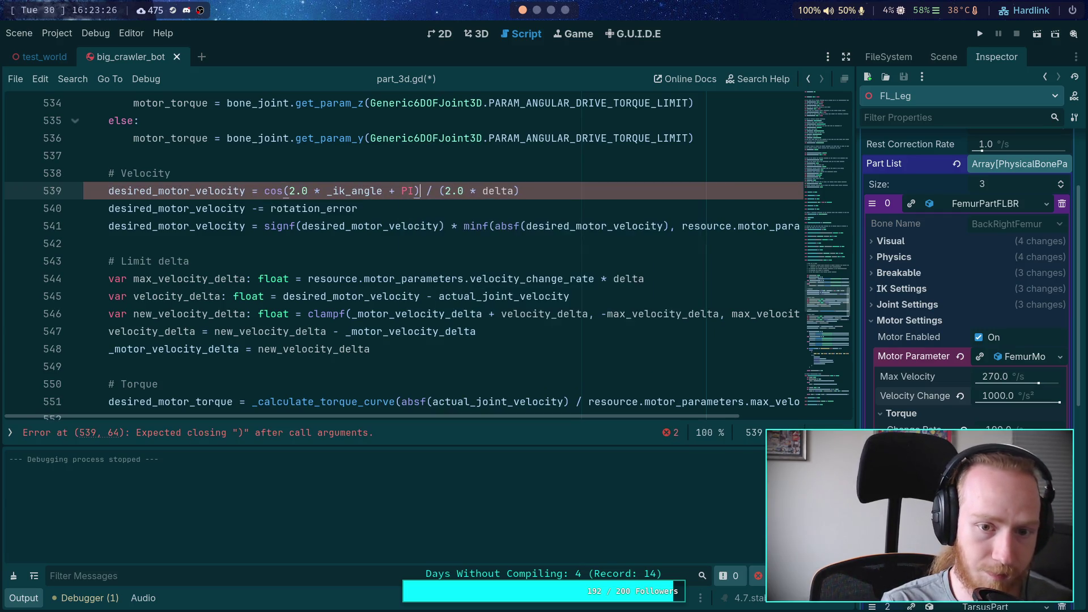
{"action": "left_click", "coordinate": [567, 12]}
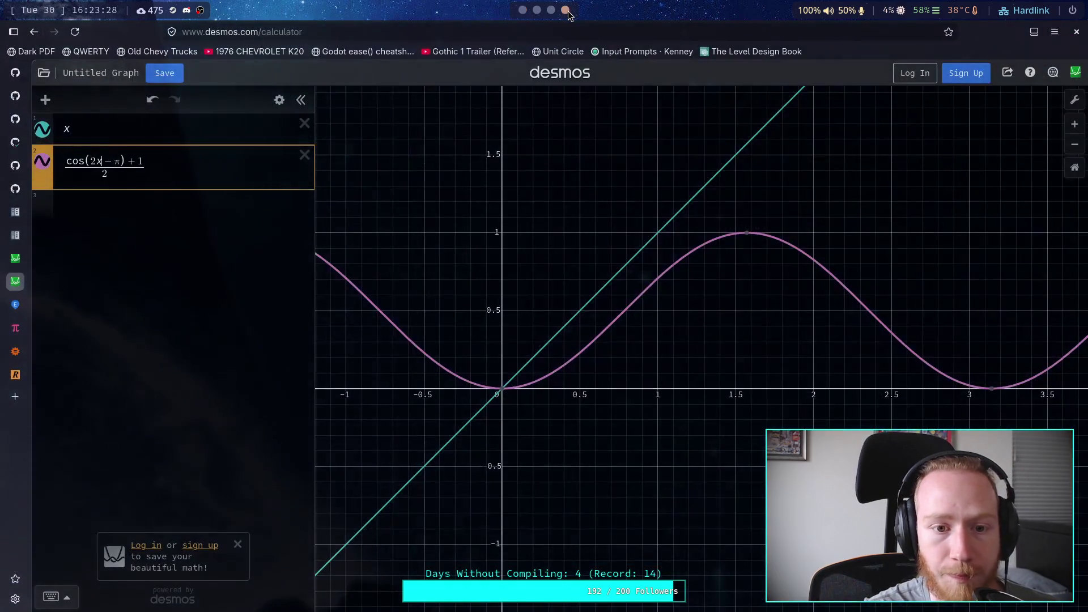
{"action": "left_click", "coordinate": [522, 11]}
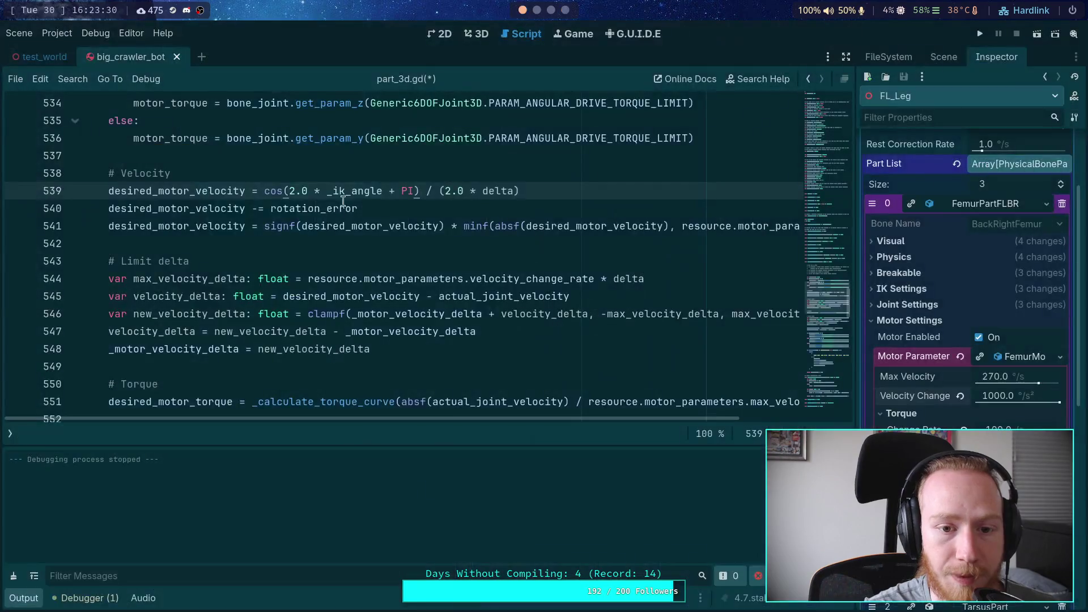
{"action": "double_click", "coordinate": [387, 195]}
{"action": "type", "text": "-"}
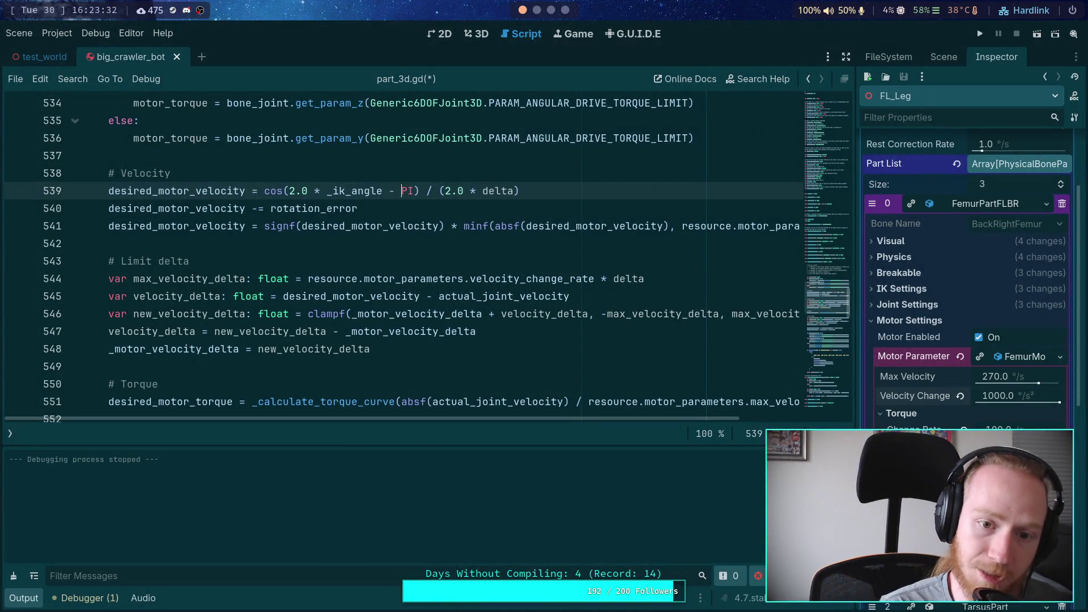
{"action": "type", "text": "1.0 +"}
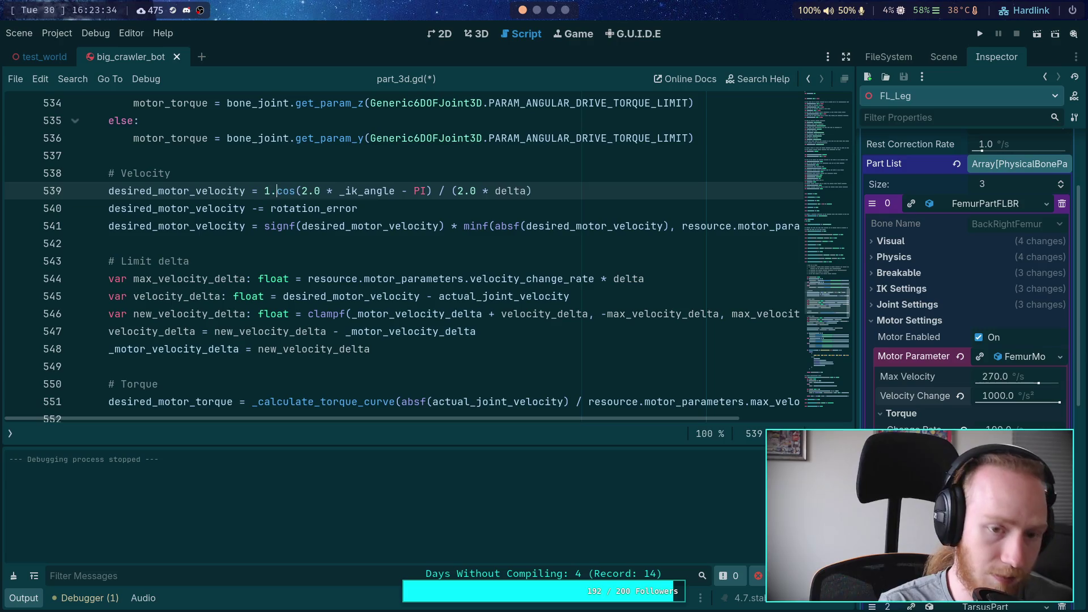
Parenthesize the numerator and denominator, save part_3d.gd, and run the scene.
{"action": "left_click_drag", "start_coordinate": [264, 191], "coordinate": [457, 193]}
{"action": "type", "text": "("}
{"action": "key", "text": "Right"}
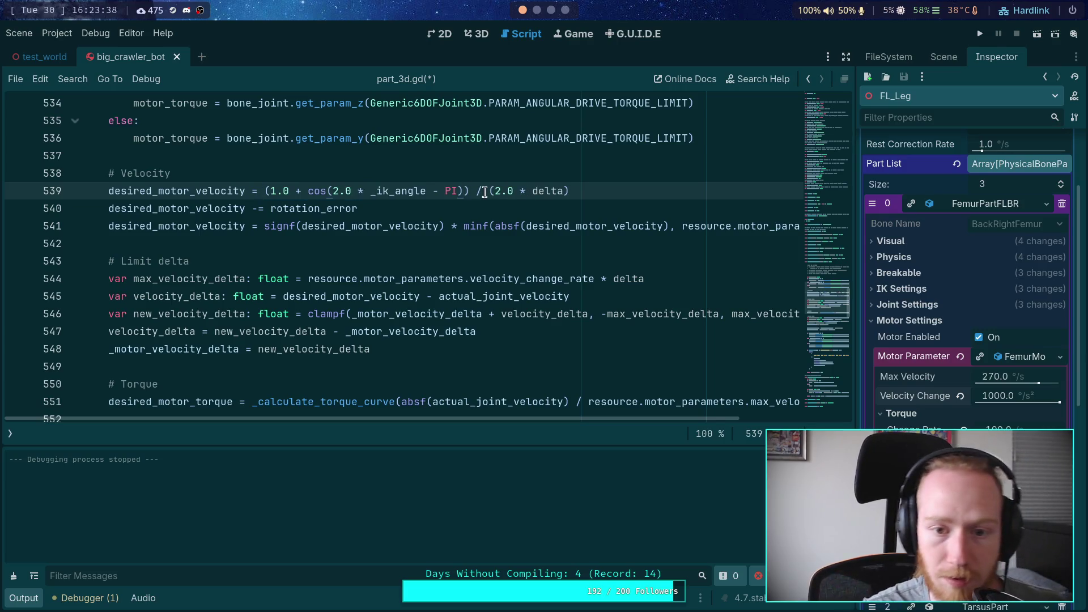
{"action": "left_click", "coordinate": [270, 191]}
{"action": "left_click", "coordinate": [313, 203]}
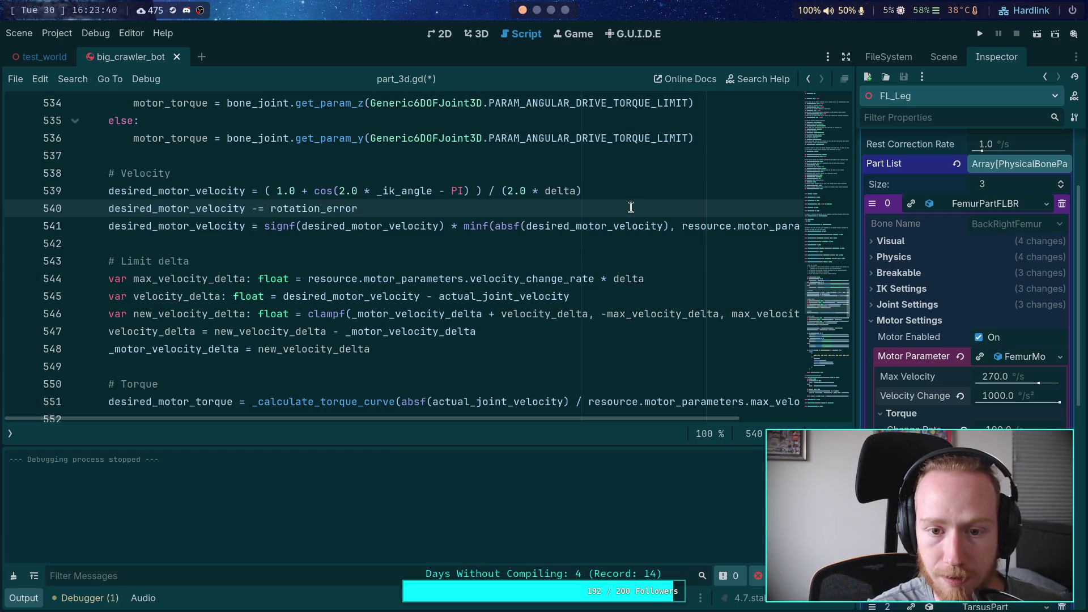
{"action": "left_click", "coordinate": [505, 191]}
{"action": "key", "text": "End"}
{"action": "key", "text": "Left"}
{"action": "left_click", "coordinate": [538, 215]}
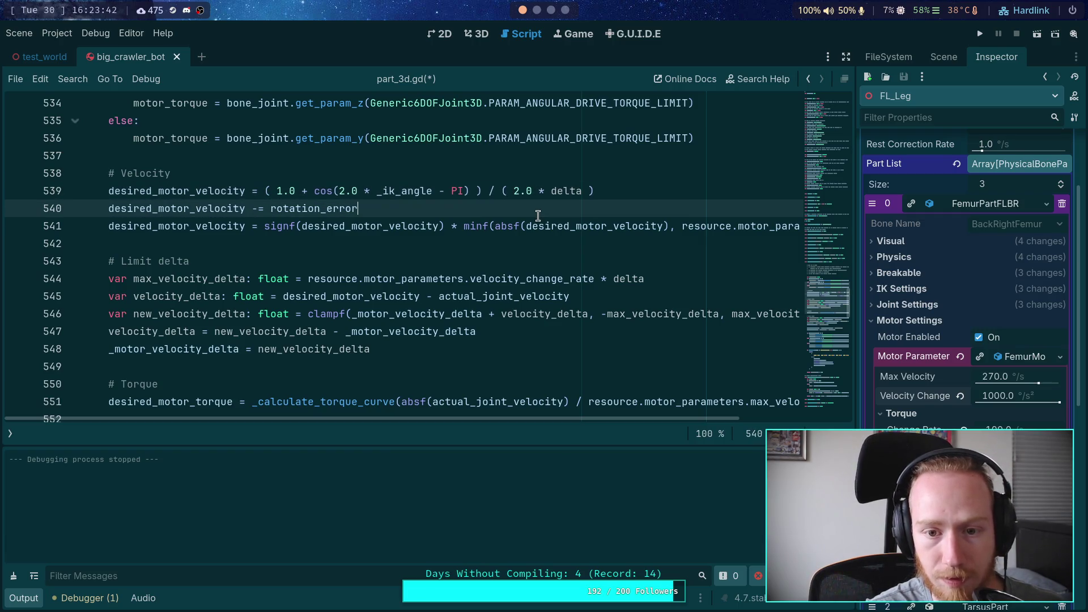
{"action": "key", "text": "ctrl+s"}
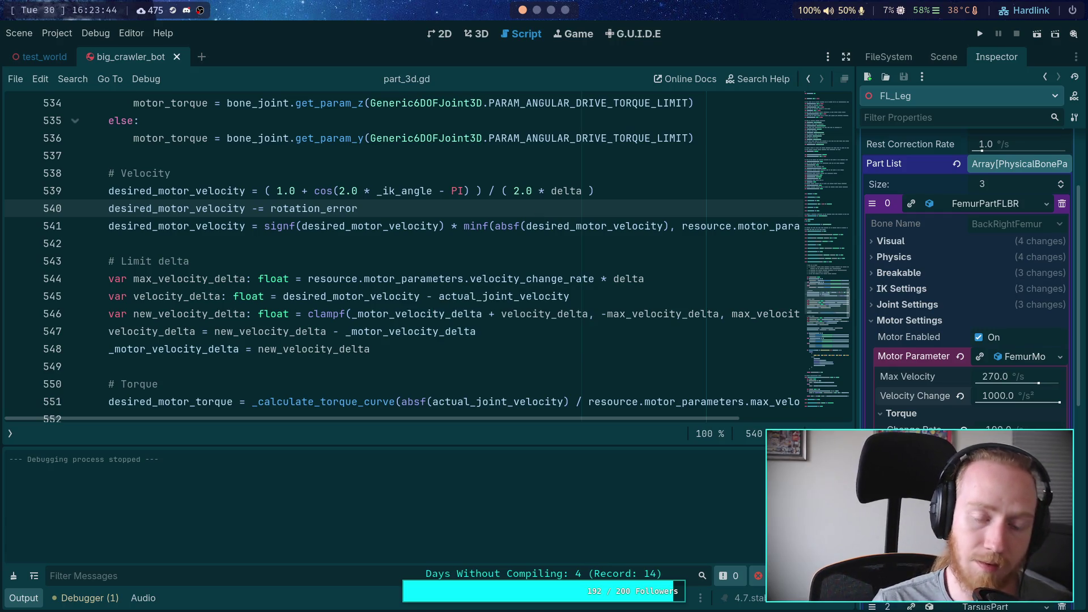
{"action": "left_click", "coordinate": [981, 31]}
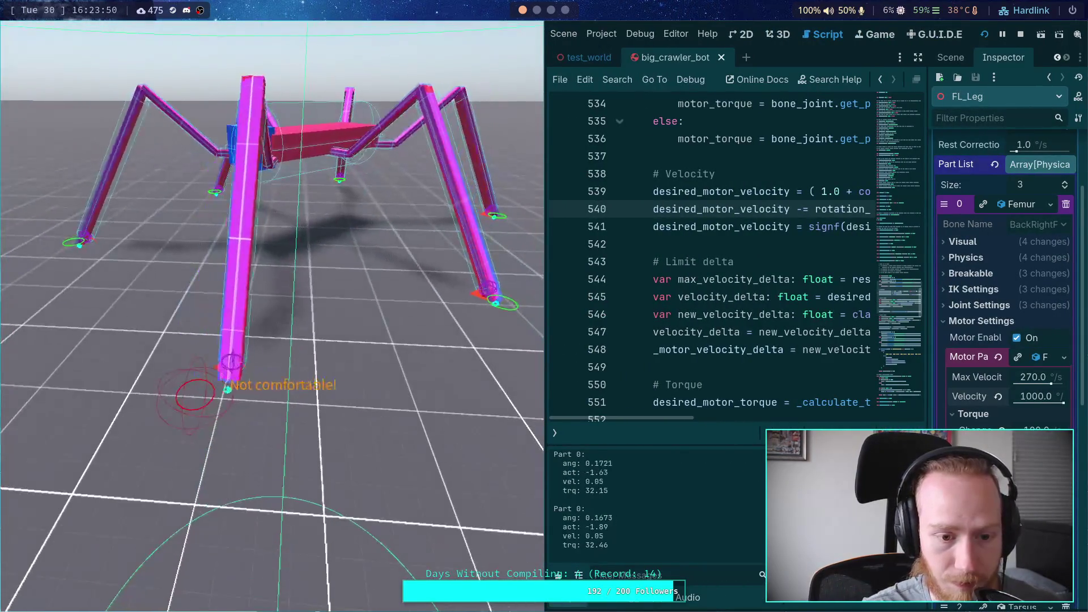
Step the running crawler game three physics ticks to check the leg motor output, then switch to Desmos.
{"action": "key", "text": "period"}
{"action": "key", "text": "period"}
{"action": "key", "text": "period"}
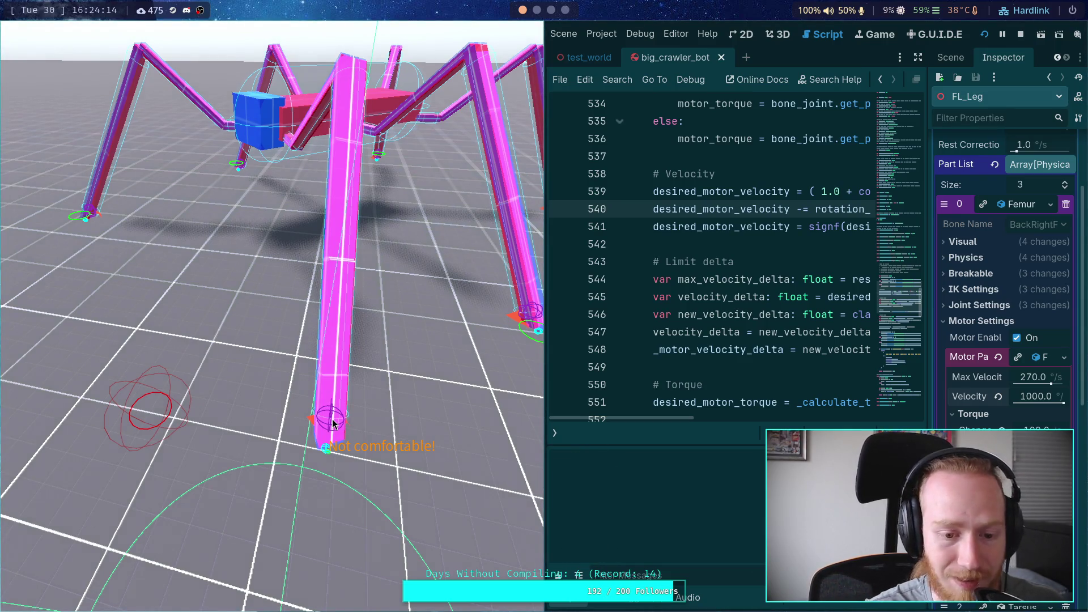
{"action": "key", "text": "period"}
{"action": "key", "text": "period"}
{"action": "key", "text": "period"}
{"action": "key", "text": "period"}
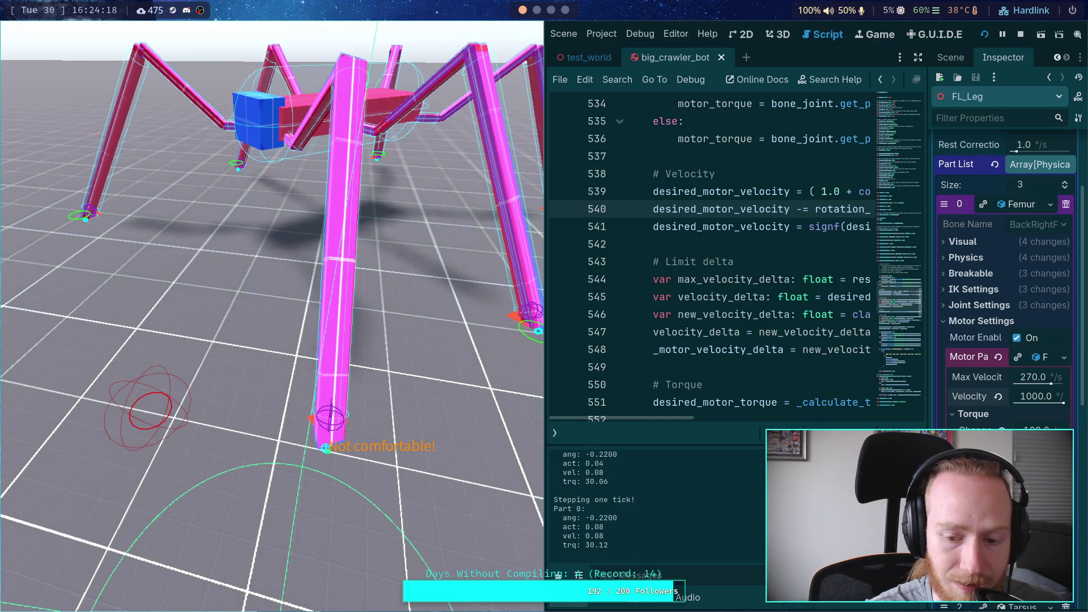
{"action": "key", "text": "period"}
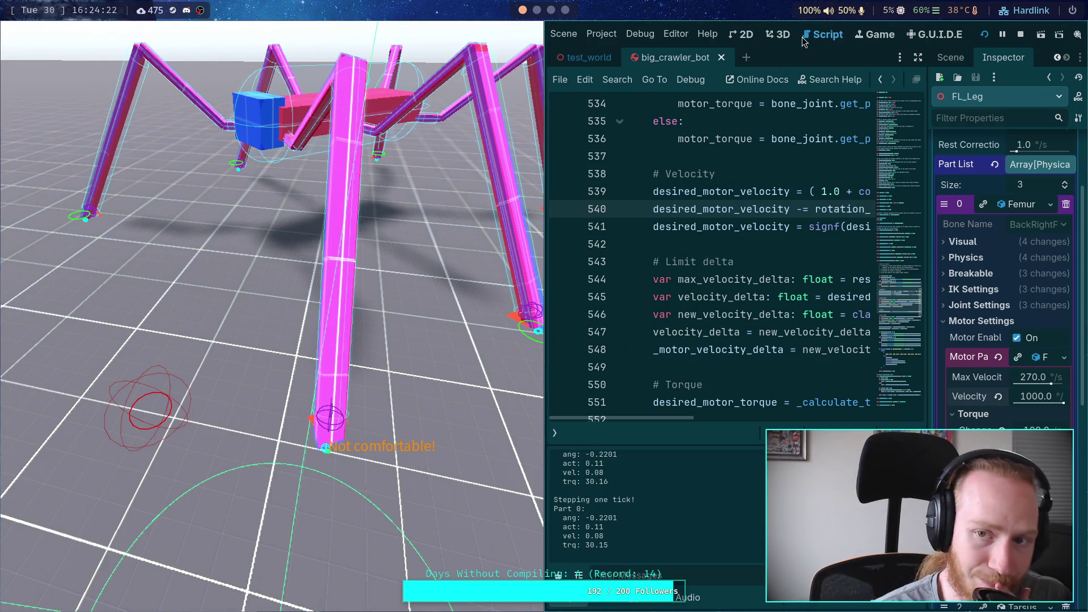
{"action": "mouse_move", "coordinate": [662, 418]}
{"action": "left_mouse_down"}
{"action": "mouse_move", "coordinate": [798, 416]}
{"action": "mouse_move", "coordinate": [742, 417]}
{"action": "left_mouse_up"}
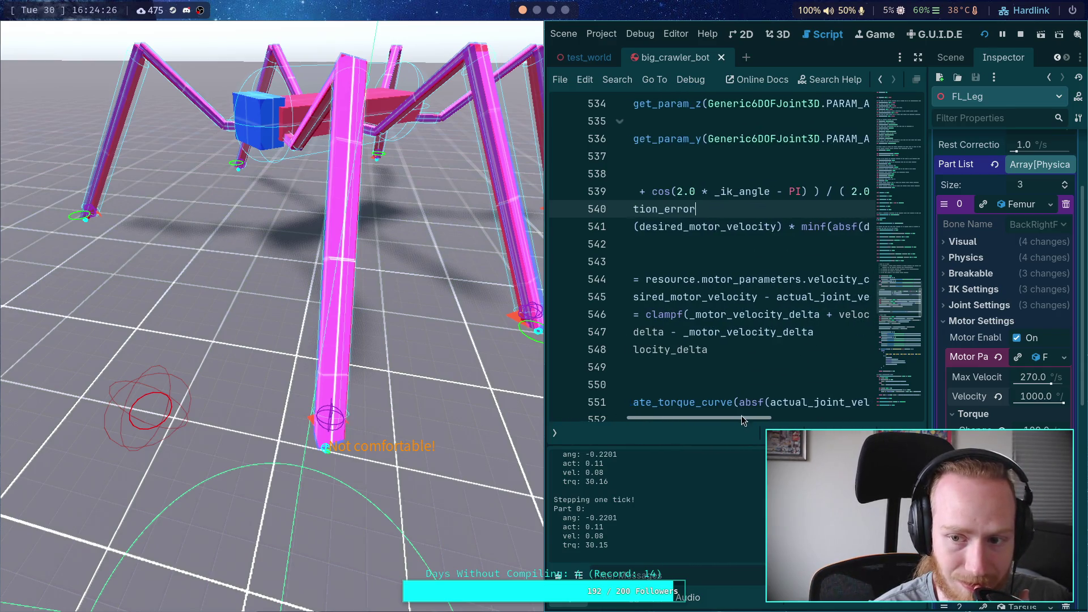
{"action": "left_click", "coordinate": [557, 17]}
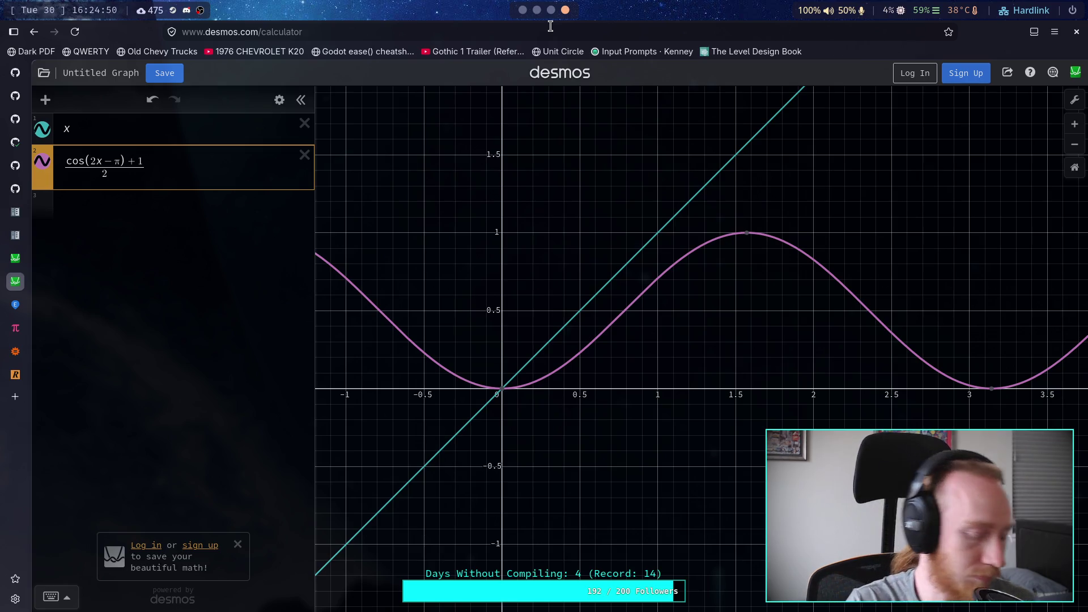
Try frequency 4 and a square root on the cos fraction, undoing each change.
{"action": "left_click", "coordinate": [93, 161]}
{"action": "type", "text": "4"}
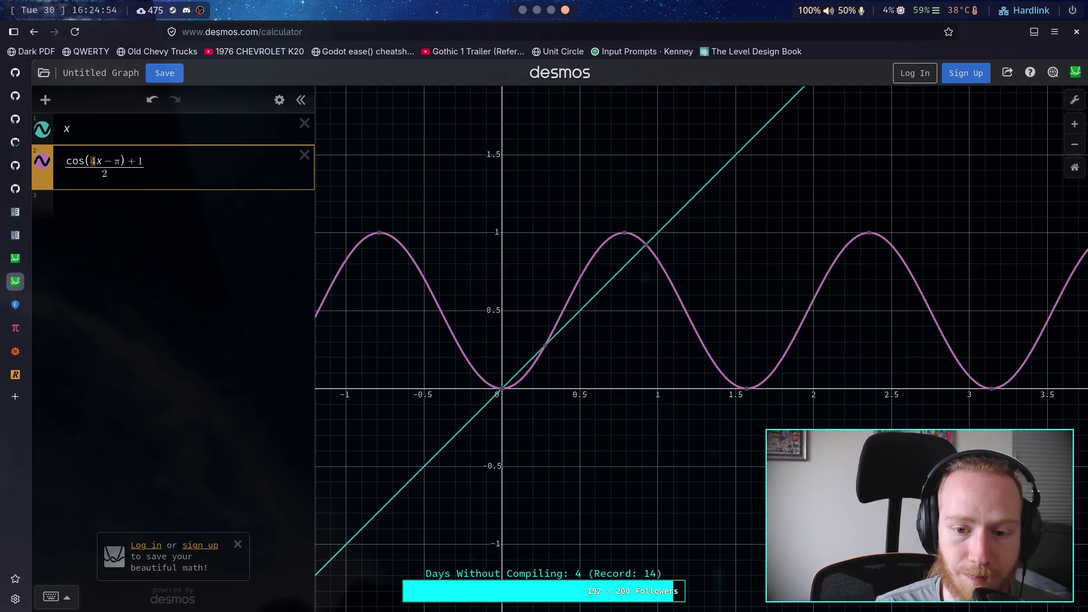
{"action": "key", "text": "ctrl+z"}
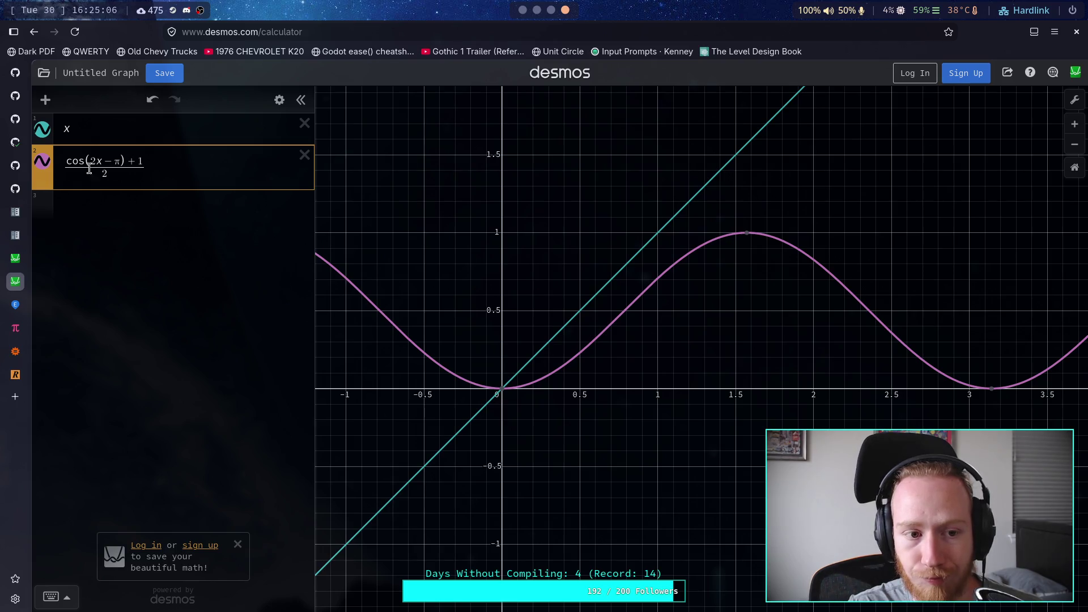
{"action": "key", "text": "ctrl+a"}
{"action": "type", "text": "sqrt"}
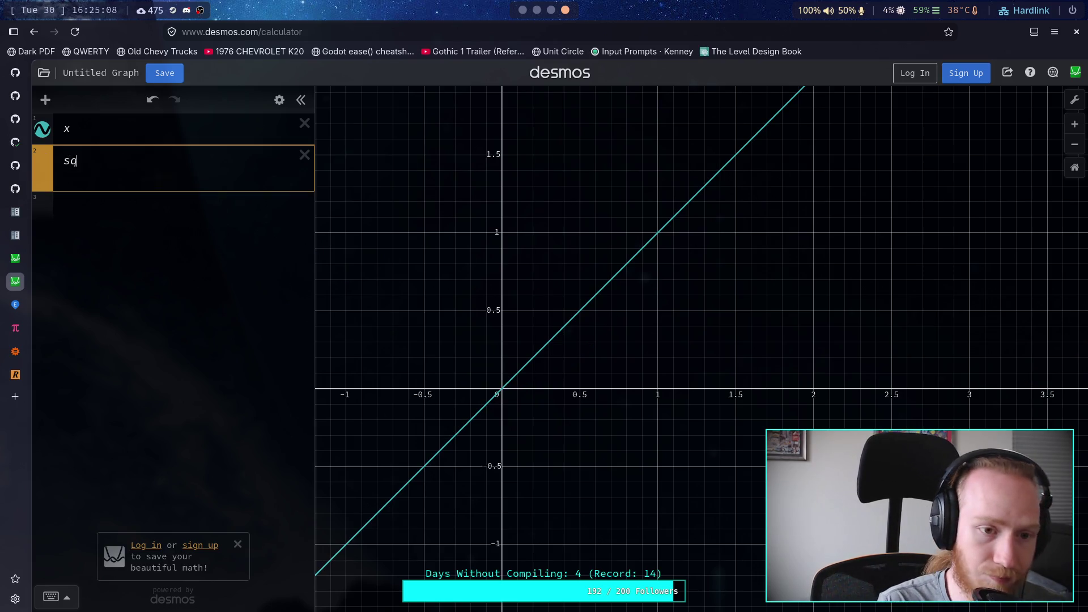
{"action": "key", "text": "ctrl+z"}
{"action": "key", "text": "BackSpace"}
{"action": "key", "text": "BackSpace"}
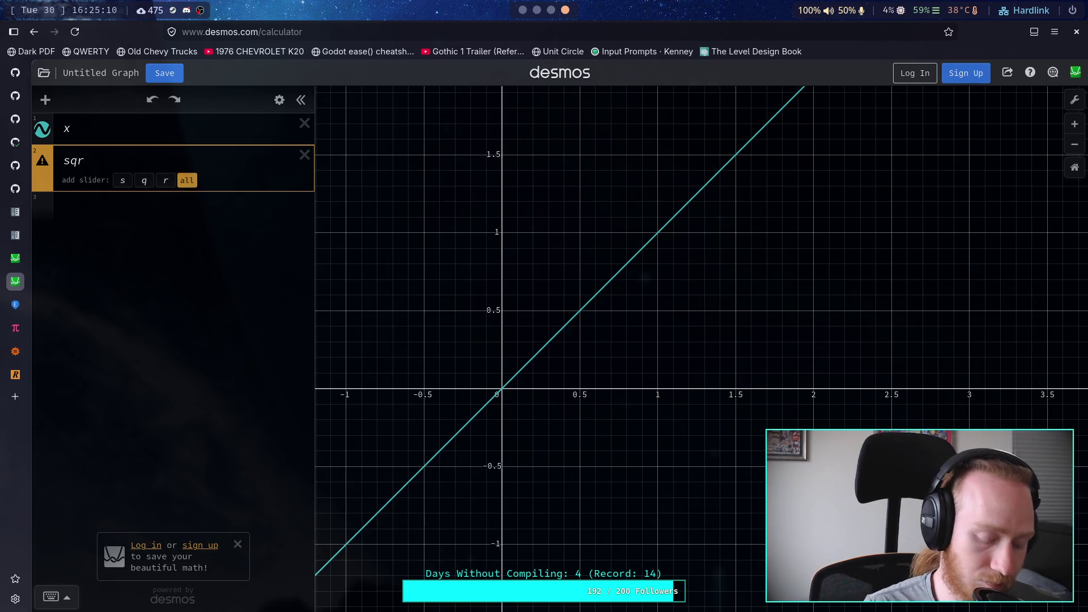
{"action": "key", "text": "ctrl+z"}
{"action": "key", "text": "ctrl+a"}
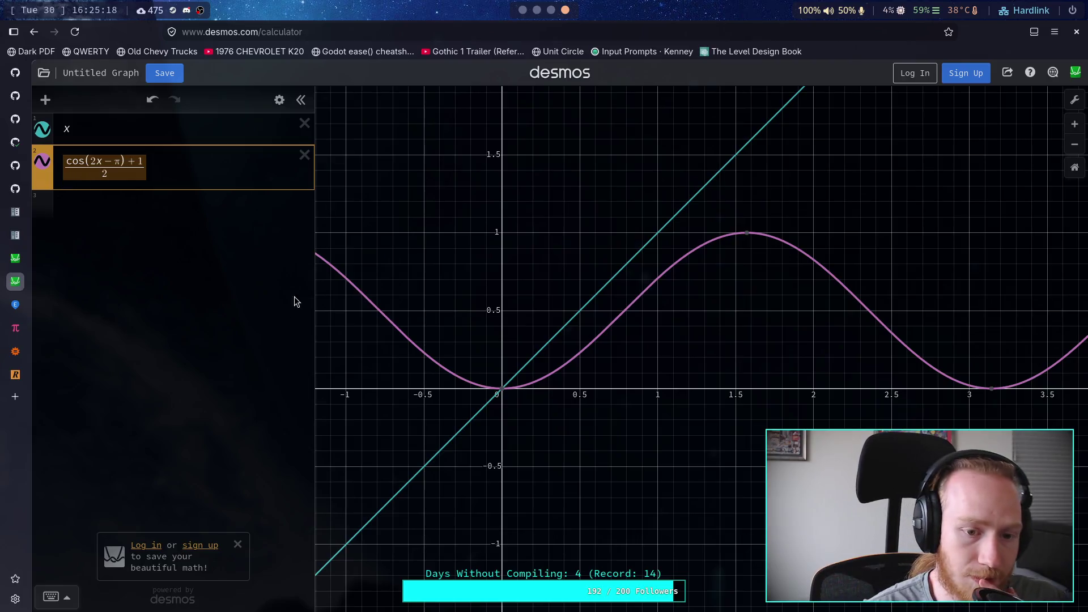
{"action": "left_click", "coordinate": [59, 596]}
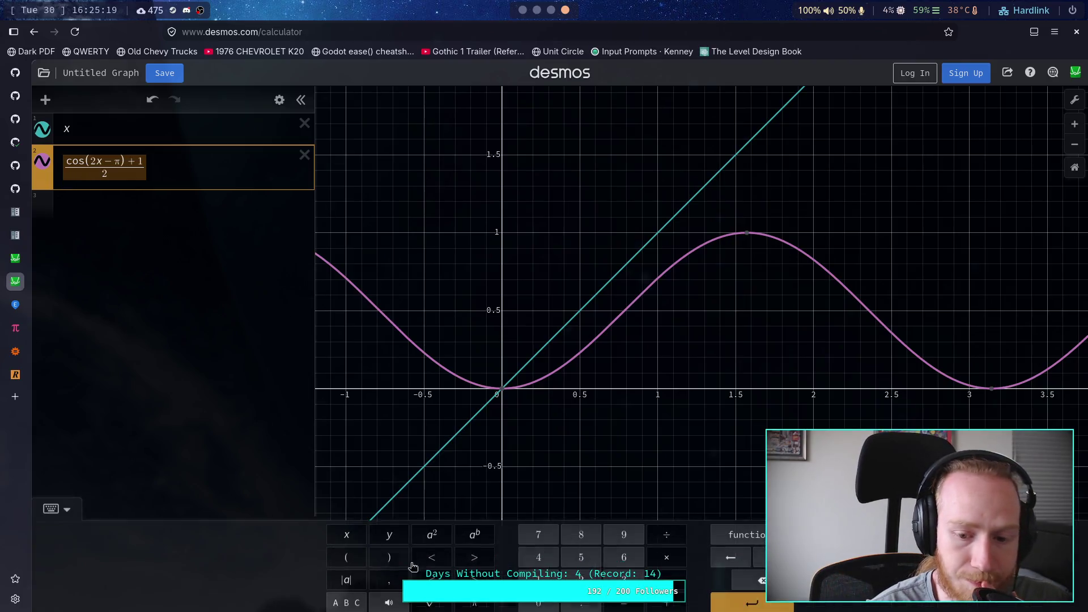
{"action": "left_click", "coordinate": [431, 600]}
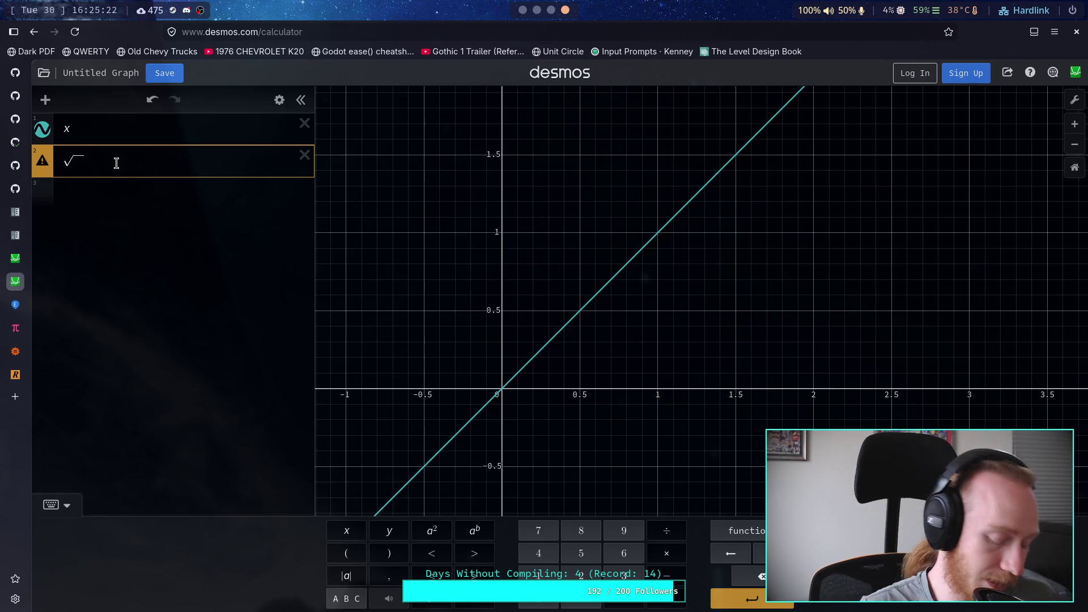
{"action": "key", "text": "ctrl+z"}
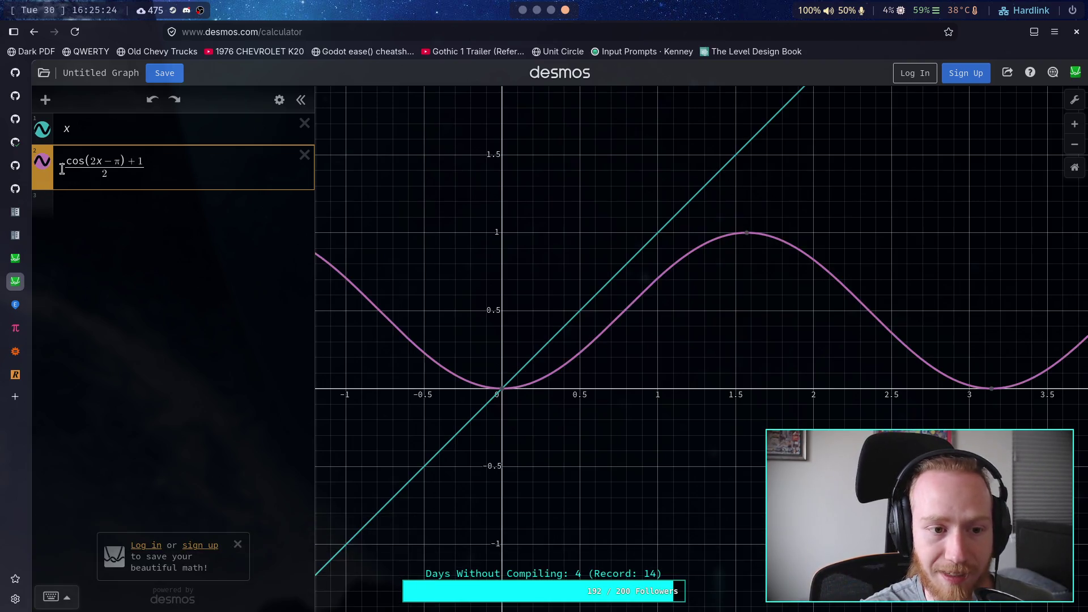
{"action": "key", "text": "ctrl+a"}
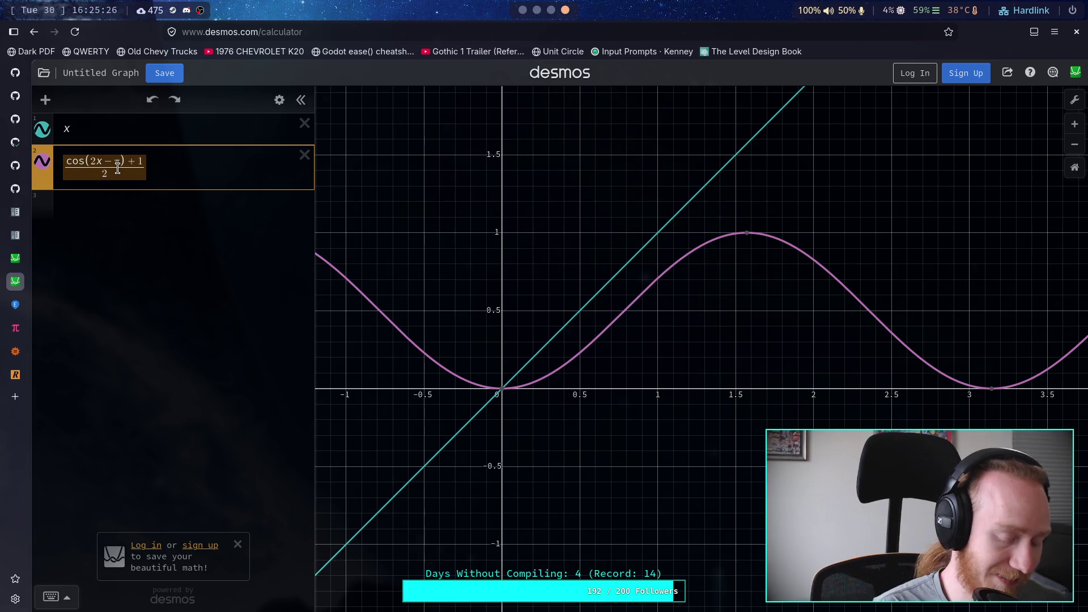
Wrap expression 2 in a square root via cut and paste, then remove the root.
{"action": "left_click", "coordinate": [201, 210]}
{"action": "left_click", "coordinate": [134, 164]}
{"action": "key", "text": "ctrl+a"}
{"action": "key", "text": "BackSpace"}
{"action": "type", "text": "sqrt"}
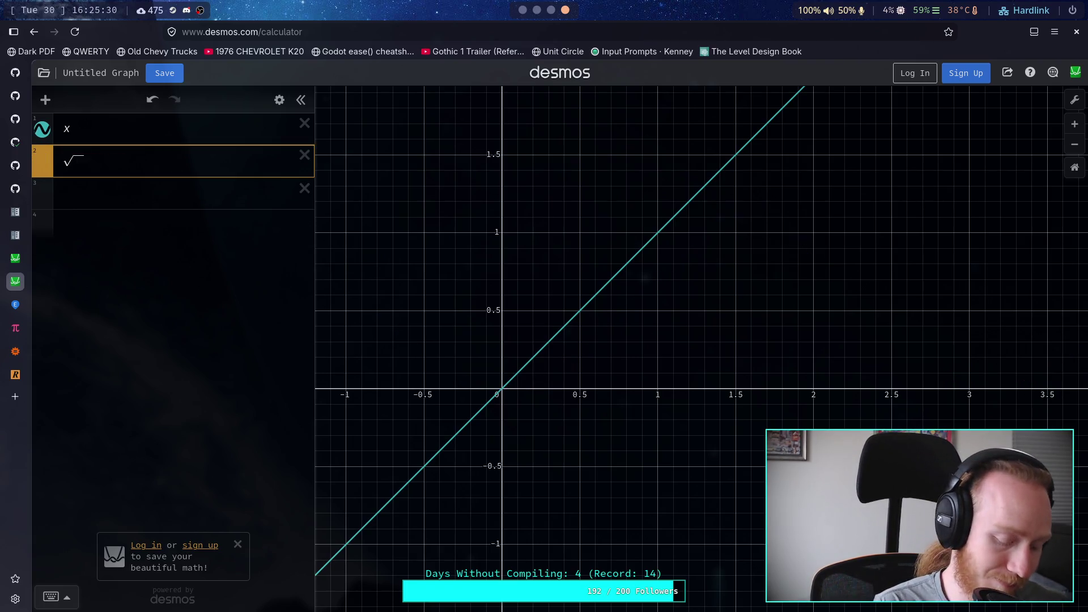
{"action": "key", "text": "ctrl+v"}
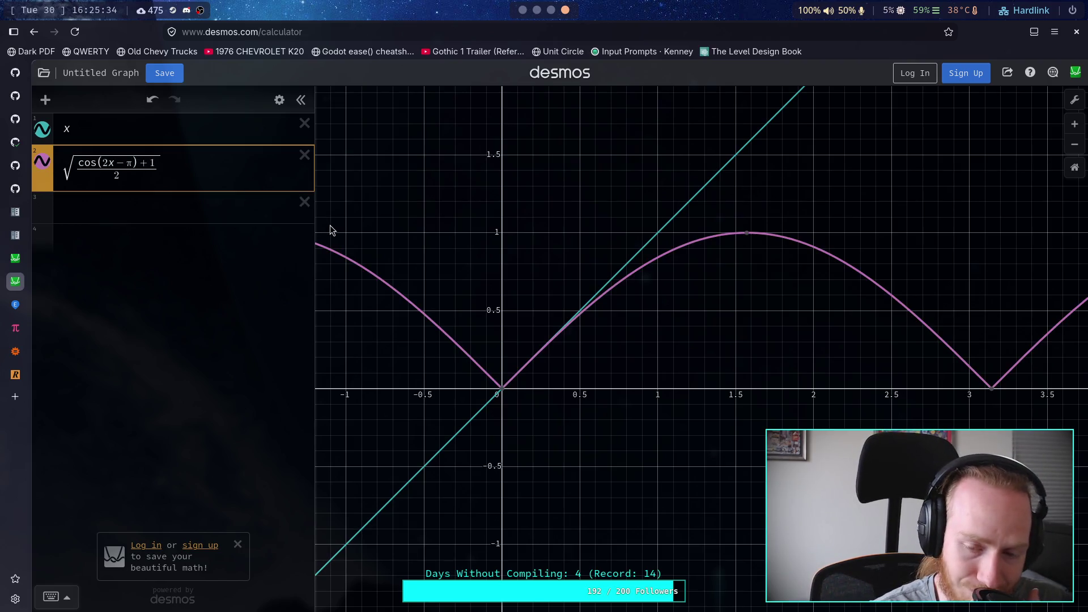
{"action": "key", "text": "Home"}
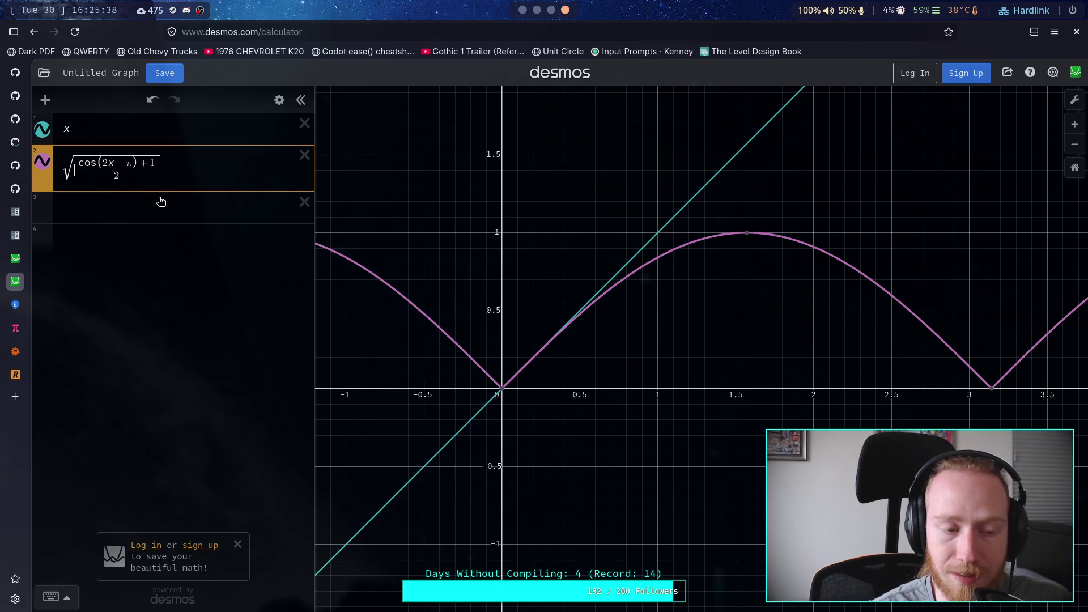
{"action": "key", "text": "BackSpace"}
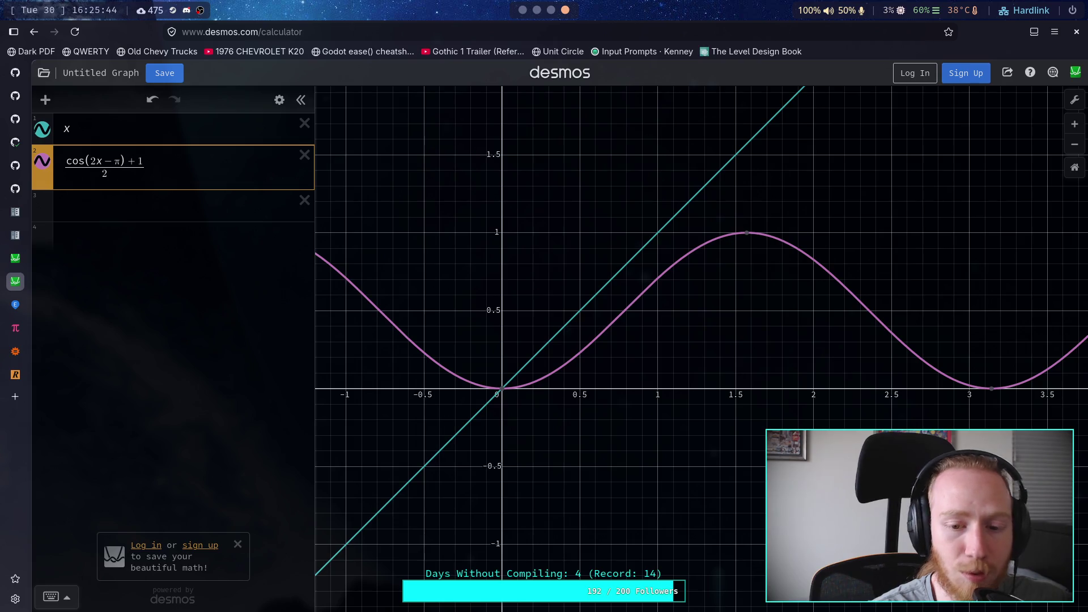
Try the +1 inside and outside the fraction, ending with (cos(2x−π)+1)/2.
{"action": "left_click_drag", "start_coordinate": [145, 166], "coordinate": [105, 192]}
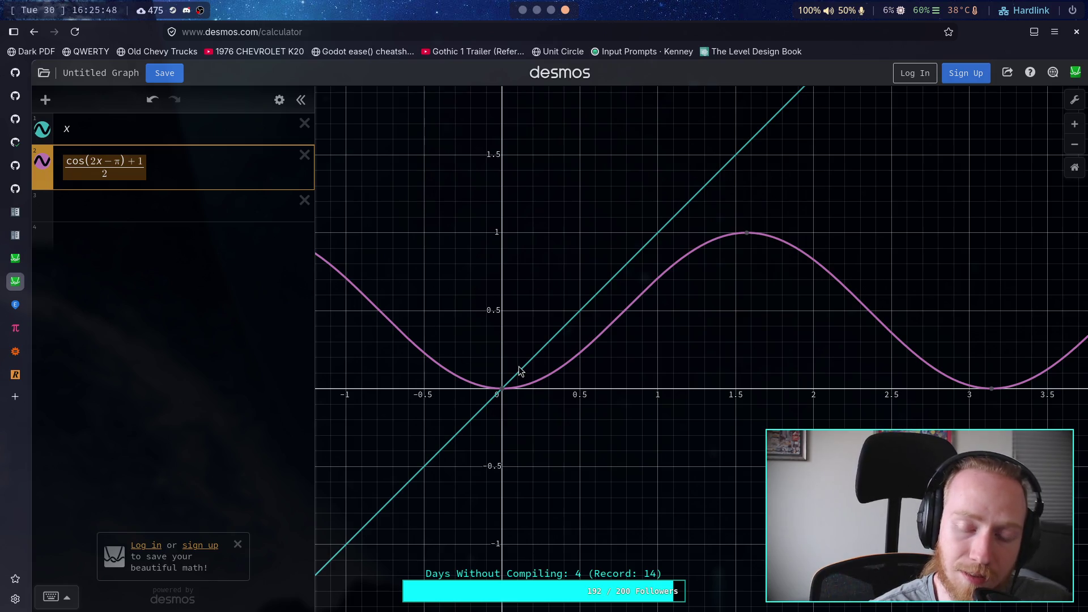
{"action": "left_click", "coordinate": [181, 161]}
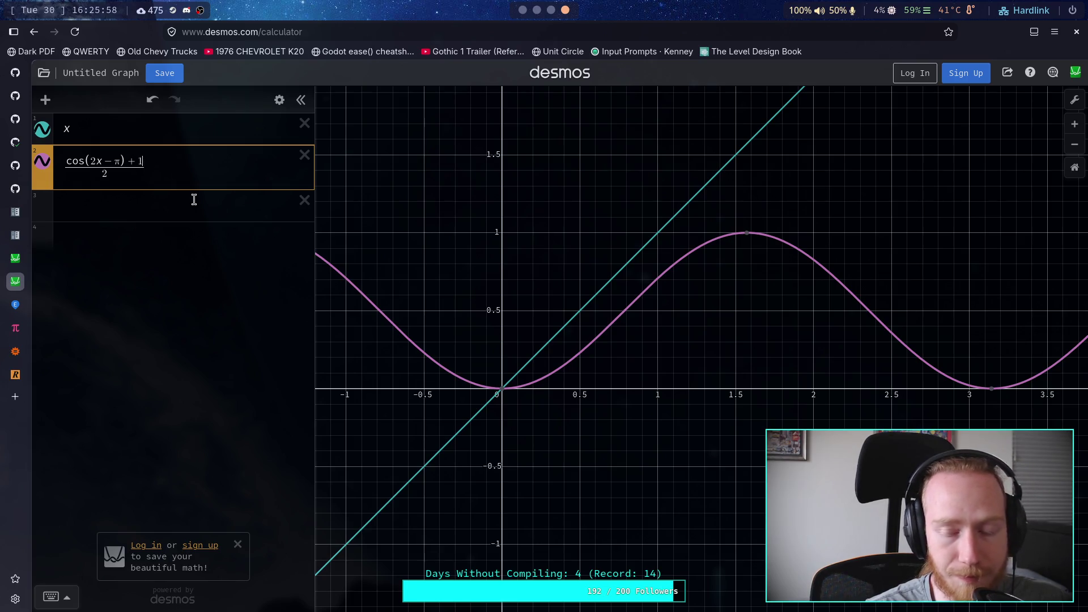
{"action": "key", "text": "BackSpace"}
{"action": "key", "text": "BackSpace"}
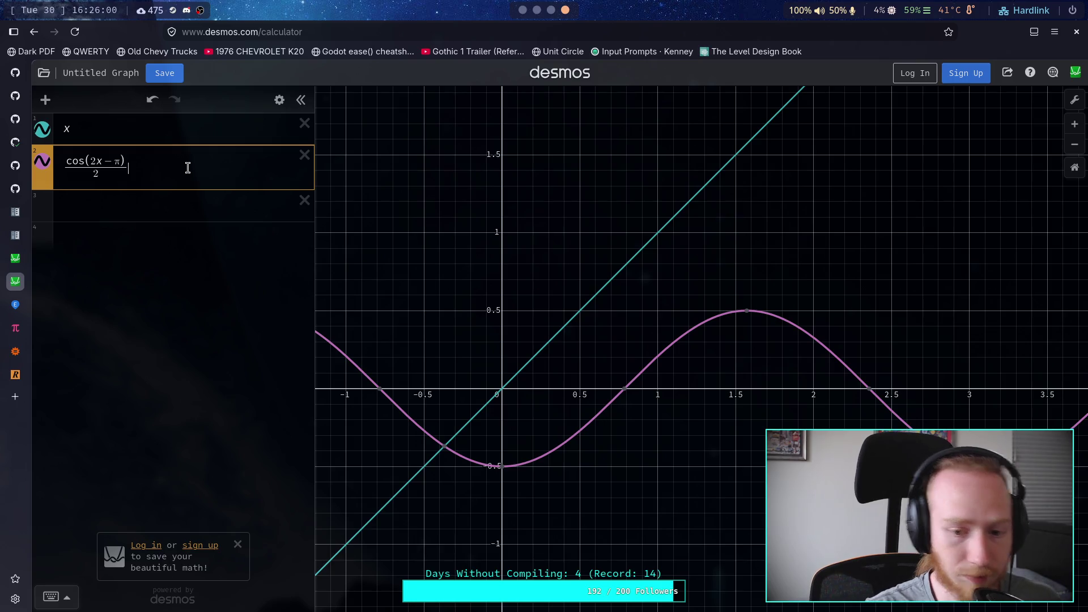
{"action": "type", "text": "+1"}
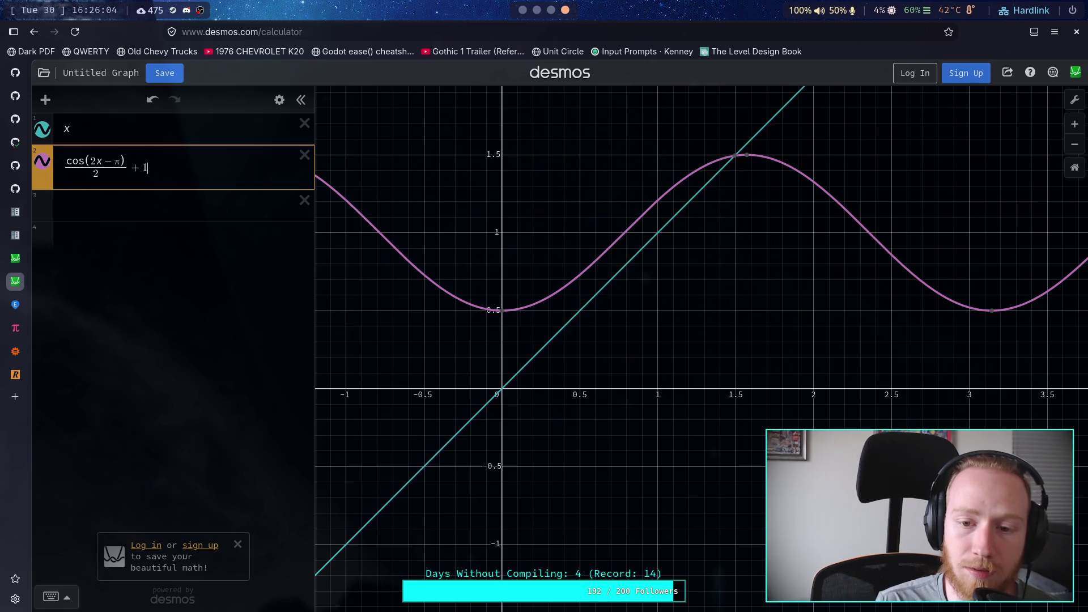
{"action": "key", "text": "BackSpace"}
{"action": "key", "text": "BackSpace"}
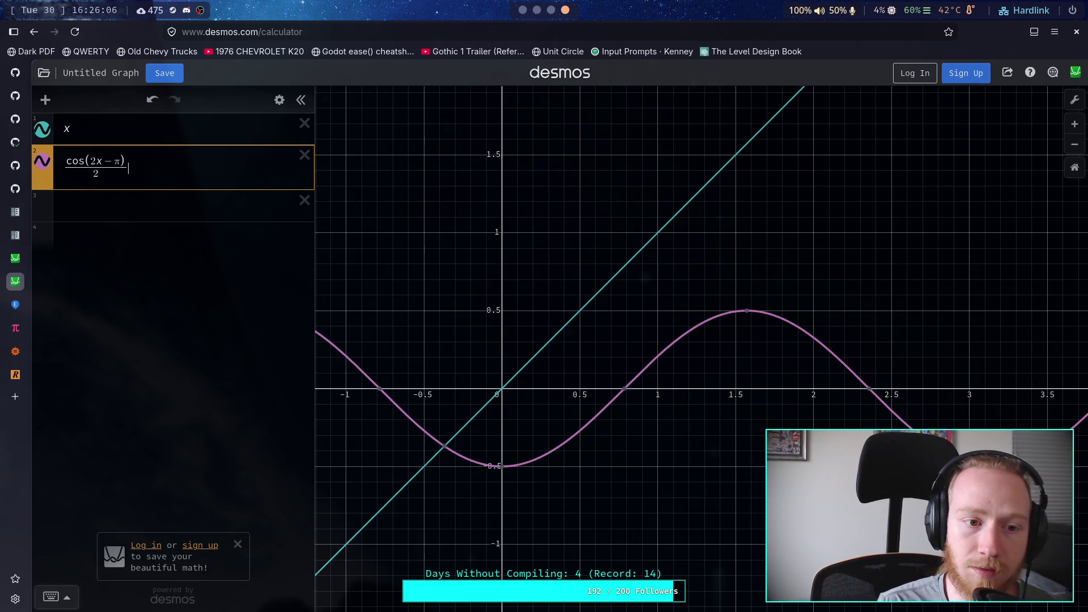
{"action": "type", "text": "+1"}
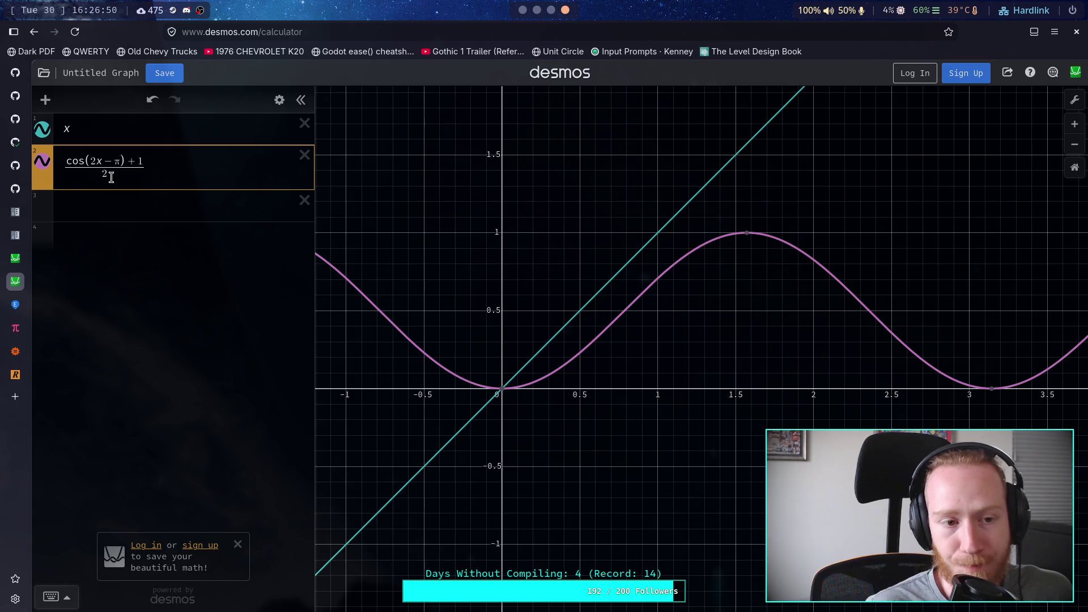
Back in Godot, show CrawlerBot's properties and widen part_3d.gd to display lines 534–551.
{"action": "key", "text": "super+1"}
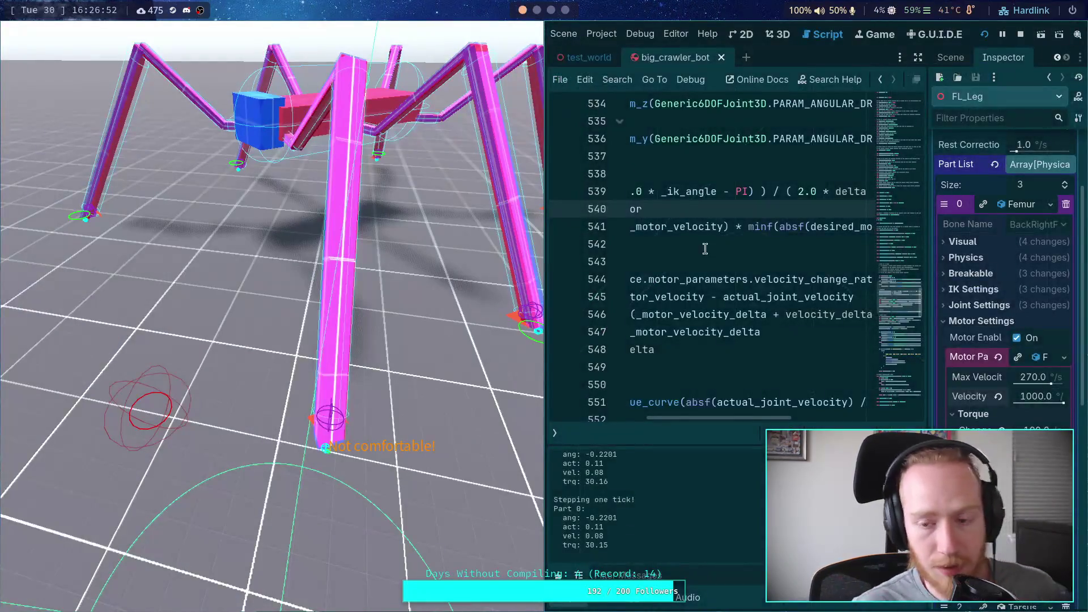
{"action": "scroll", "coordinate": [976, 226], "scroll_direction": "up", "scroll_amount": 5}
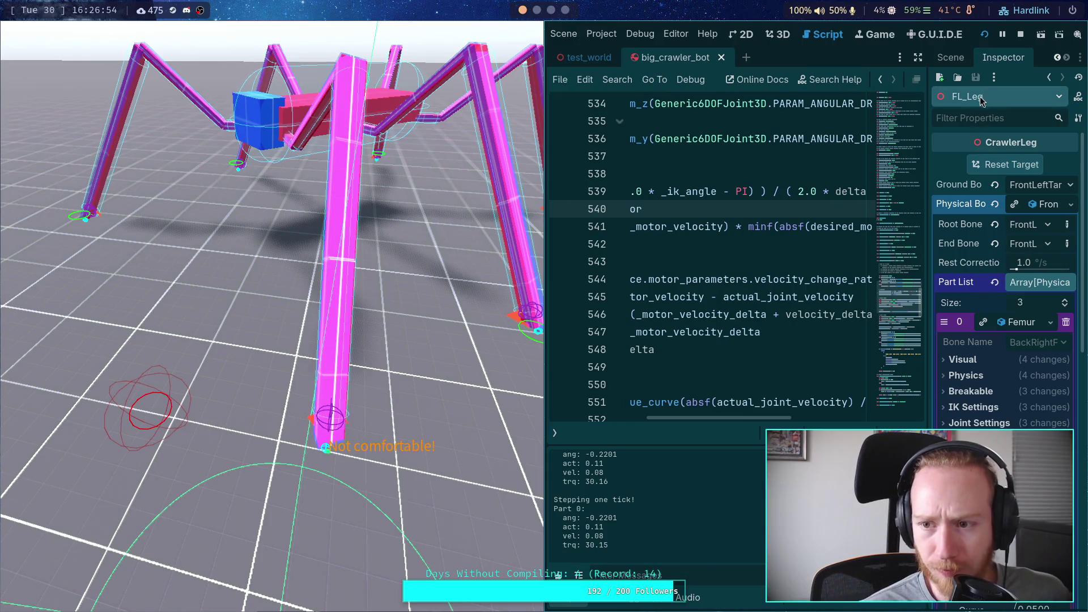
{"action": "left_click", "coordinate": [961, 63]}
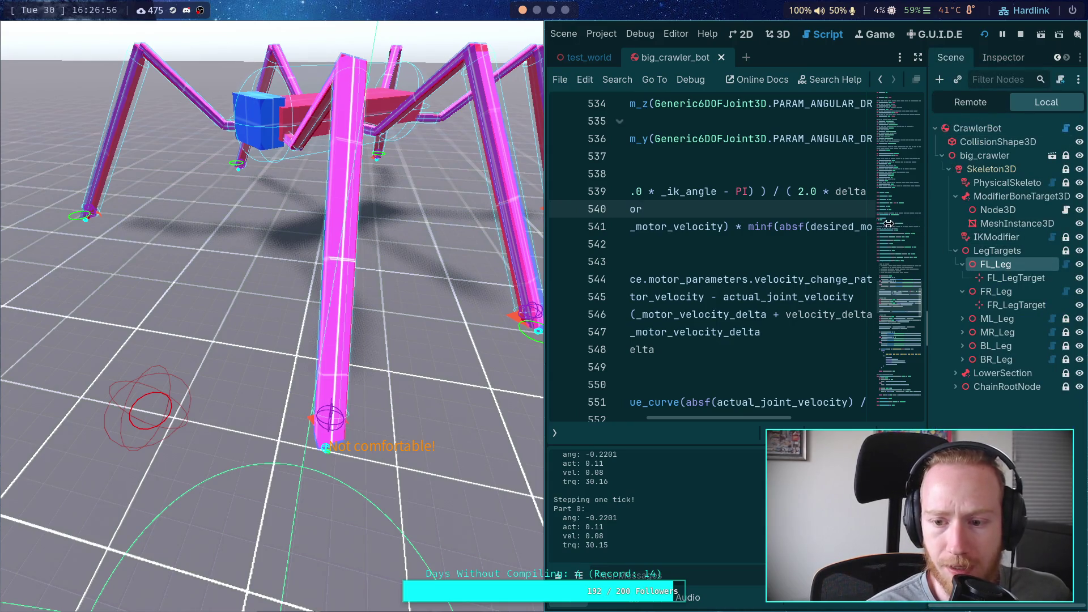
{"action": "left_click_drag", "start_coordinate": [496, 365], "coordinate": [416, 370]}
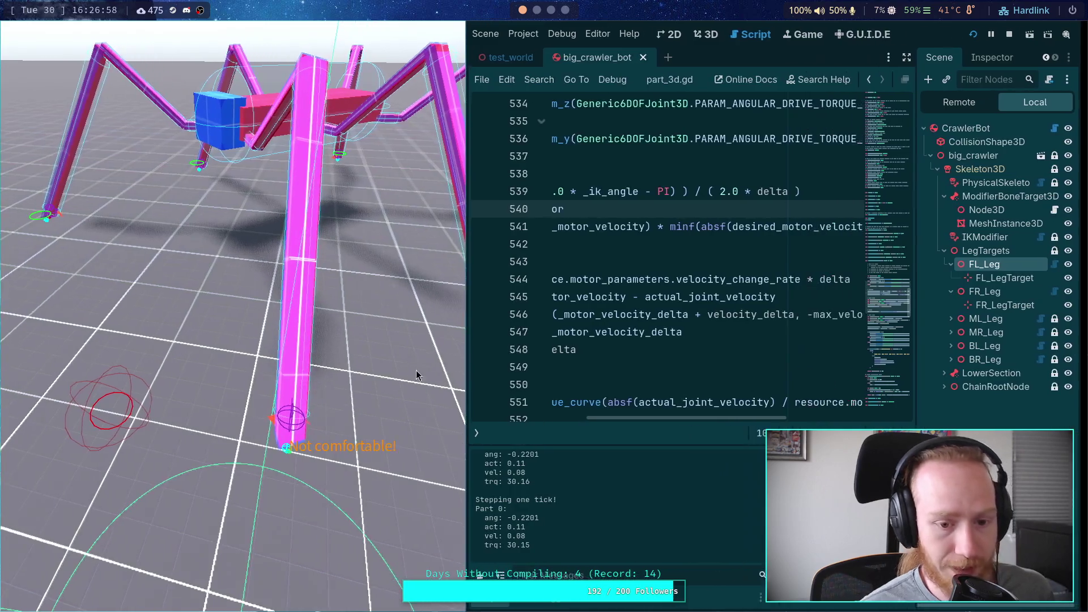
{"action": "left_click_drag", "start_coordinate": [922, 165], "coordinate": [843, 164]}
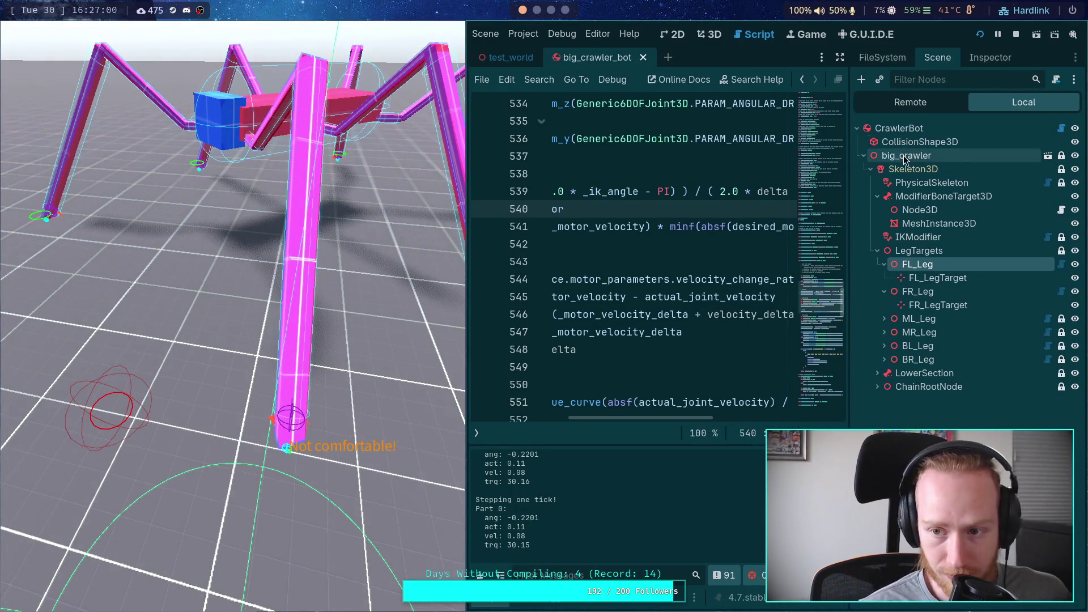
{"action": "left_click", "coordinate": [966, 57]}
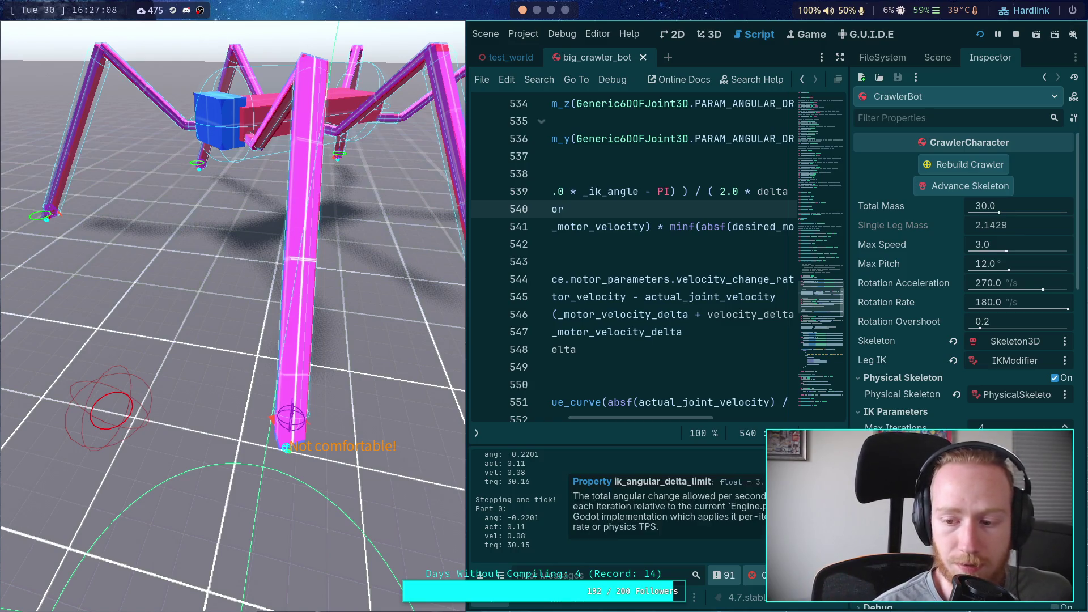
{"action": "left_click_drag", "start_coordinate": [849, 354], "coordinate": [909, 353]}
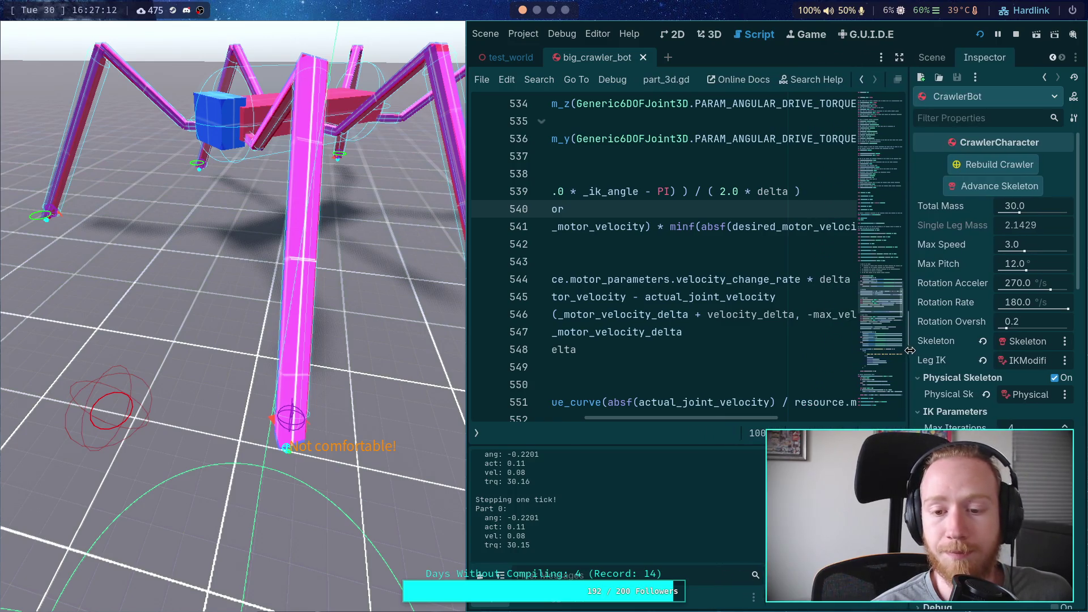
{"action": "left_click_drag", "start_coordinate": [696, 419], "coordinate": [581, 414]}
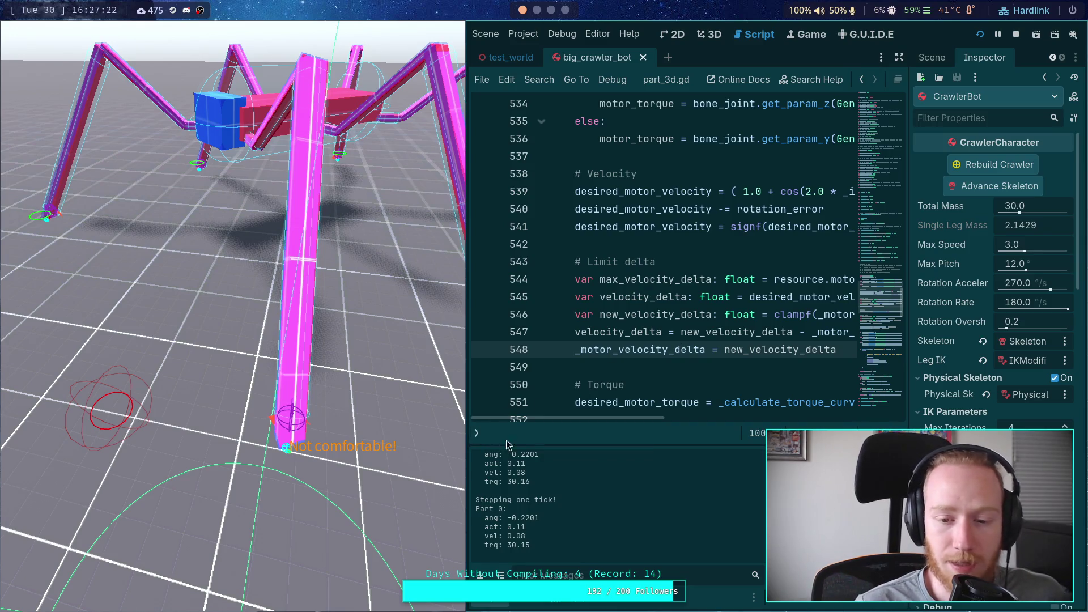
{"action": "left_click", "coordinate": [477, 433]}
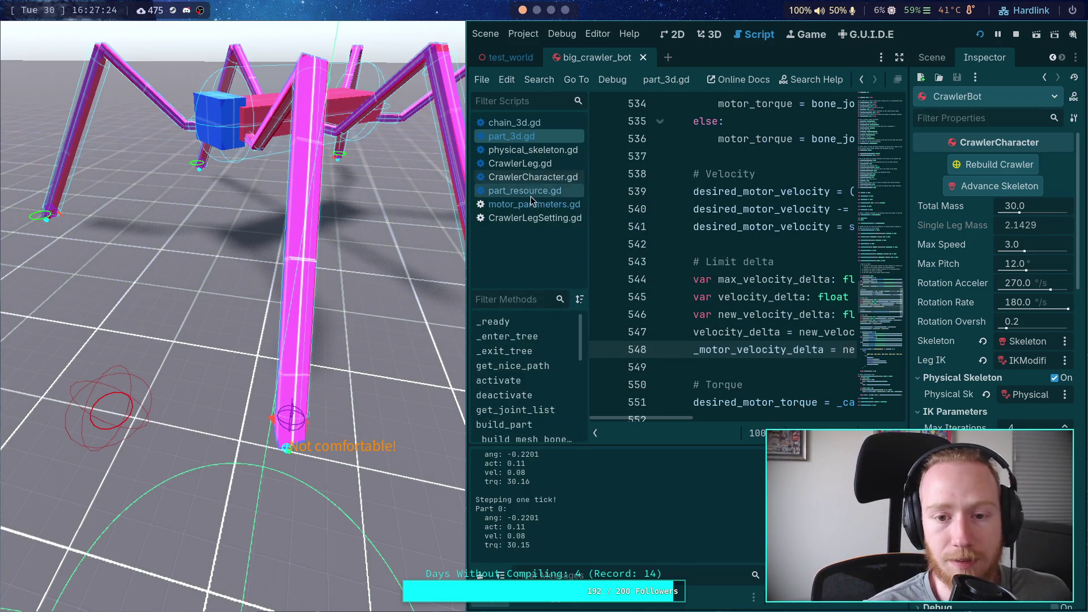
{"action": "left_click", "coordinate": [546, 124]}
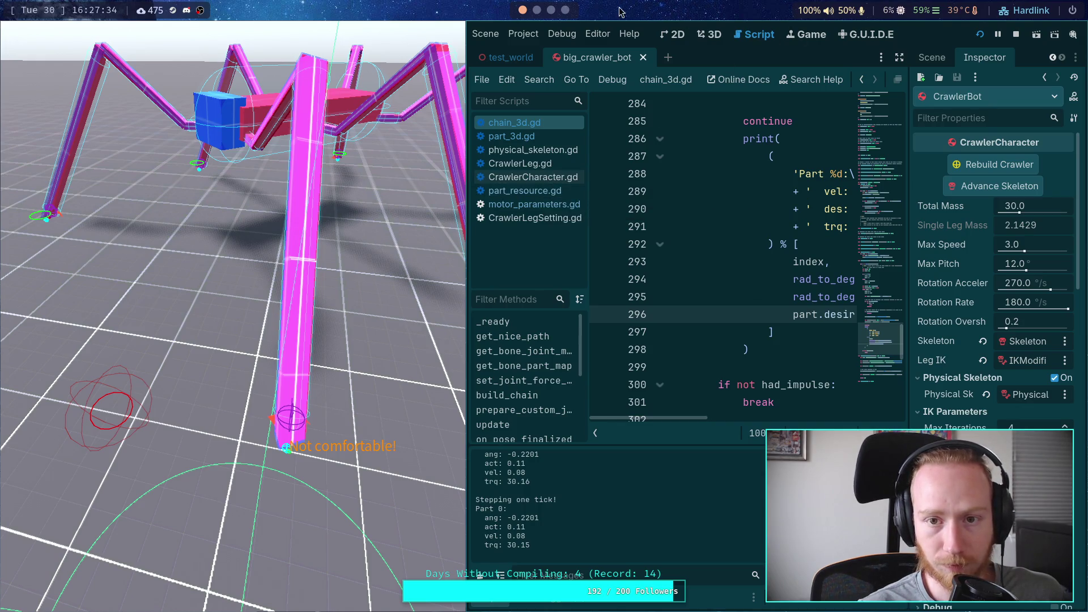
{"action": "left_click", "coordinate": [566, 10]}
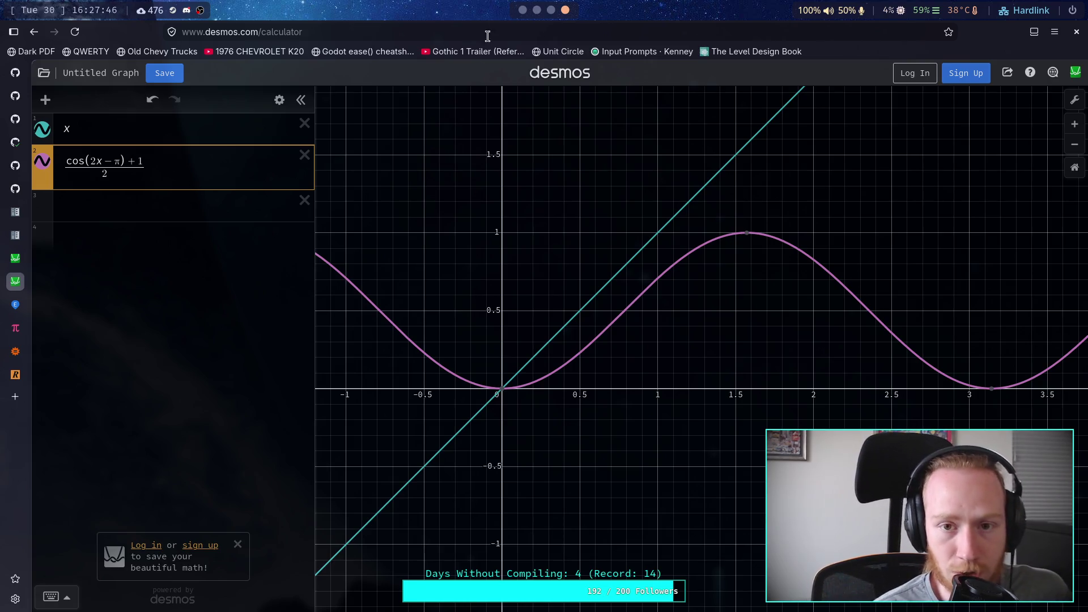
{"action": "key", "text": "super+1"}
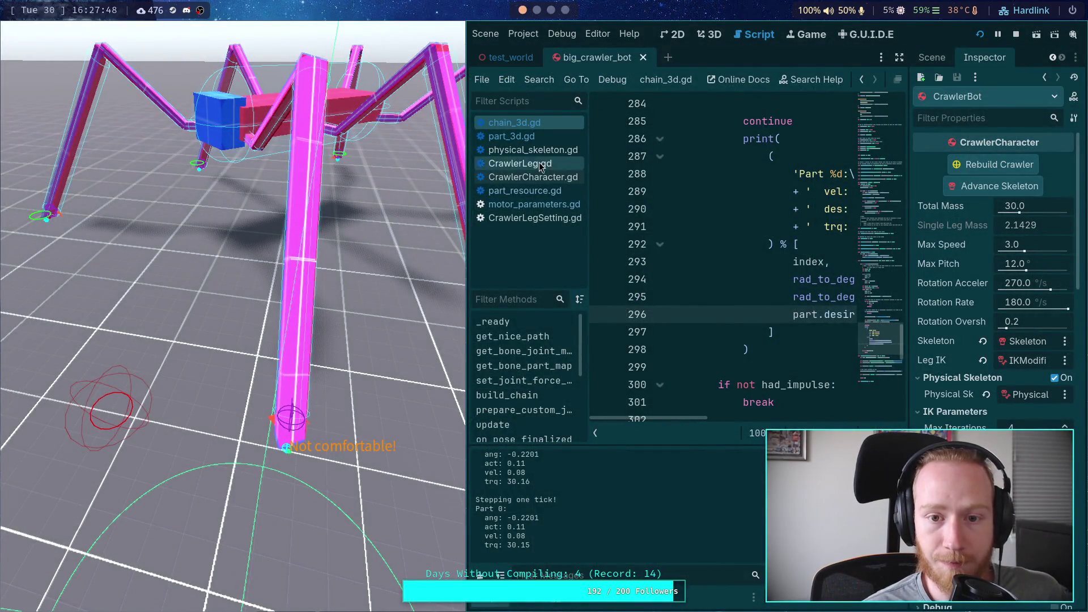
{"action": "left_click", "coordinate": [520, 137]}
{"action": "left_click", "coordinate": [591, 432]}
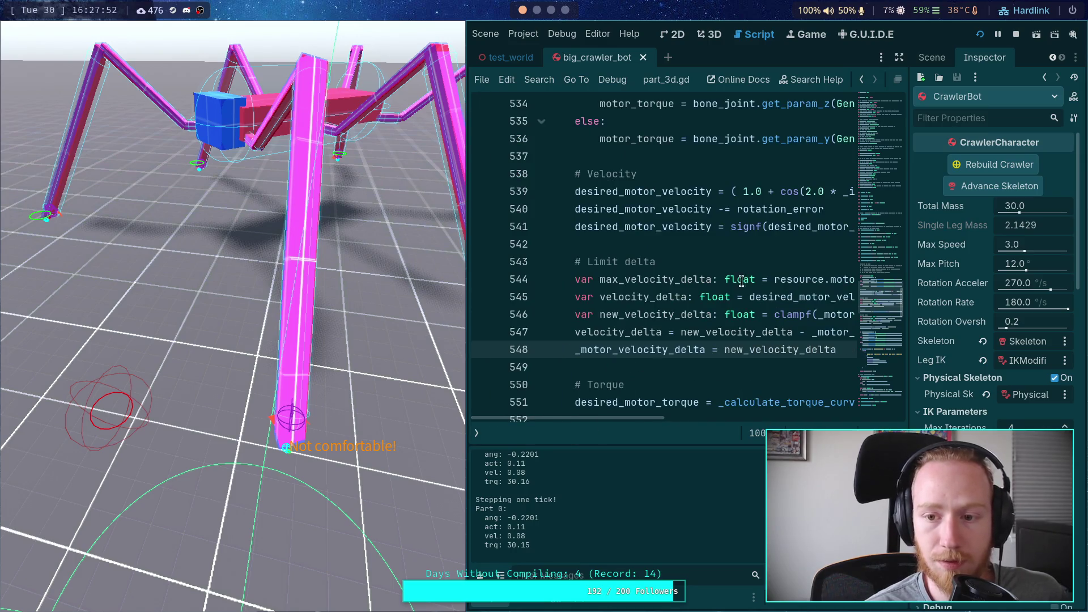
{"action": "mouse_move", "coordinate": [576, 192]}
{"action": "left_mouse_down"}
{"action": "mouse_move", "coordinate": [849, 193]}
{"action": "mouse_move", "coordinate": [547, 193]}
{"action": "mouse_move", "coordinate": [730, 191]}
{"action": "left_mouse_up"}
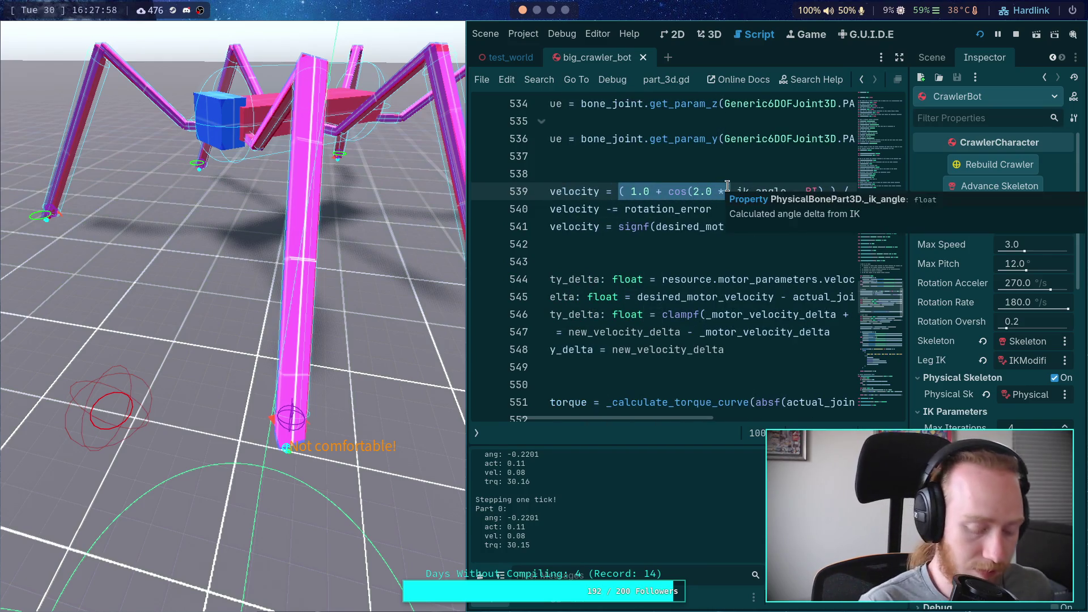
Change line 539 to desired_motor_velocity = (-_ik_angle) / delta and save part_3d.gd.
{"action": "key", "text": "BackSpace"}
{"action": "type", "text": "-"}
{"action": "left_click_drag", "start_coordinate": [687, 193], "coordinate": [759, 191]}
{"action": "key", "text": "BackSpace"}
{"action": "key", "text": "BackSpace"}
{"action": "key", "text": "BackSpace"}
{"action": "left_click", "coordinate": [801, 191]}
{"action": "key", "text": "BackSpace"}
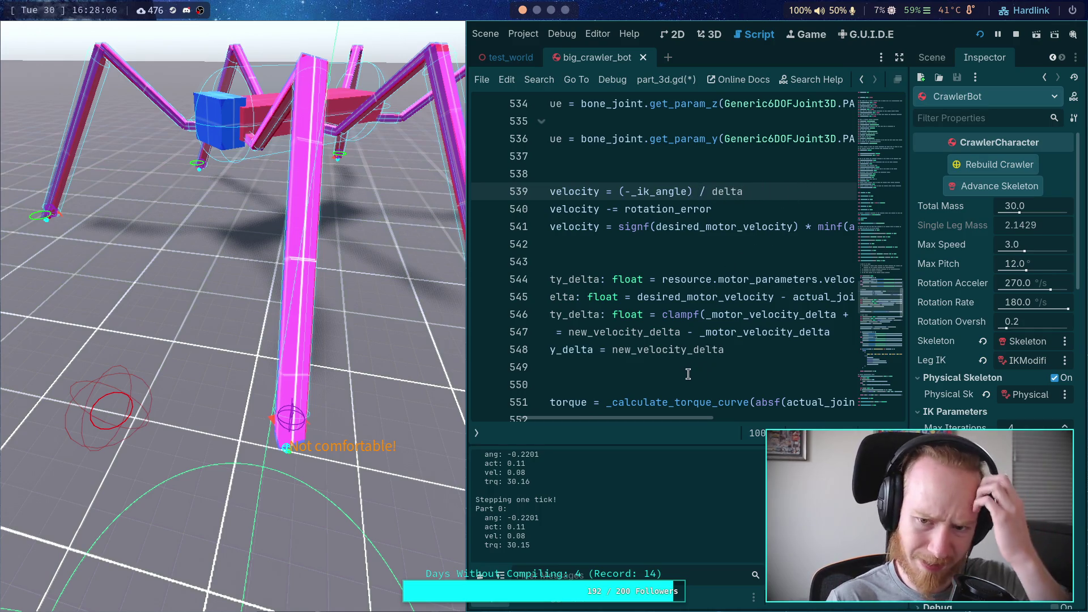
{"action": "key", "text": "ctrl+s"}
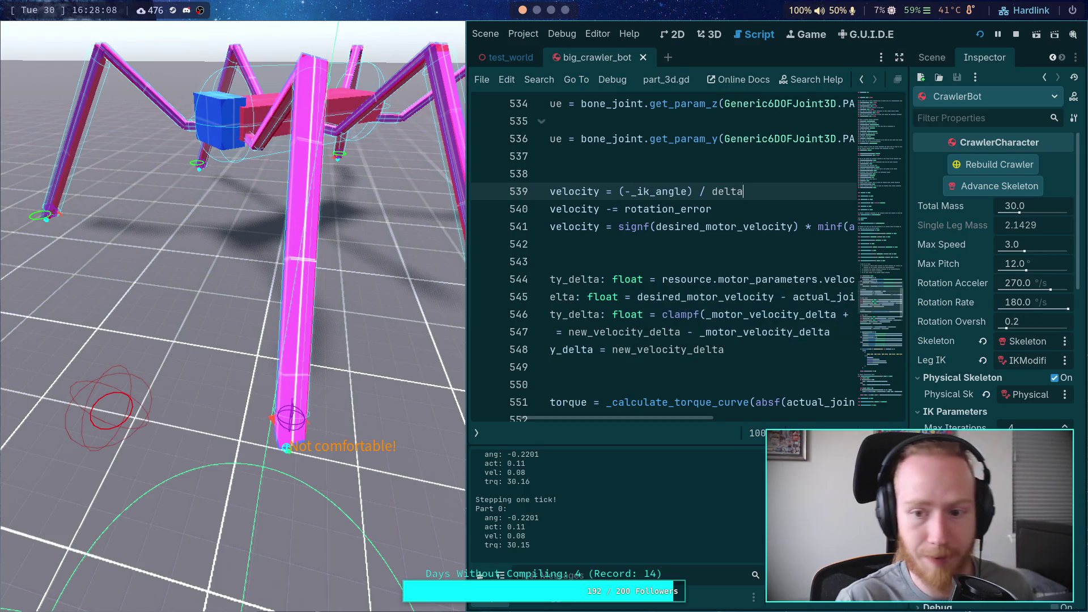
Stop the running game and bring back the script list.
{"action": "left_click", "coordinate": [1013, 34]}
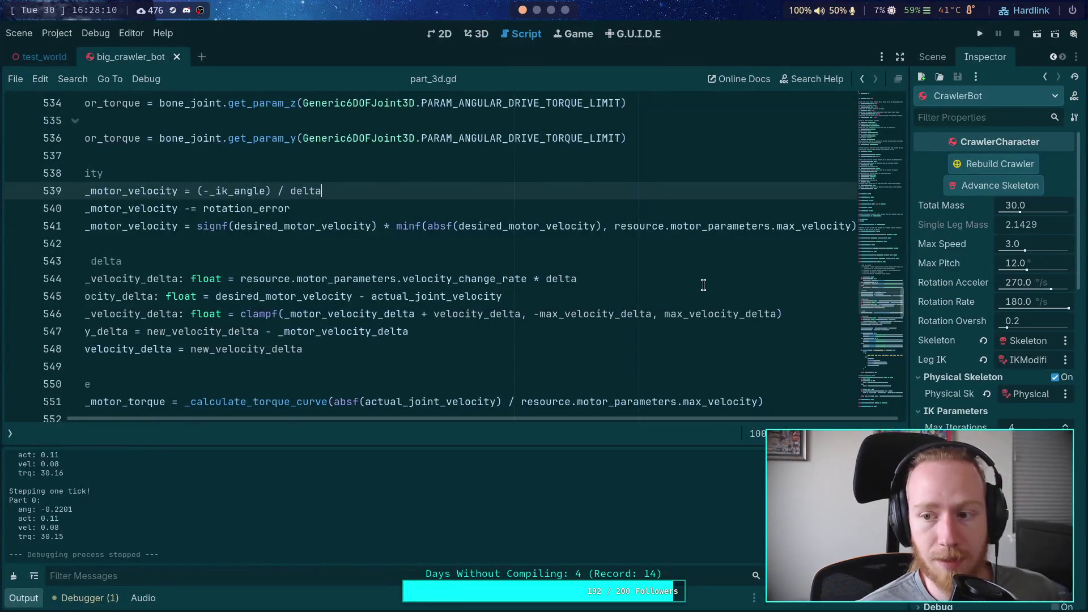
{"action": "left_click", "coordinate": [701, 283]}
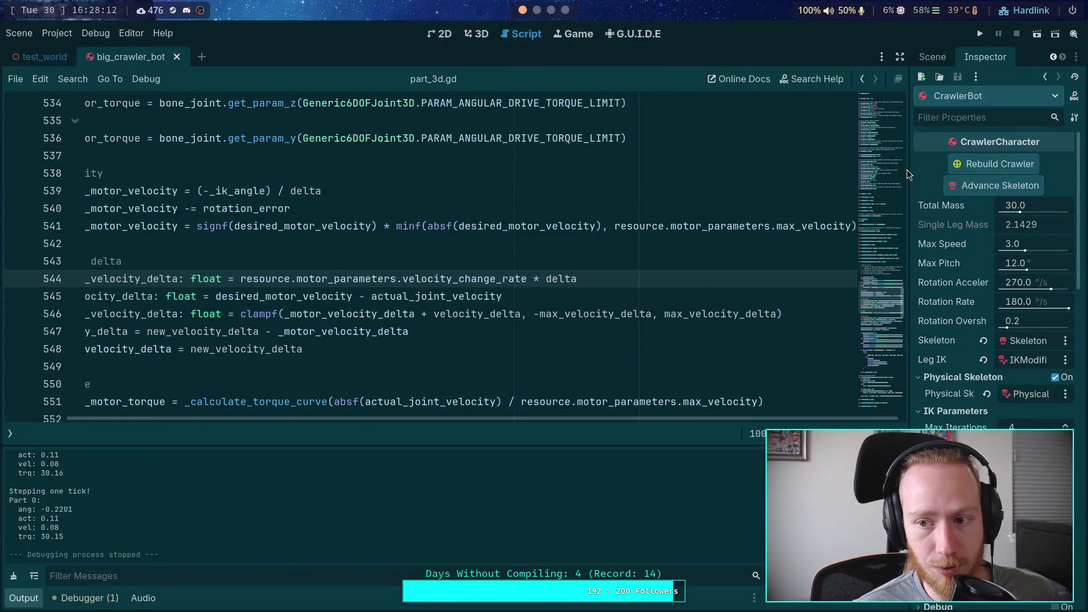
{"action": "left_click_drag", "start_coordinate": [909, 172], "coordinate": [898, 171]}
{"action": "scroll", "coordinate": [385, 409], "scroll_direction": "left", "scroll_amount": 3}
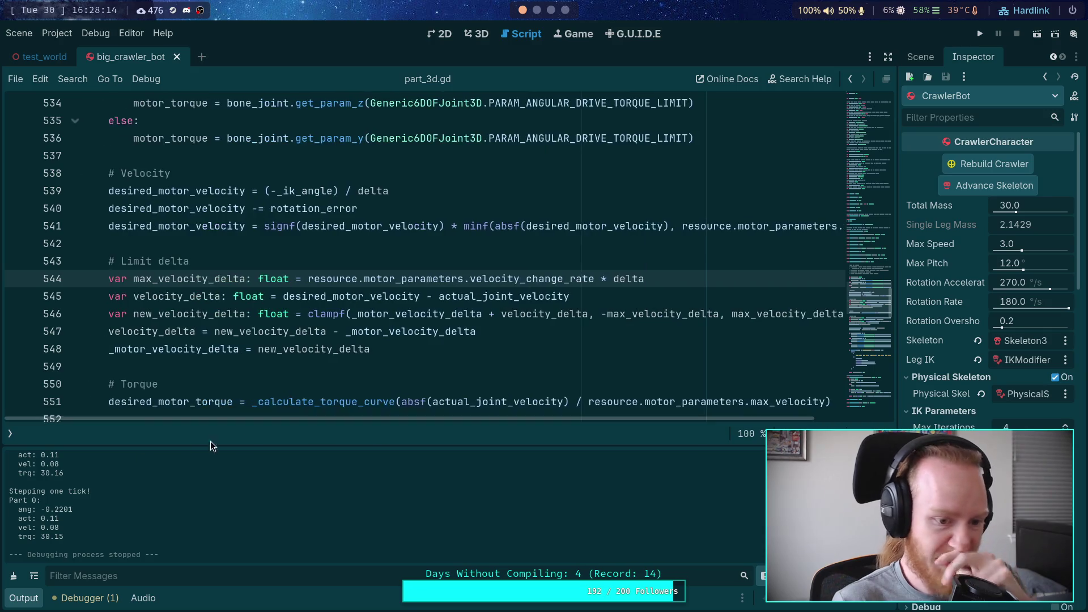
{"action": "left_click", "coordinate": [10, 433]}
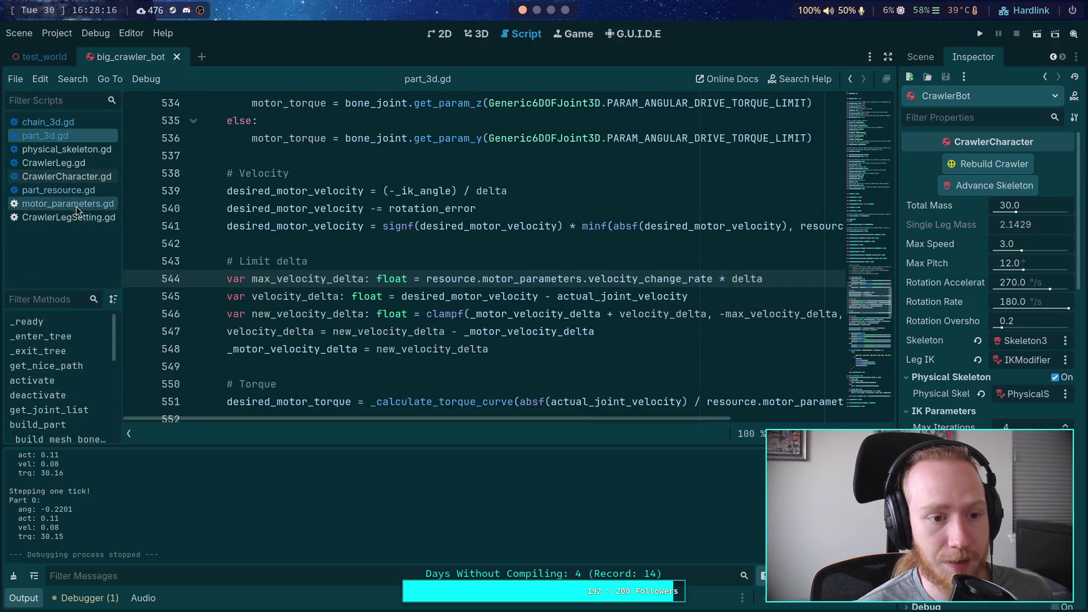
In CrawlerLeg.gd, fold pre_update, _update_grounded and _update_step_transform.
{"action": "left_click", "coordinate": [77, 165]}
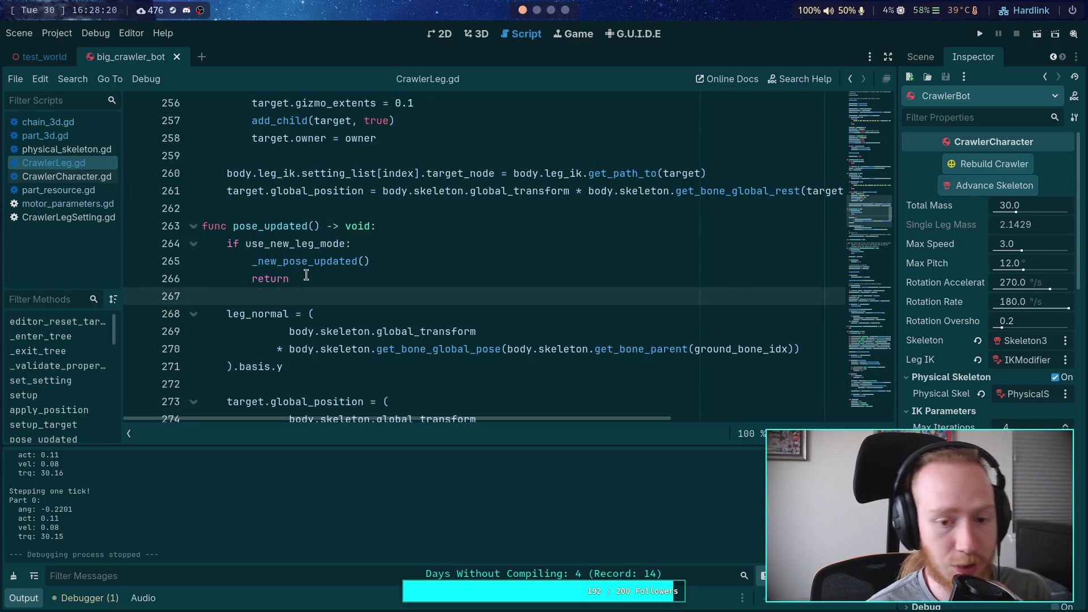
{"action": "scroll", "coordinate": [311, 270], "scroll_direction": "up", "scroll_amount": 5}
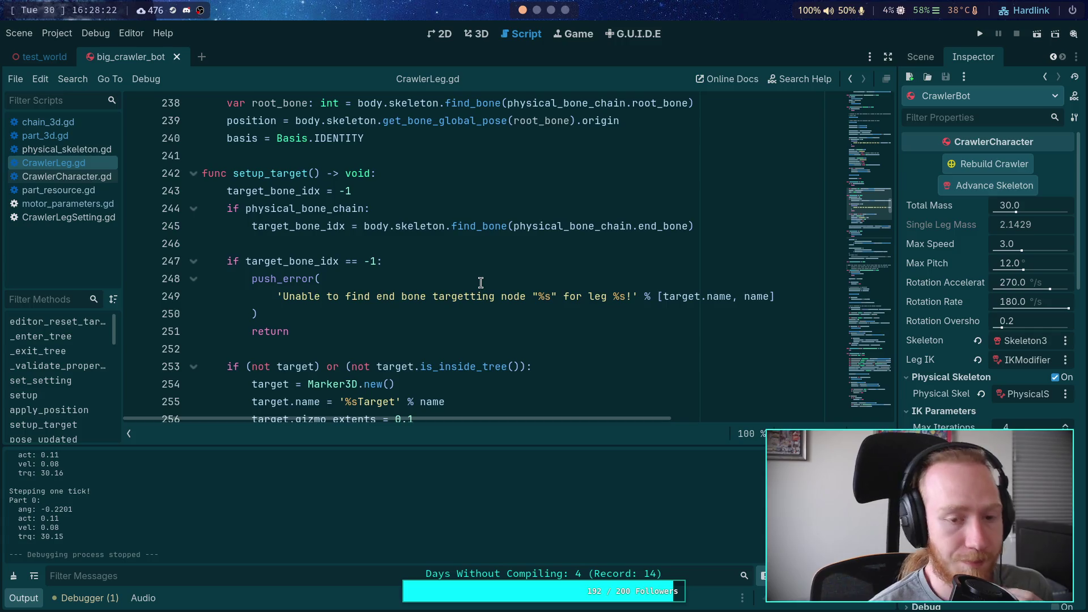
{"action": "scroll", "coordinate": [481, 282], "scroll_direction": "down", "scroll_amount": 5}
{"action": "scroll", "coordinate": [480, 283], "scroll_direction": "down", "scroll_amount": 7}
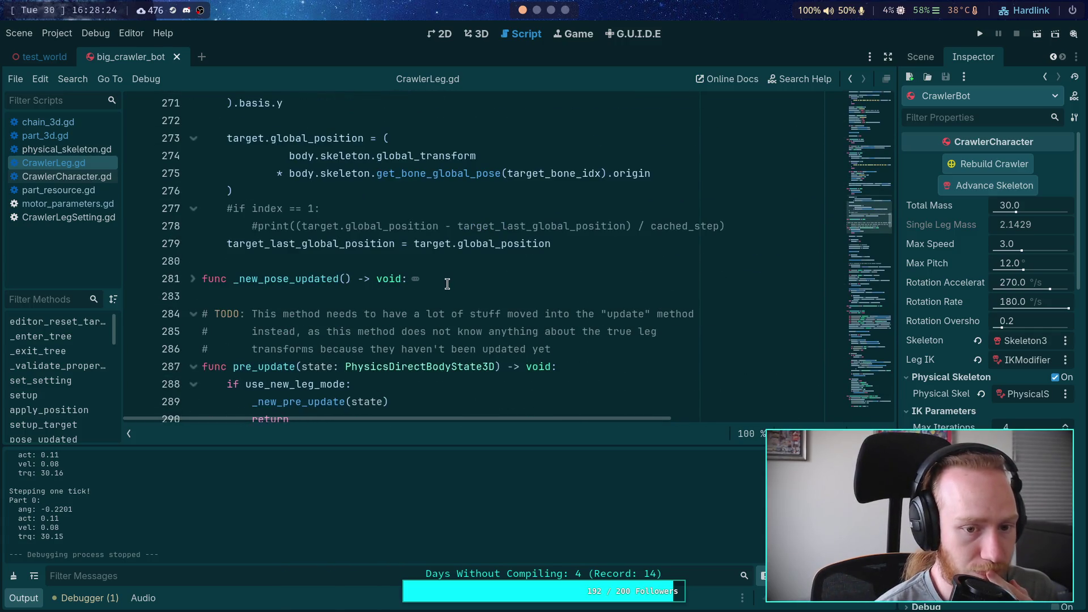
{"action": "scroll", "coordinate": [431, 286], "scroll_direction": "down", "scroll_amount": 1}
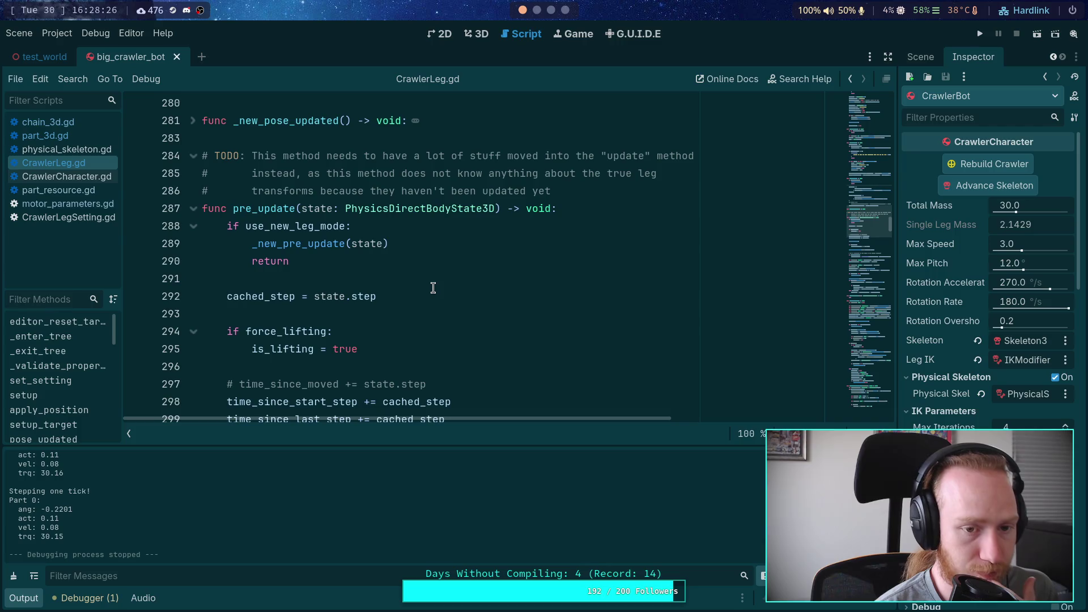
{"action": "left_click", "coordinate": [197, 208]}
{"action": "scroll", "coordinate": [204, 209], "scroll_direction": "down", "scroll_amount": 2}
{"action": "left_click", "coordinate": [194, 190]}
{"action": "left_click", "coordinate": [197, 226]}
Scroll to the leg_speed code, widen the properties panel, and run the project.
{"action": "scroll", "coordinate": [204, 264], "scroll_direction": "down", "scroll_amount": 3}
{"action": "scroll", "coordinate": [210, 191], "scroll_direction": "down", "scroll_amount": 2}
{"action": "scroll", "coordinate": [264, 219], "scroll_direction": "down", "scroll_amount": 2}
{"action": "scroll", "coordinate": [340, 232], "scroll_direction": "down", "scroll_amount": 3}
{"action": "scroll", "coordinate": [333, 278], "scroll_direction": "down", "scroll_amount": 3}
{"action": "scroll", "coordinate": [333, 306], "scroll_direction": "down", "scroll_amount": 5}
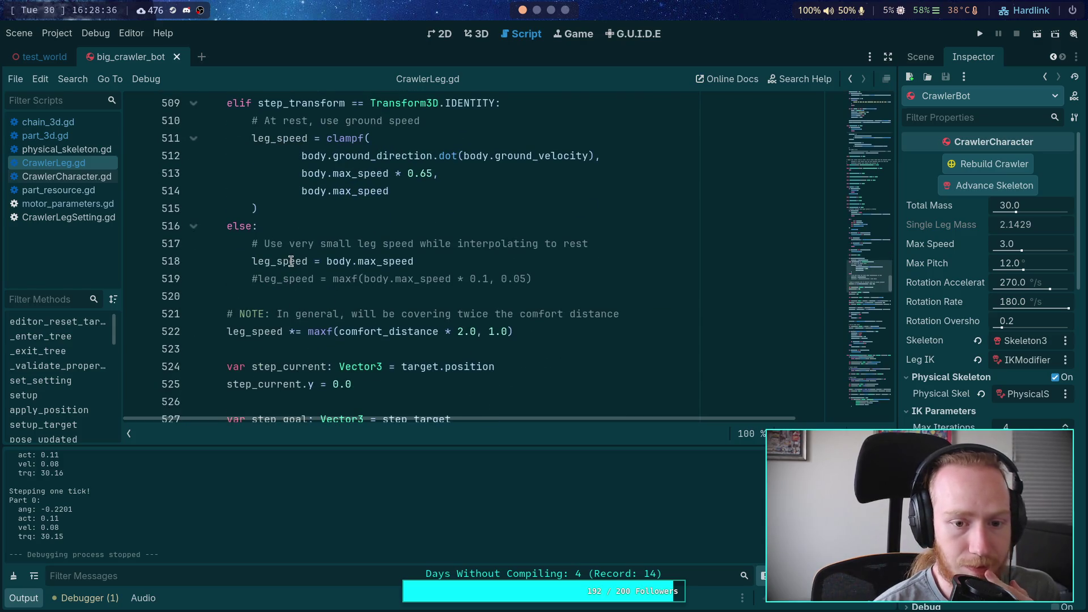
{"action": "scroll", "coordinate": [508, 323], "scroll_direction": "up", "scroll_amount": 2}
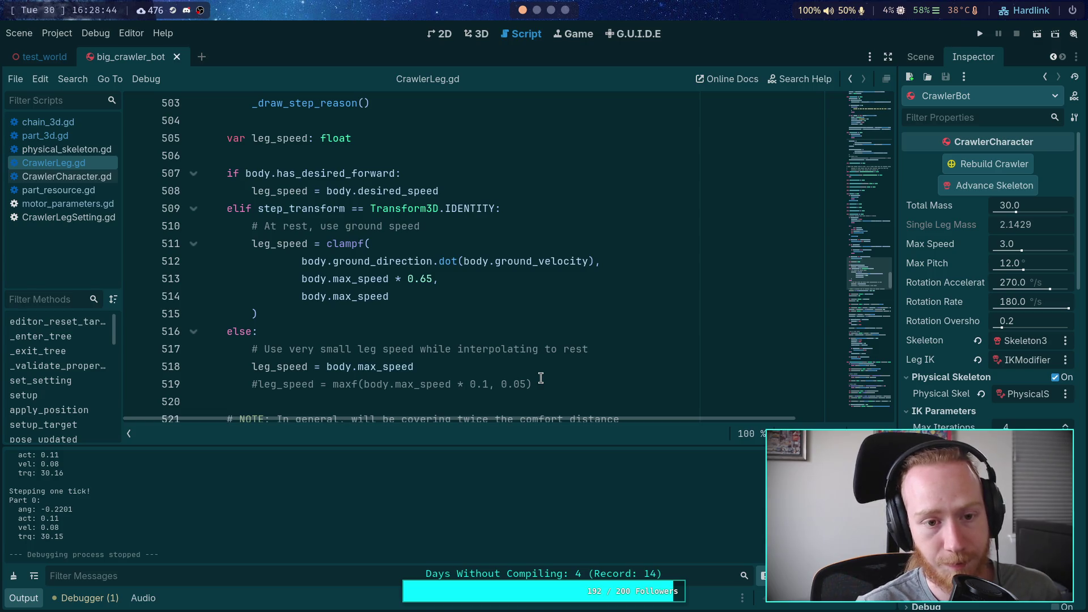
{"action": "scroll", "coordinate": [497, 369], "scroll_direction": "down", "scroll_amount": 1}
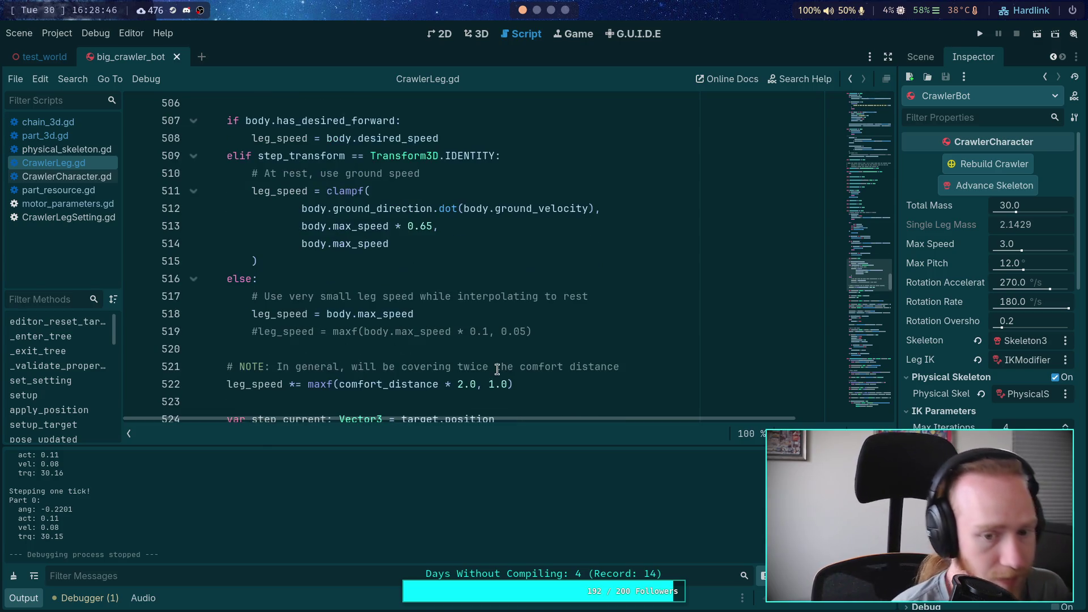
{"action": "left_click_drag", "start_coordinate": [897, 255], "coordinate": [856, 255]}
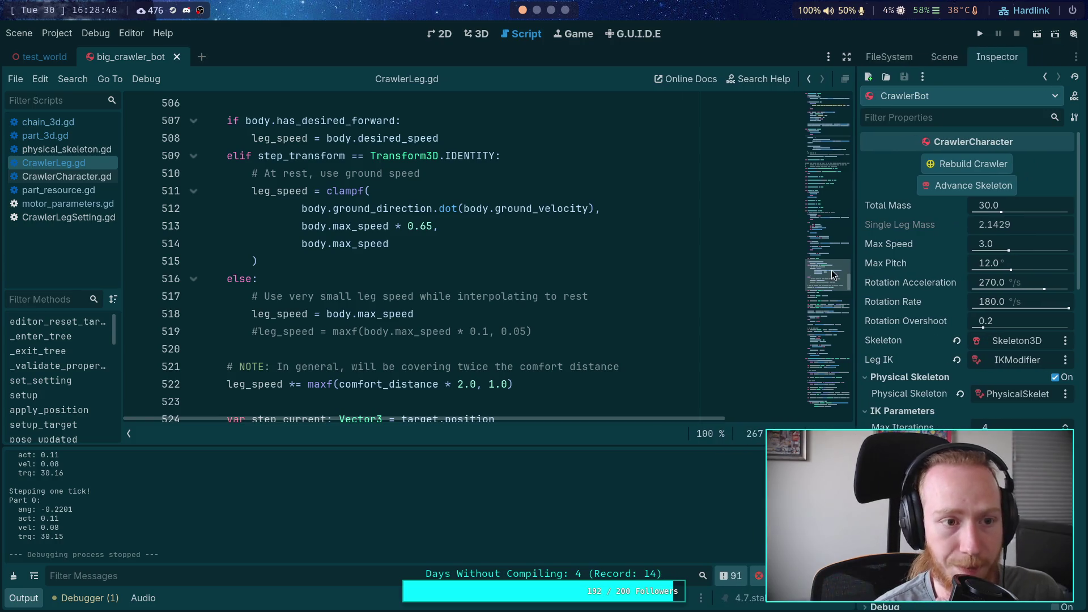
{"action": "left_click", "coordinate": [979, 33]}
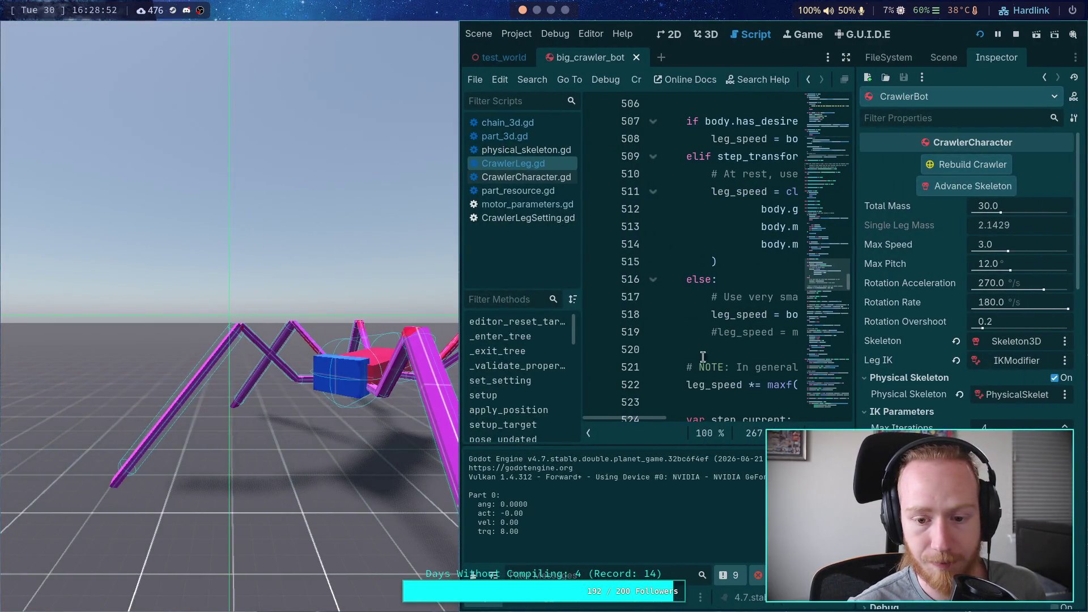
Hide the script and method lists and bring up CrawlerBot's properties.
{"action": "left_click", "coordinate": [588, 432]}
{"action": "left_click_drag", "start_coordinate": [852, 283], "coordinate": [839, 283]}
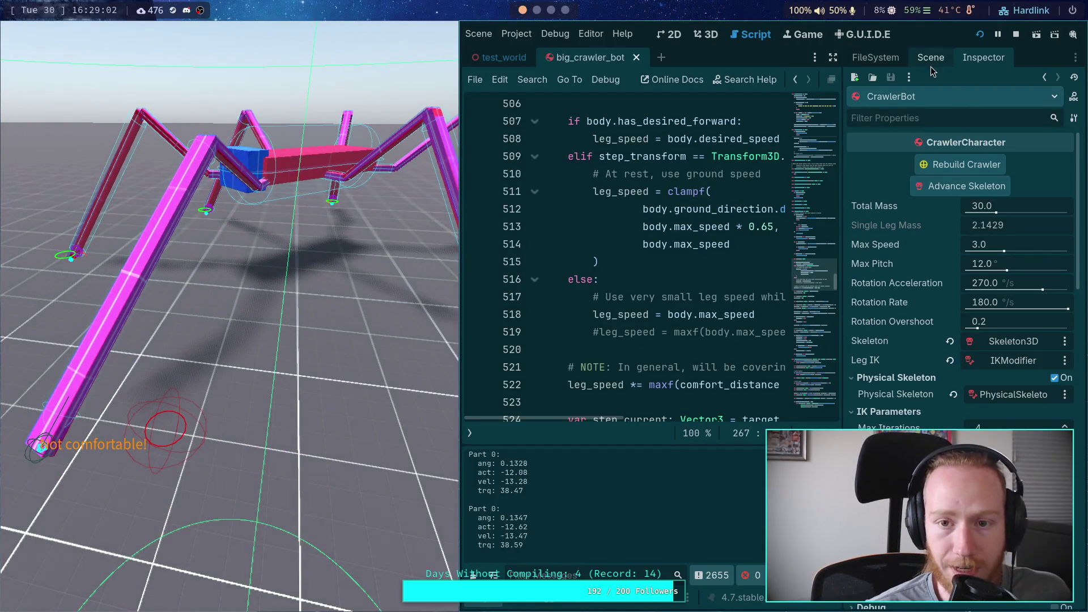
{"action": "left_click", "coordinate": [934, 61]}
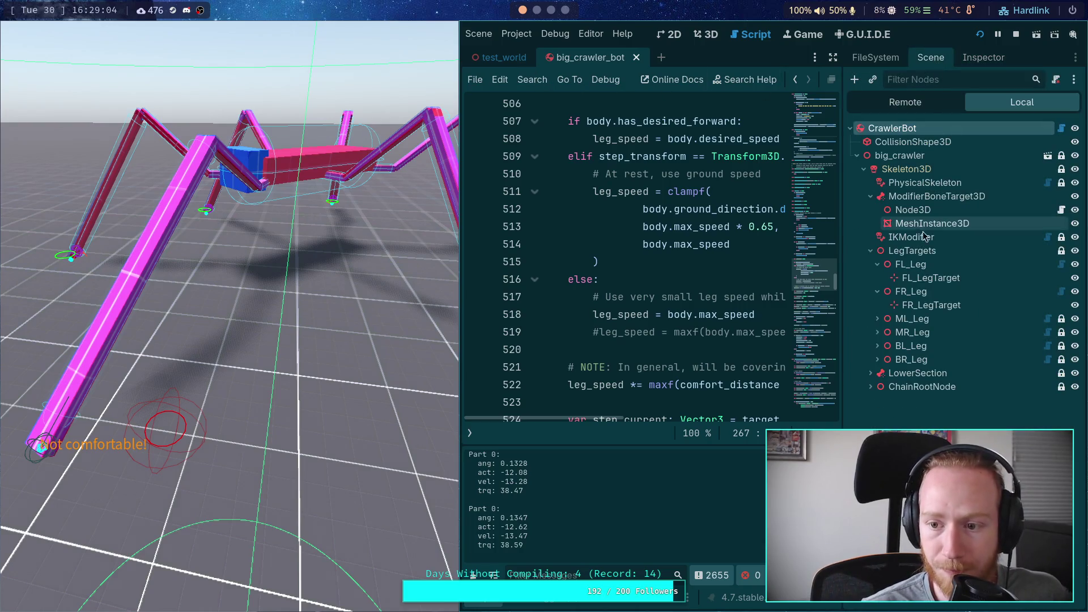
{"action": "mouse_move", "coordinate": [487, 60]}
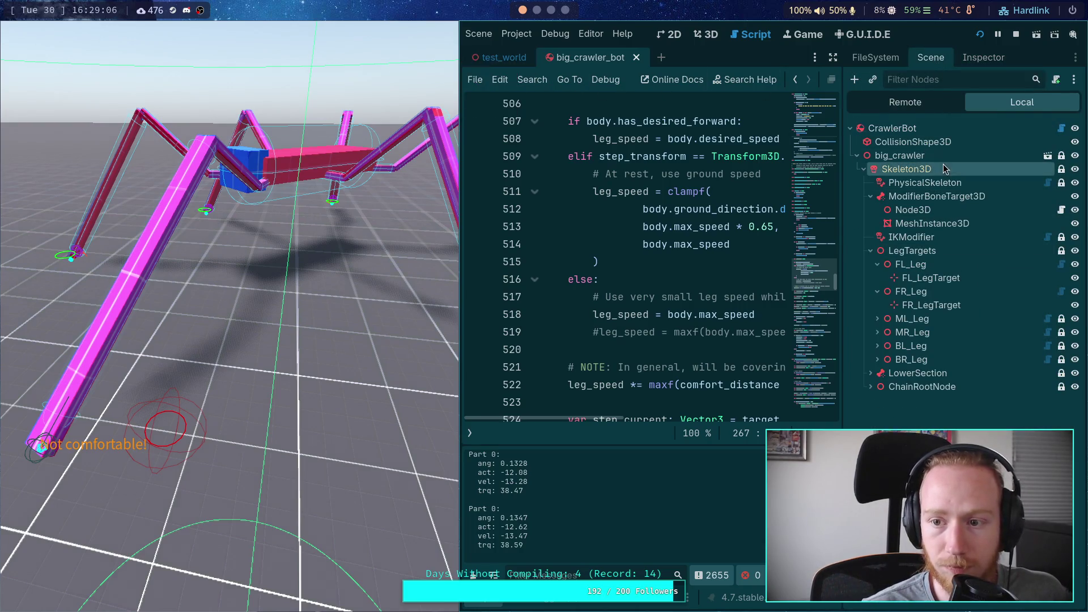
{"action": "left_click", "coordinate": [966, 59]}
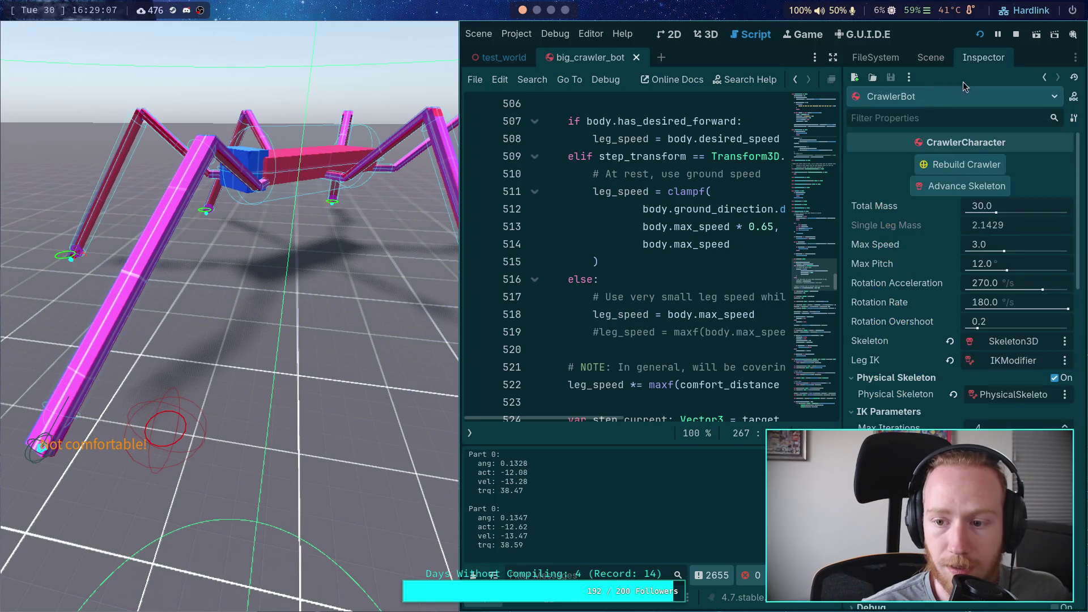
Set Max Speed to 12 and step the simulation a few ticks.
{"action": "left_click", "coordinate": [986, 244]}
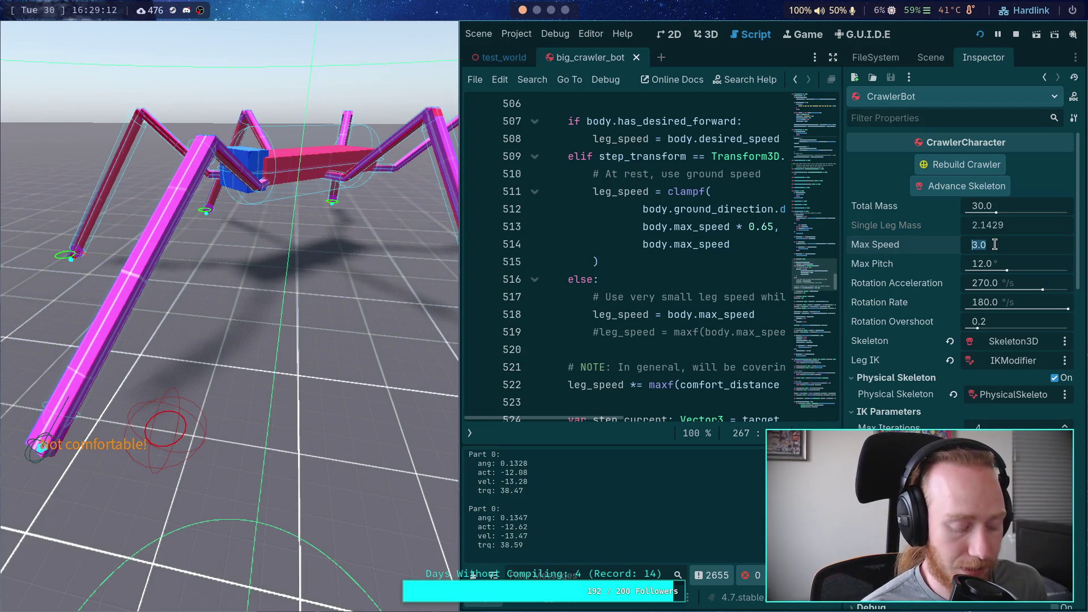
{"action": "type", "text": "12"}
{"action": "key", "text": "Return"}
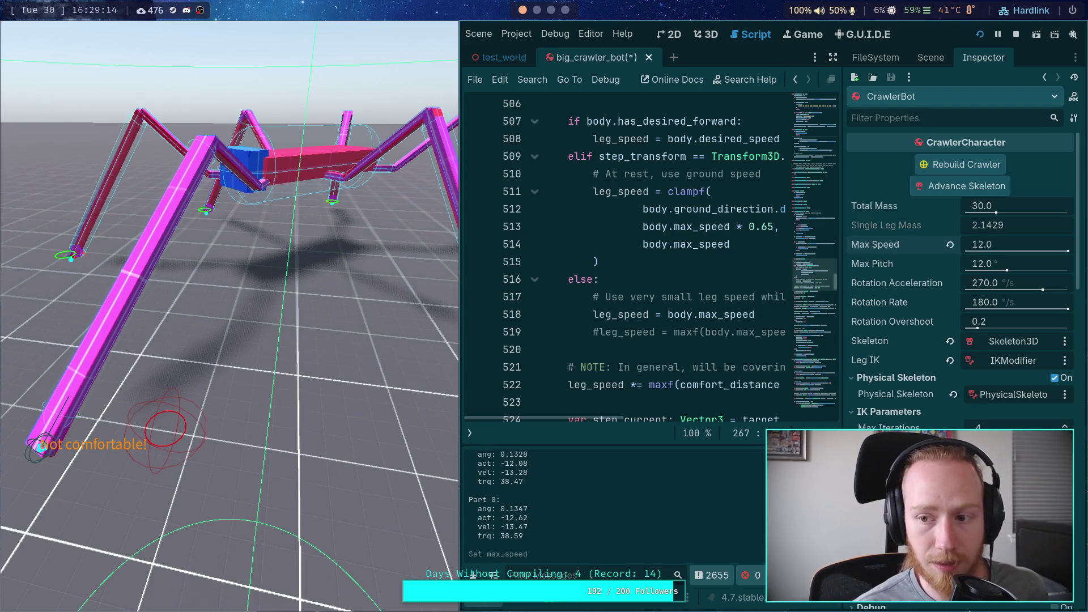
{"action": "key", "text": "period"}
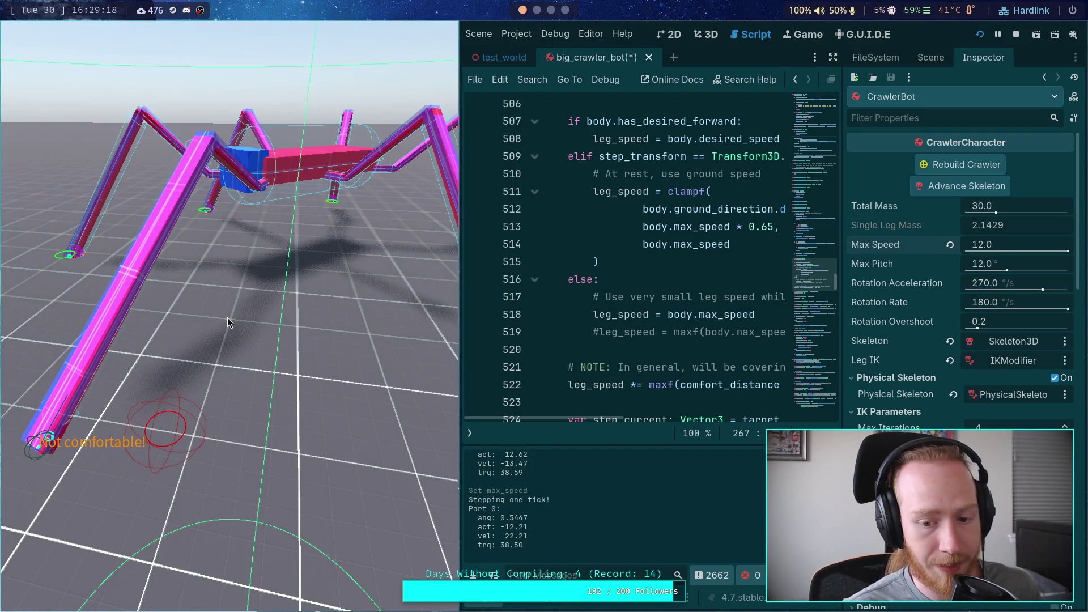
{"action": "key", "text": "period"}
{"action": "key", "text": "period"}
{"action": "key", "text": "period"}
{"action": "key", "text": "period"}
{"action": "key", "text": "period"}
{"action": "key", "text": "period"}
{"action": "key", "text": "period"}
{"action": "key", "text": "period"}
{"action": "key", "text": "period"}
{"action": "key", "text": "period"}
{"action": "key", "text": "period"}
{"action": "key", "text": "period"}
{"action": "key", "text": "period"}
{"action": "key", "text": "period"}
{"action": "key", "text": "period"}
{"action": "key", "text": "period"}
{"action": "key", "text": "period"}
{"action": "key", "text": "period"}
{"action": "key", "text": "period"}
{"action": "key", "text": "period"}
{"action": "key", "text": "period"}
{"action": "key", "text": "period"}
{"action": "key", "text": "period"}
{"action": "key", "text": "period"}
{"action": "key", "text": "period"}
{"action": "key", "text": "period"}
{"action": "key", "text": "period"}
{"action": "key", "text": "period"}
{"action": "key", "text": "period"}
{"action": "key", "text": "period"}
{"action": "key", "text": "period"}
{"action": "key", "text": "period"}
{"action": "key", "text": "period"}
{"action": "key", "text": "period"}
{"action": "key", "text": "period"}
{"action": "key", "text": "period"}
{"action": "key", "text": "period"}
{"action": "key", "text": "period"}
{"action": "key", "text": "period"}
{"action": "key", "text": "period"}
{"action": "key", "text": "period"}
{"action": "key", "text": "period"}
{"action": "key", "text": "period"}
{"action": "key", "text": "period"}
{"action": "key", "text": "period"}
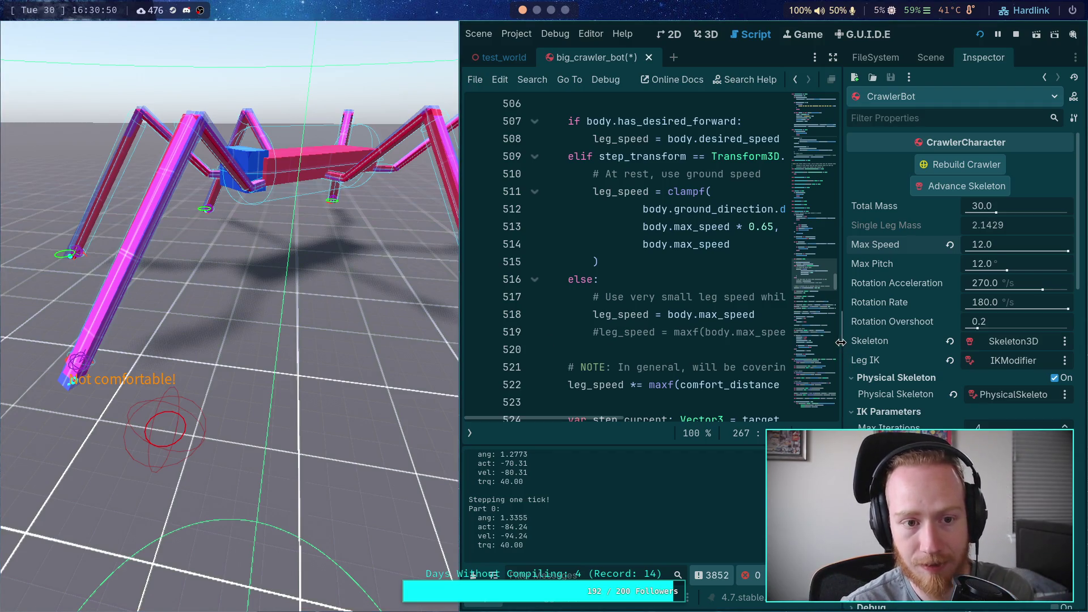
{"action": "left_click", "coordinate": [987, 249]}
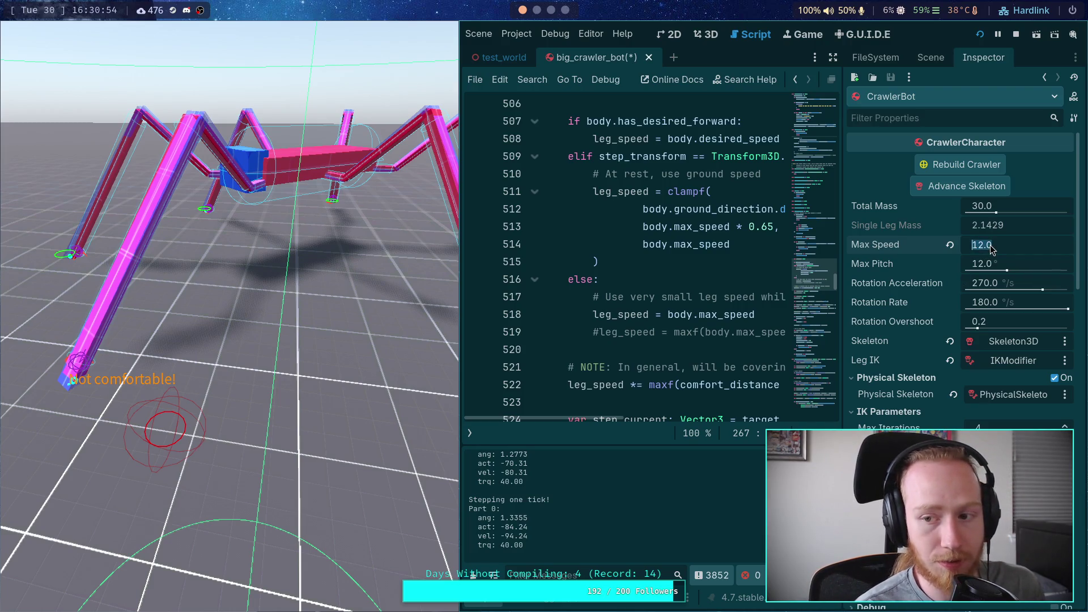
Enter 20 as the crawler's Max Speed.
{"action": "type", "text": "20"}
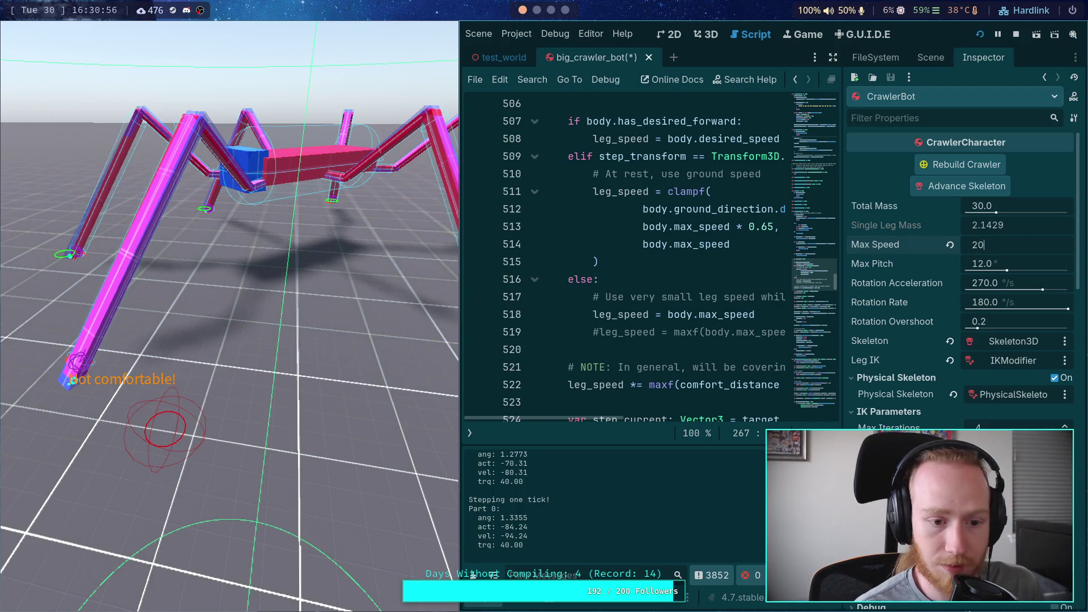
{"action": "key", "text": "Return"}
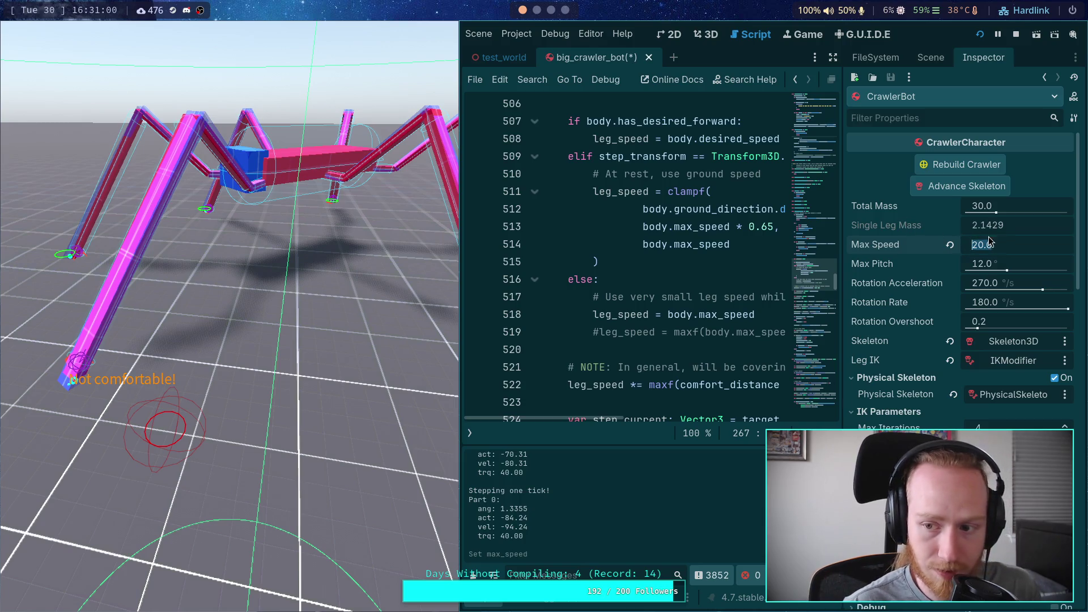
{"action": "left_click", "coordinate": [998, 245]}
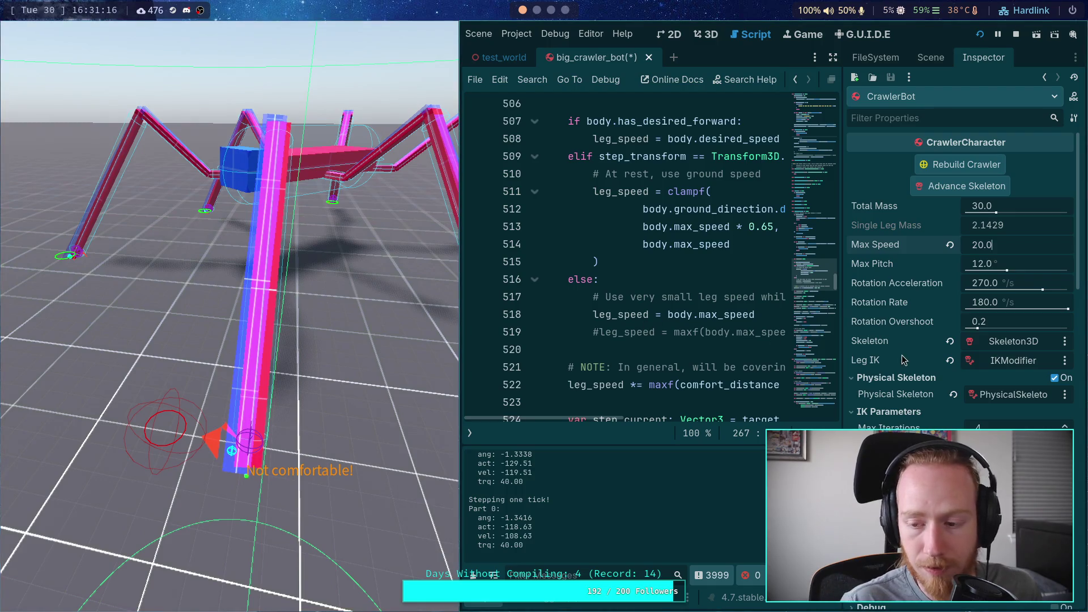
With the node tree shown, step the simulation once, then resume continuous play.
{"action": "left_click", "coordinate": [932, 58]}
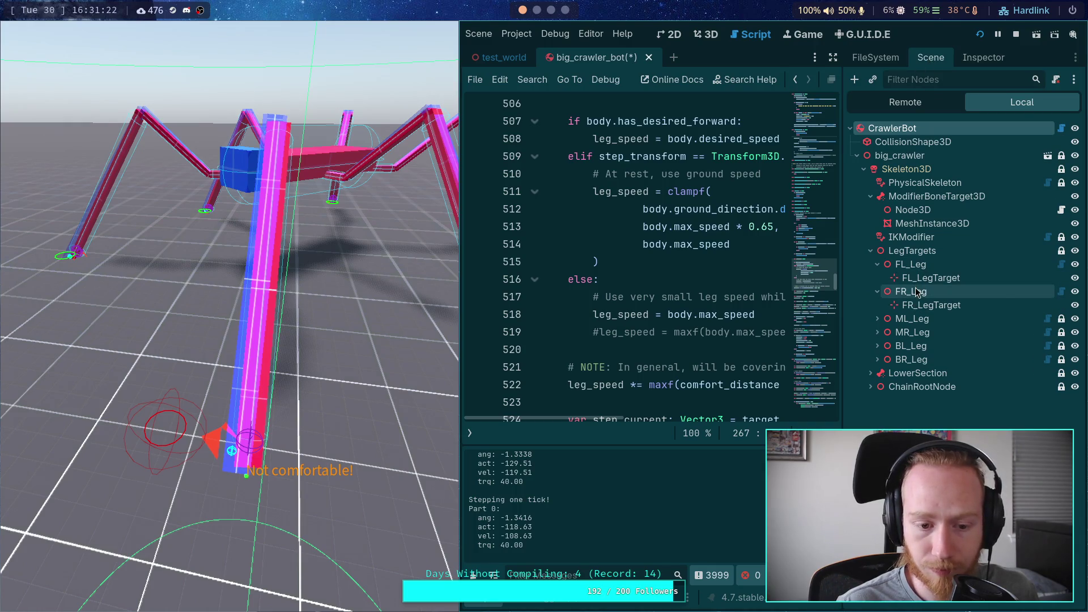
{"action": "key", "text": "period"}
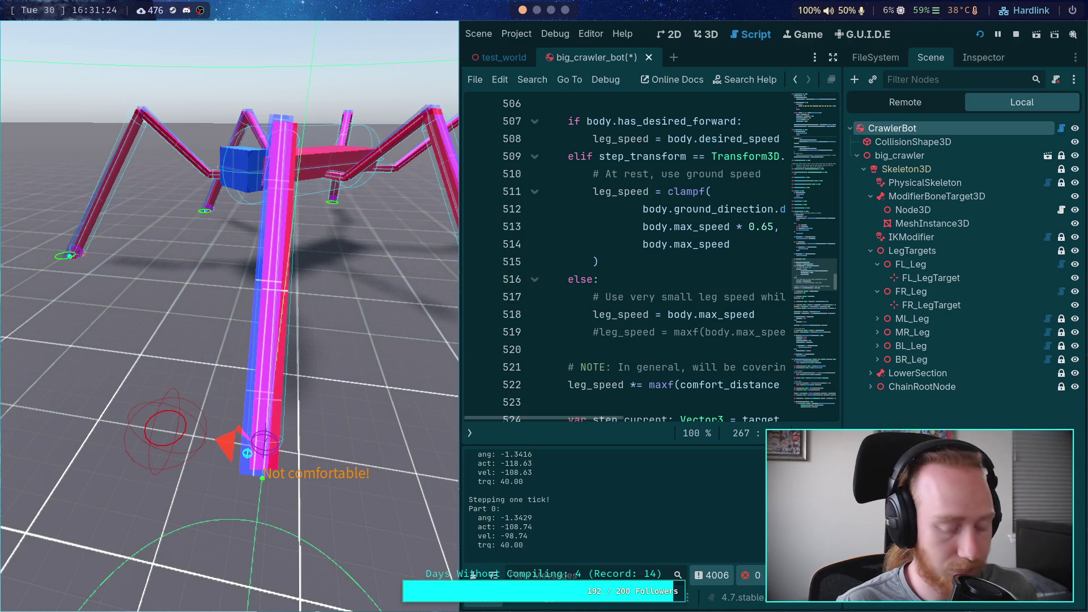
{"action": "key", "text": "p"}
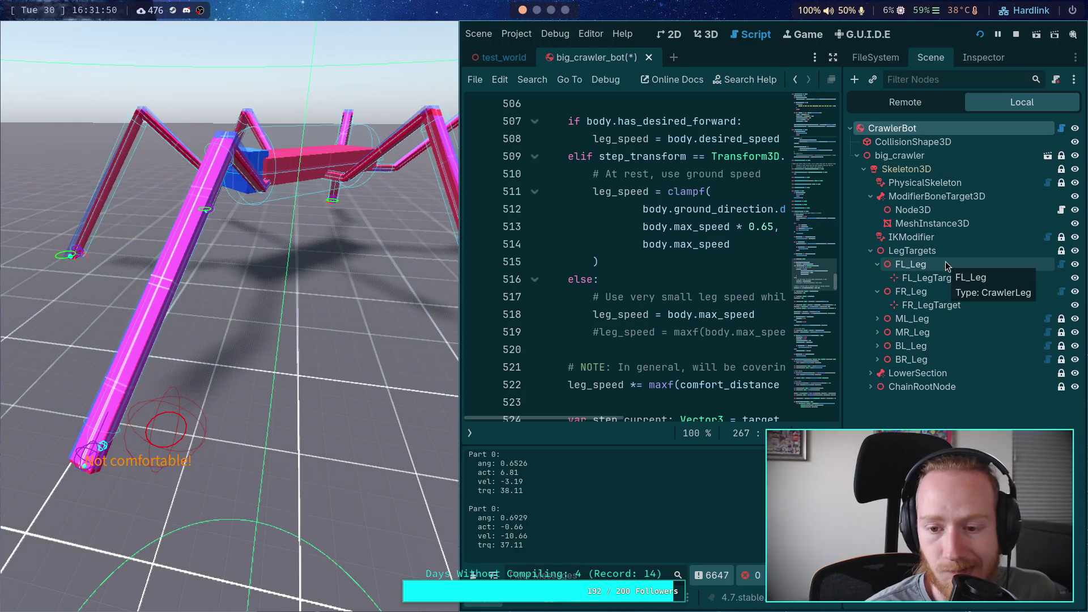
{"action": "scroll", "coordinate": [674, 342], "scroll_direction": "up", "scroll_amount": 5}
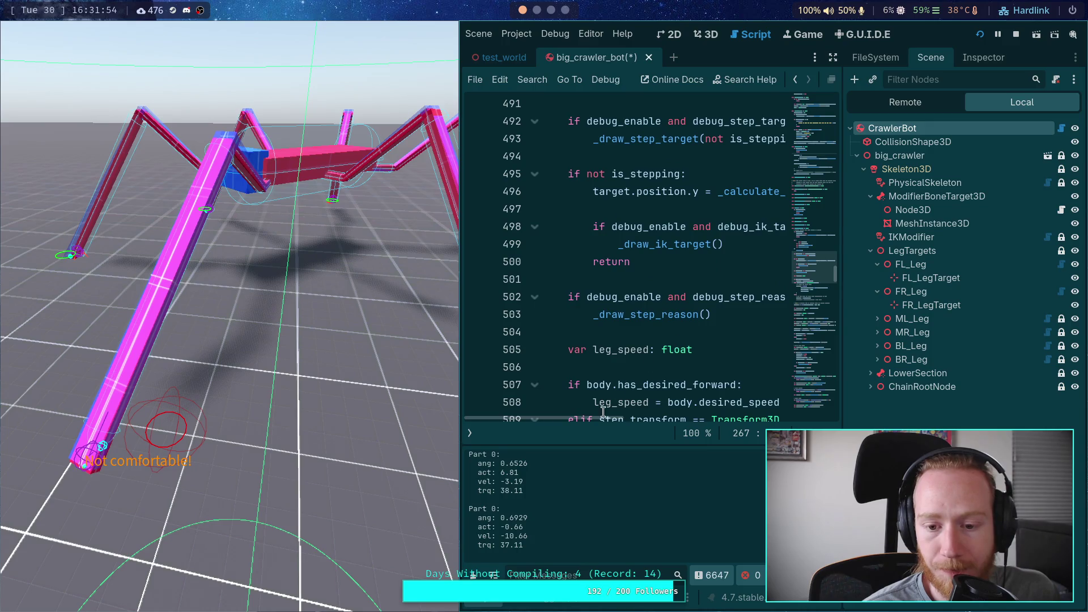
Stop the crawler run and restore the script and method lists beside CrawlerLeg.gd.
{"action": "left_click", "coordinate": [1019, 41]}
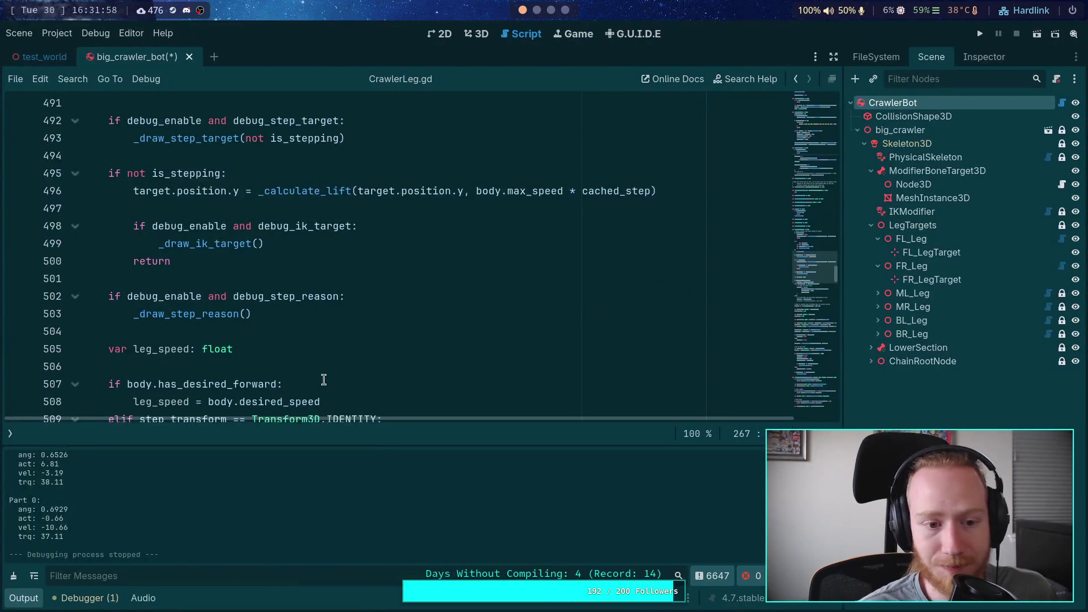
{"action": "scroll", "coordinate": [324, 379], "scroll_direction": "down", "scroll_amount": 2}
{"action": "left_click", "coordinate": [10, 433]}
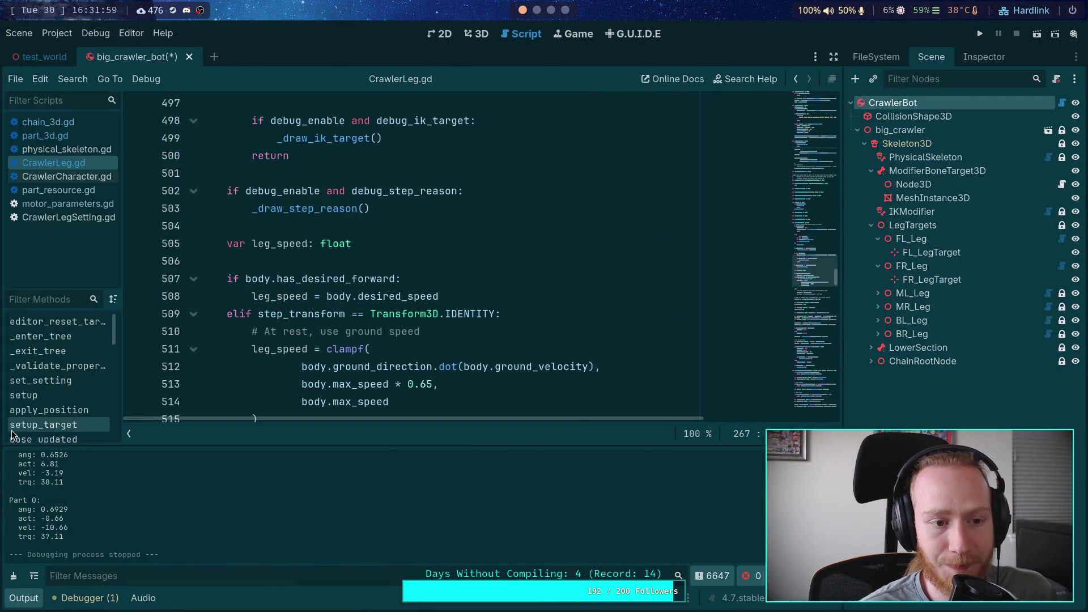
{"action": "left_click", "coordinate": [129, 435]}
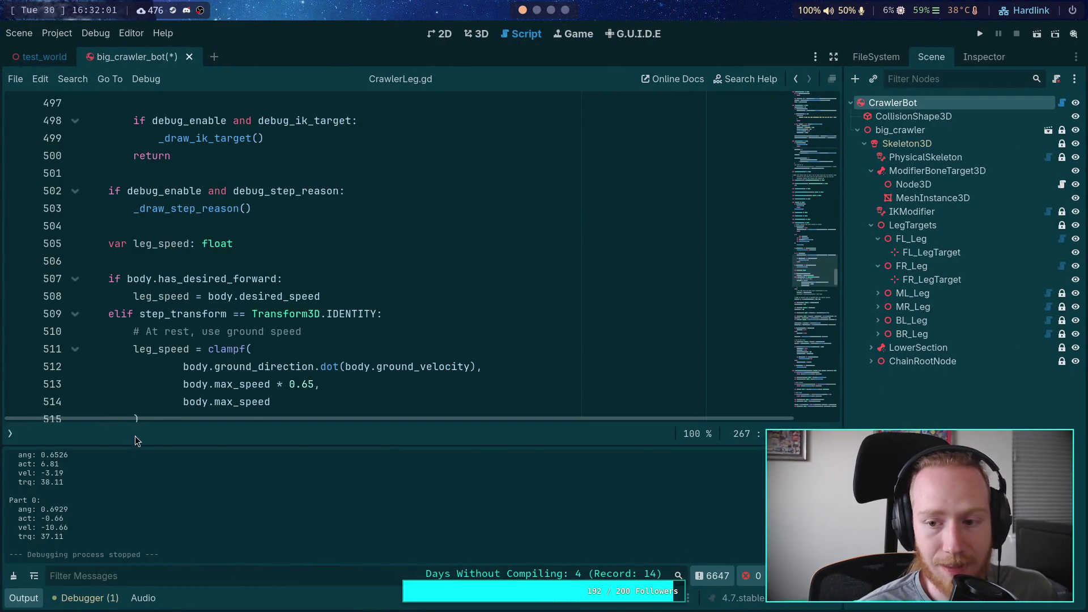
{"action": "left_click", "coordinate": [11, 435]}
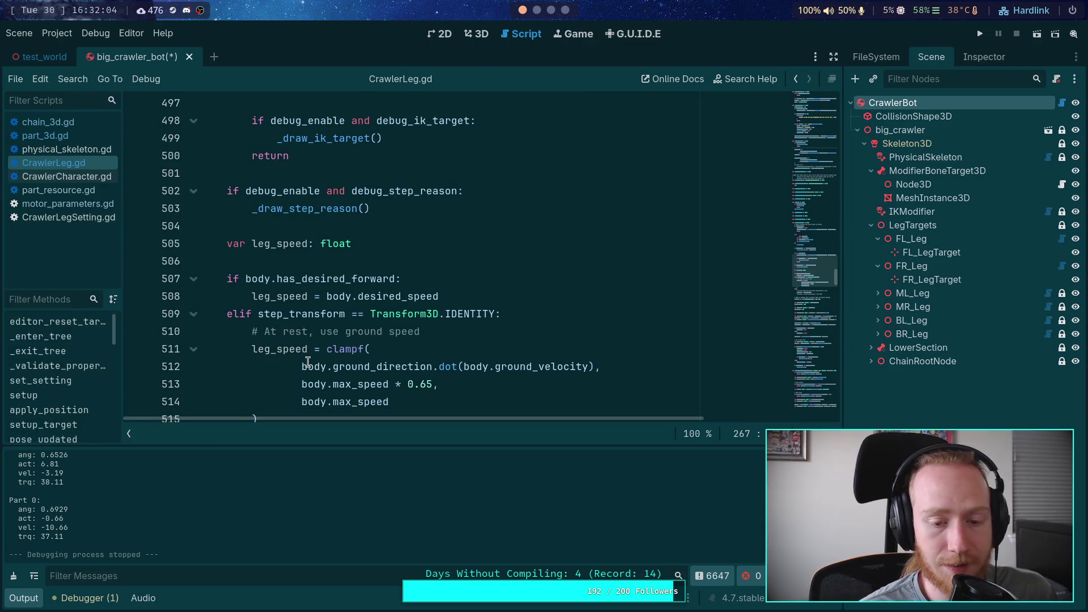
{"action": "mouse_move", "coordinate": [308, 362]}
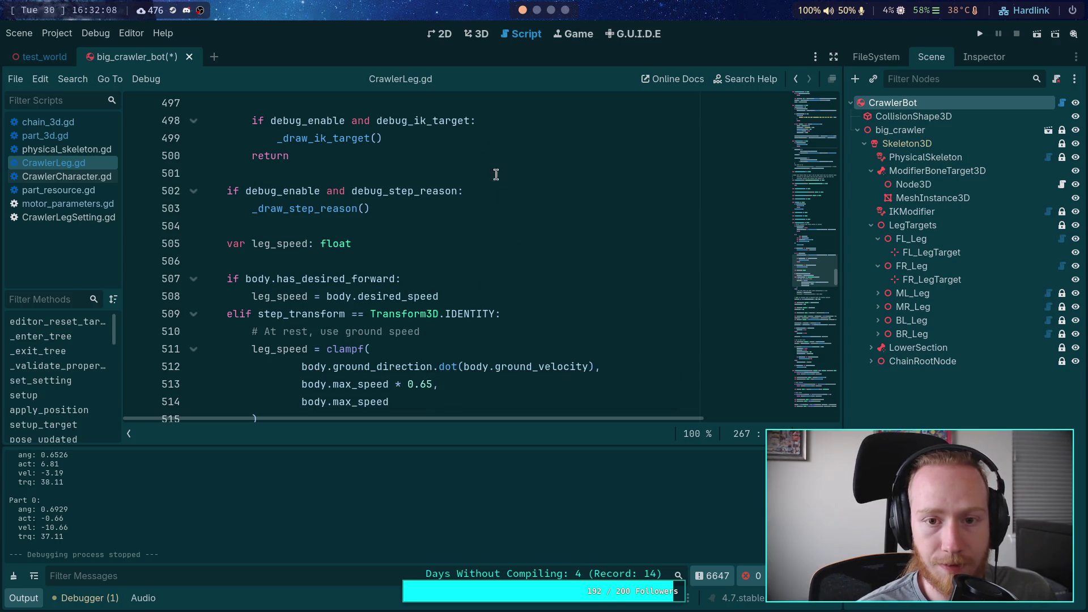
{"action": "left_click", "coordinate": [476, 38]}
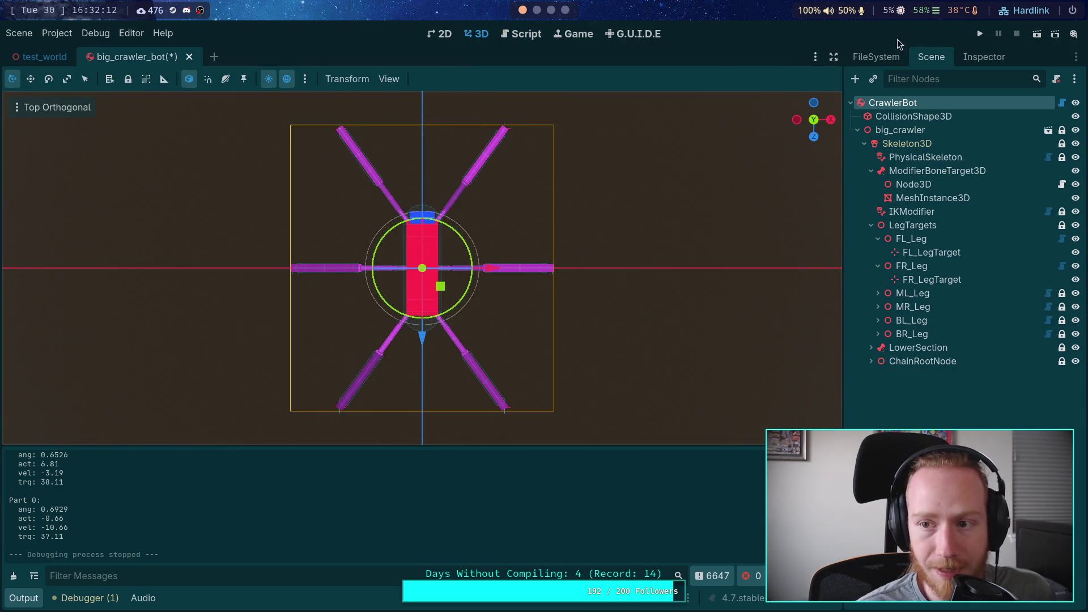
Run the crawler scene with F5, then select CrawlerBot to view its properties.
{"action": "key", "text": "F5"}
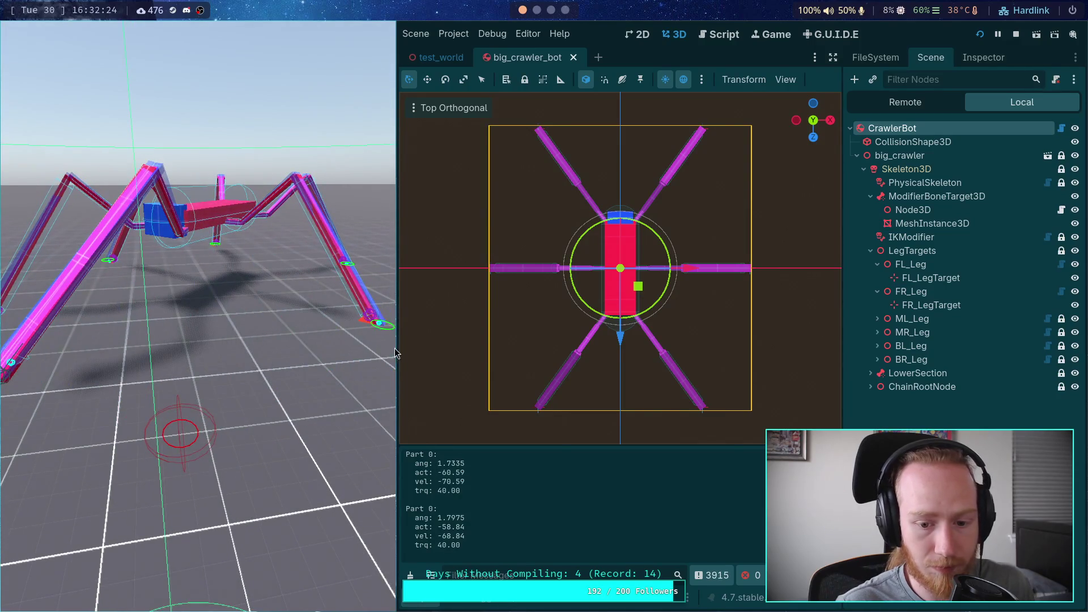
{"action": "left_click", "coordinate": [912, 264]}
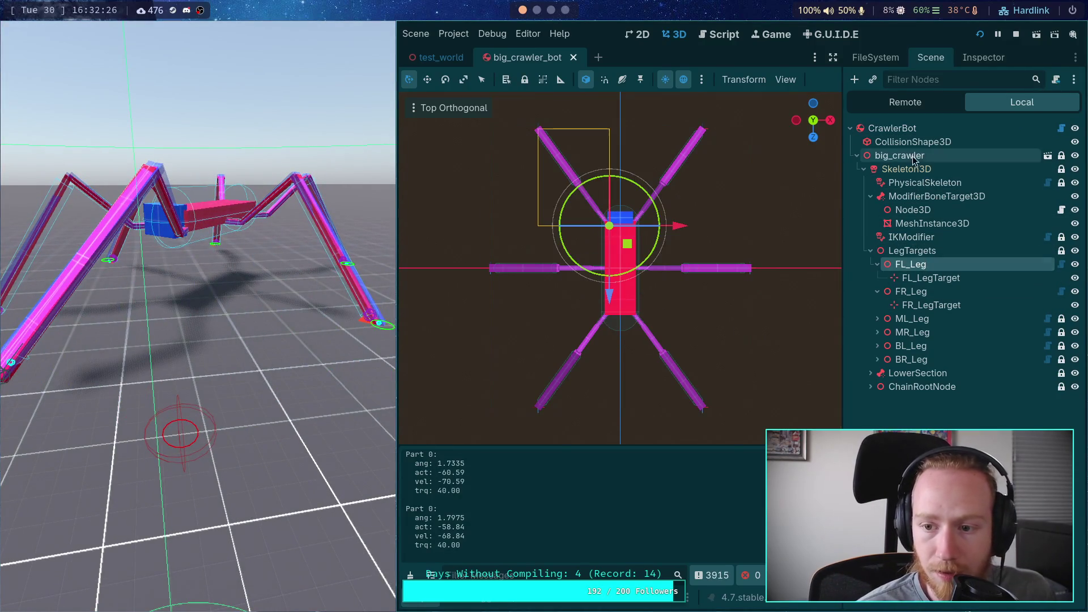
{"action": "left_click", "coordinate": [924, 182]}
{"action": "left_click", "coordinate": [891, 128]}
{"action": "left_click", "coordinate": [965, 59]}
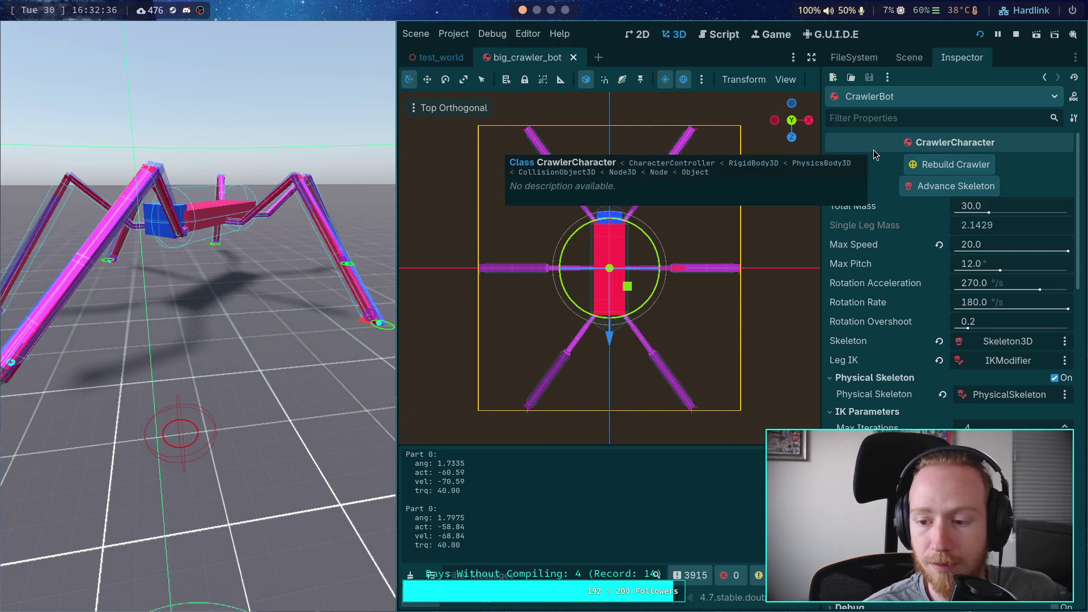
Set CrawlerBot's Max Speed to 50.0 and advance the simulation one tick.
{"action": "left_click", "coordinate": [908, 59]}
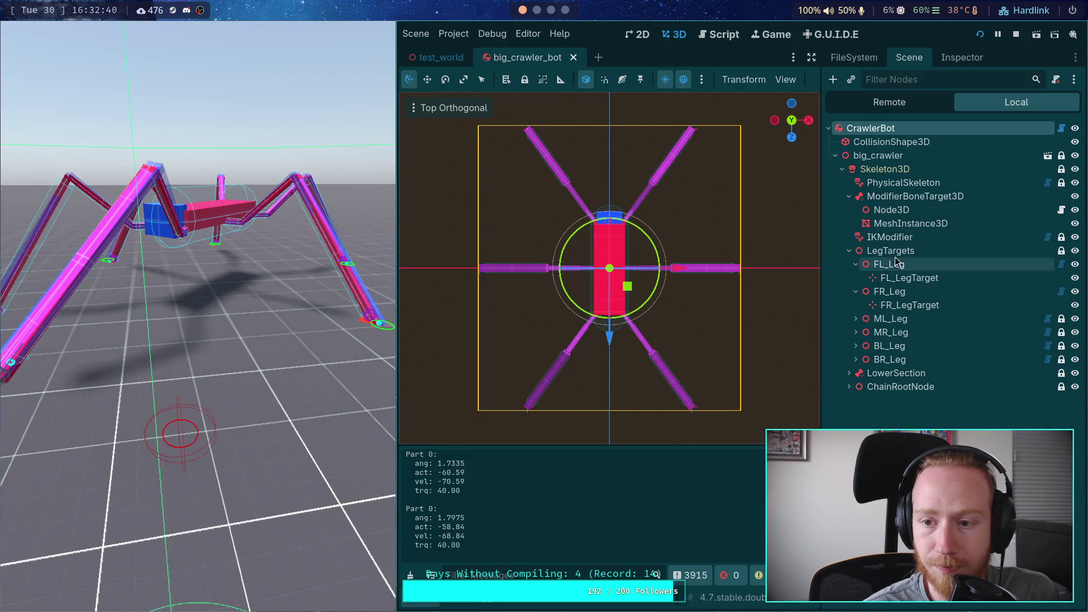
{"action": "left_click", "coordinate": [958, 58]}
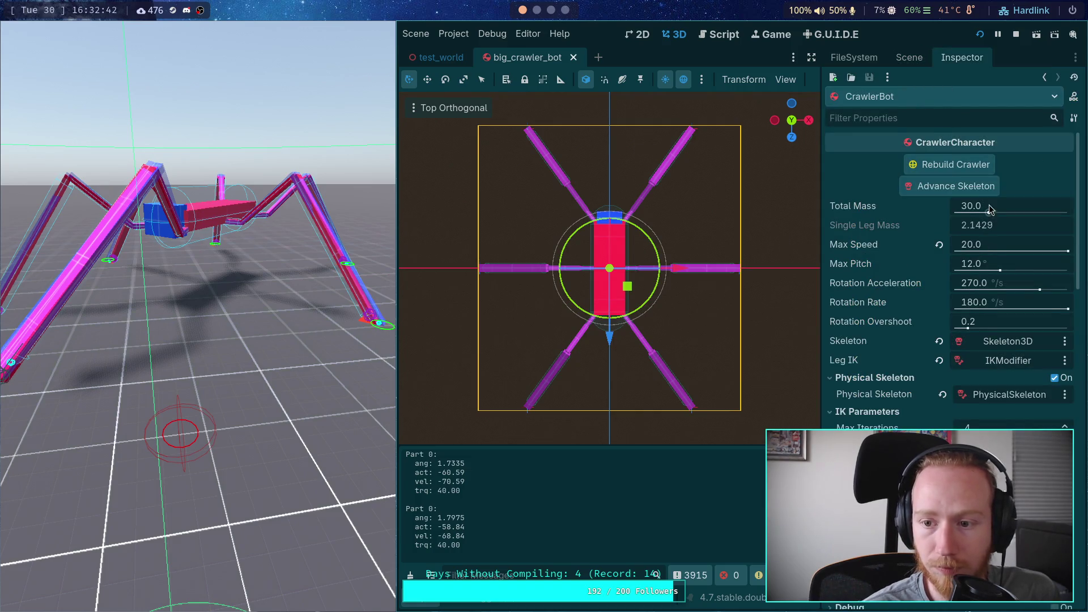
{"action": "left_click", "coordinate": [1004, 247]}
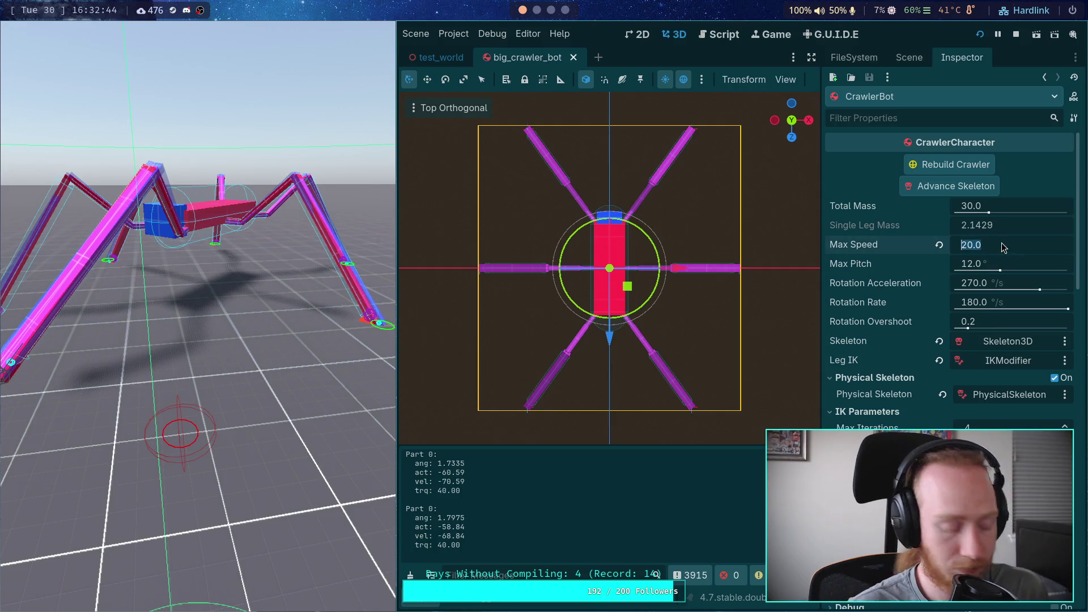
{"action": "type", "text": "50"}
{"action": "key", "text": "Return"}
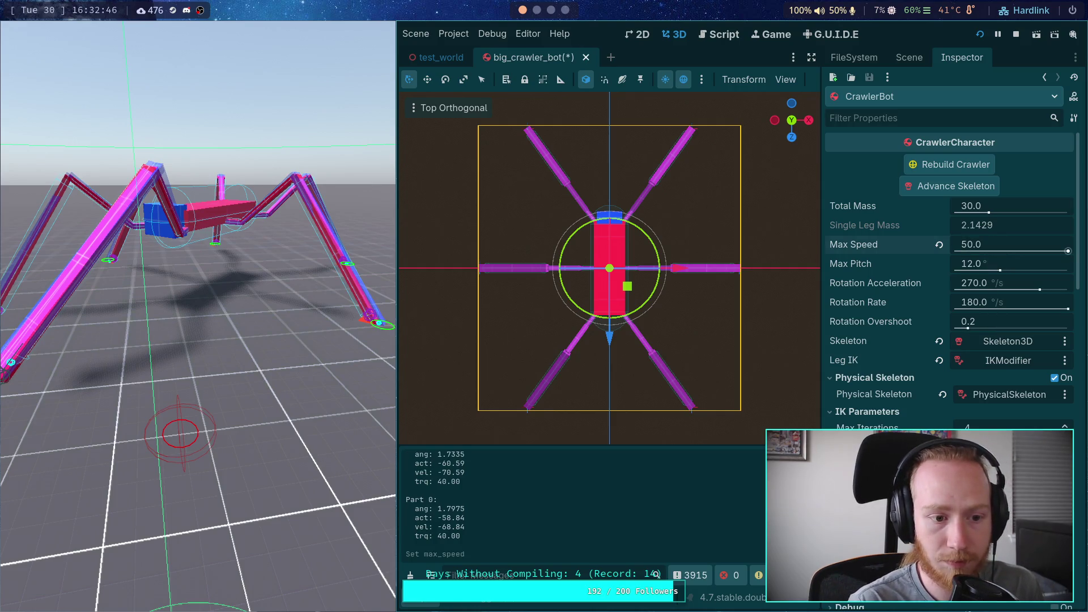
{"action": "key", "text": "period"}
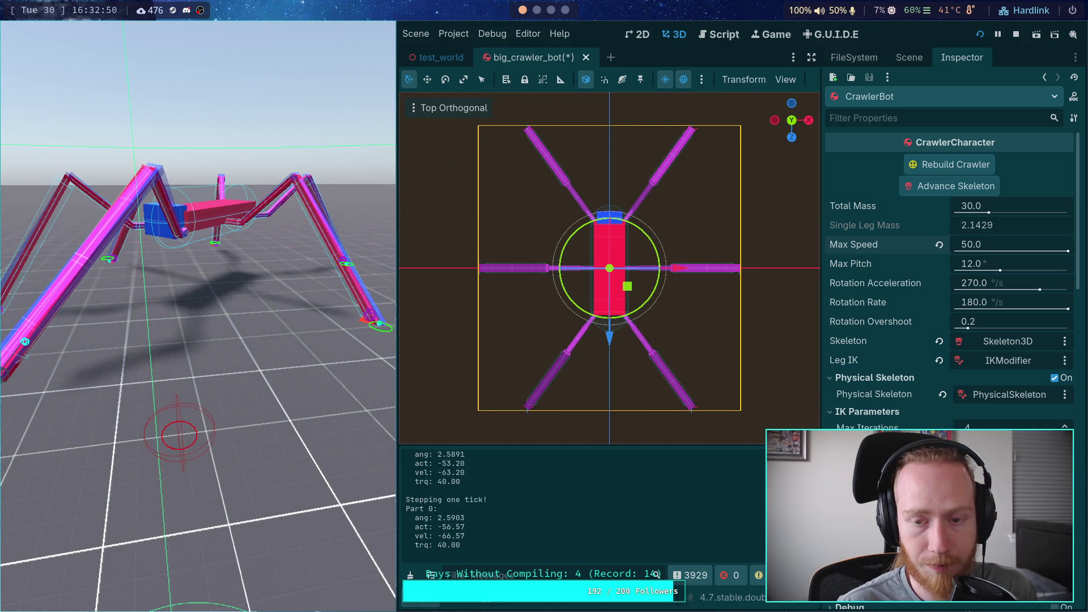
Step the crawler simulation tick by tick, watching the leg swing.
{"action": "key", "text": "period"}
{"action": "key", "text": "period"}
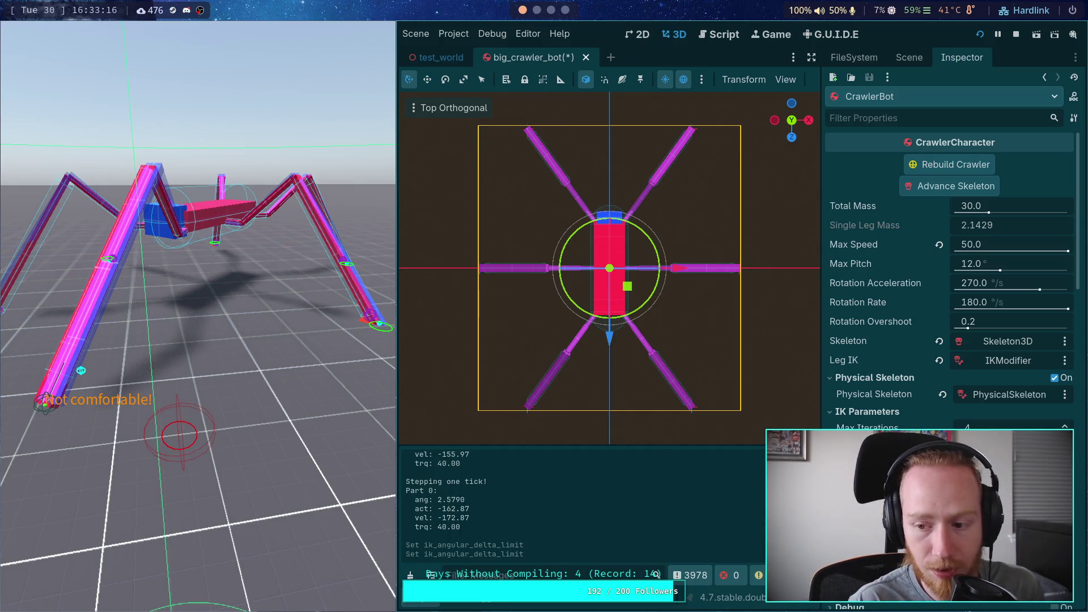
{"action": "key", "text": "period"}
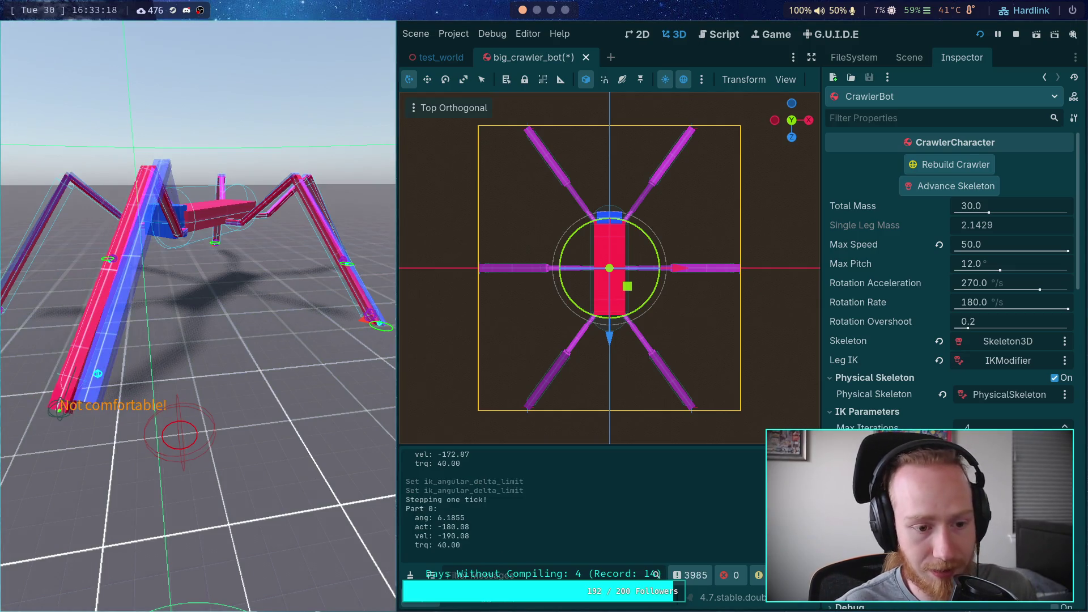
{"action": "key", "text": "period"}
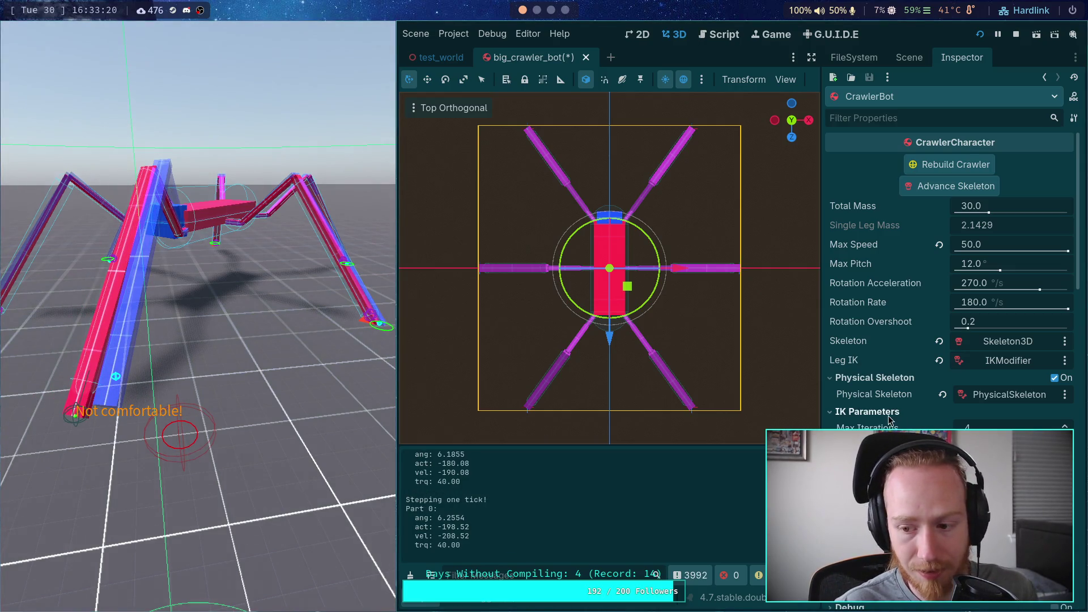
{"action": "key", "text": "period"}
{"action": "key", "text": "period"}
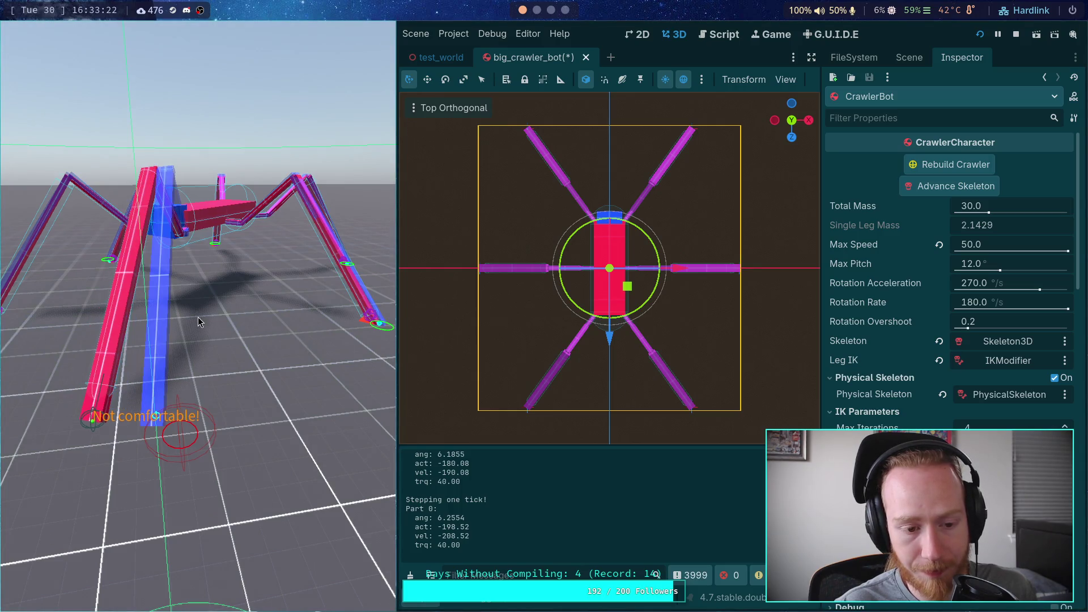
{"action": "key", "text": "period"}
{"action": "key", "text": "period"}
{"action": "key", "text": "period"}
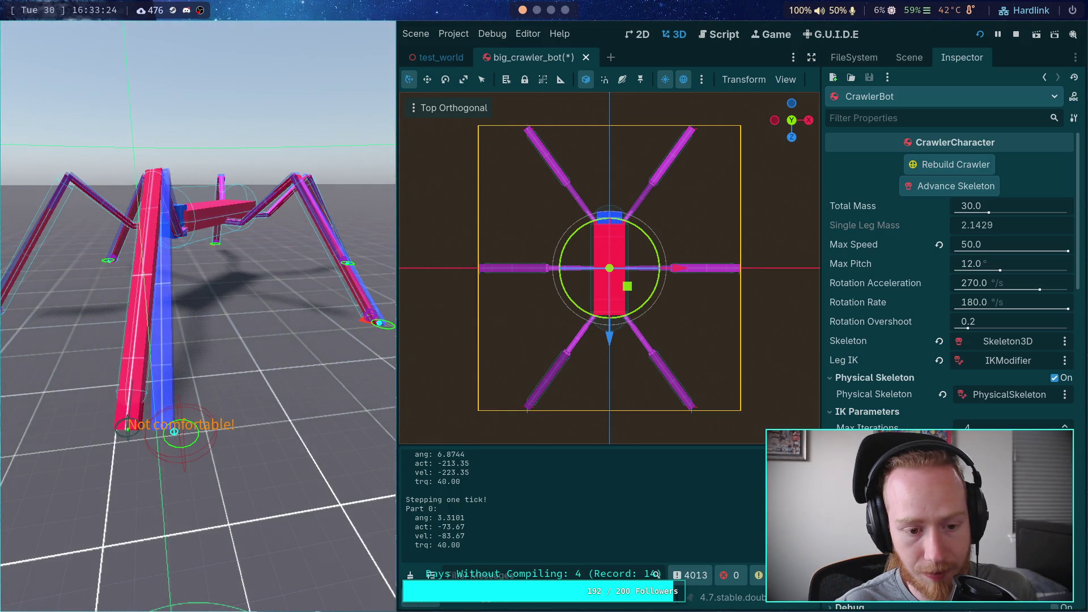
{"action": "key", "text": "period"}
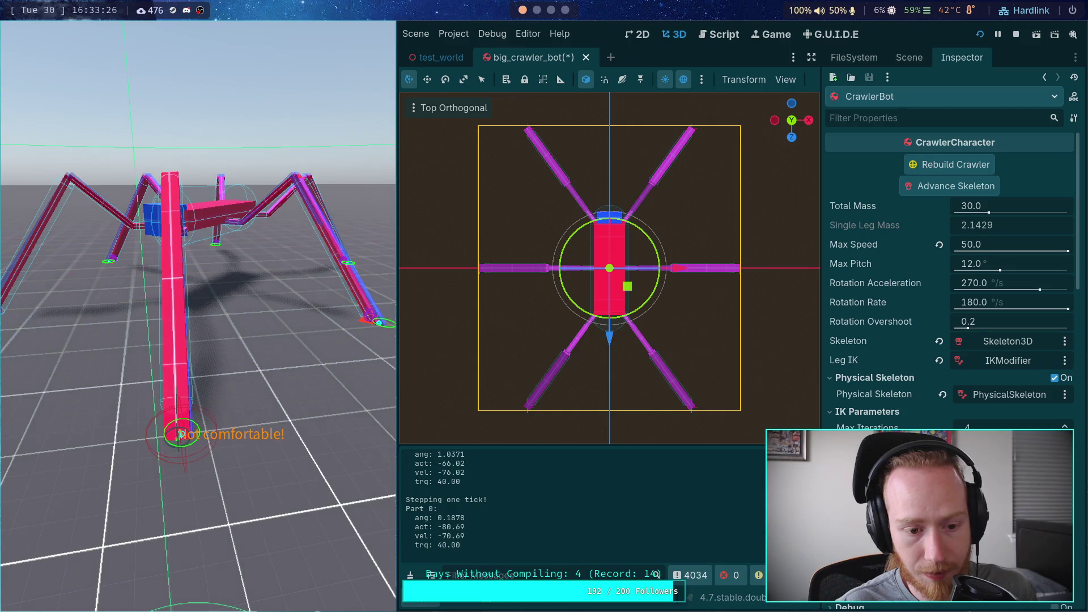
{"action": "key", "text": "period"}
{"action": "key", "text": "period"}
{"action": "key", "text": "period"}
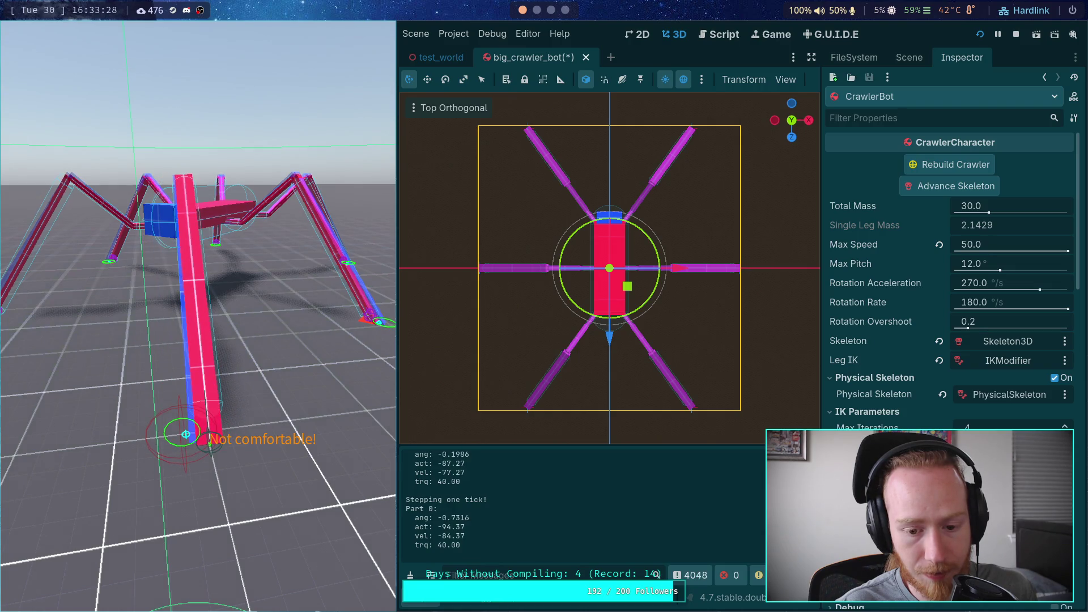
{"action": "key", "text": "period"}
{"action": "key", "text": "period"}
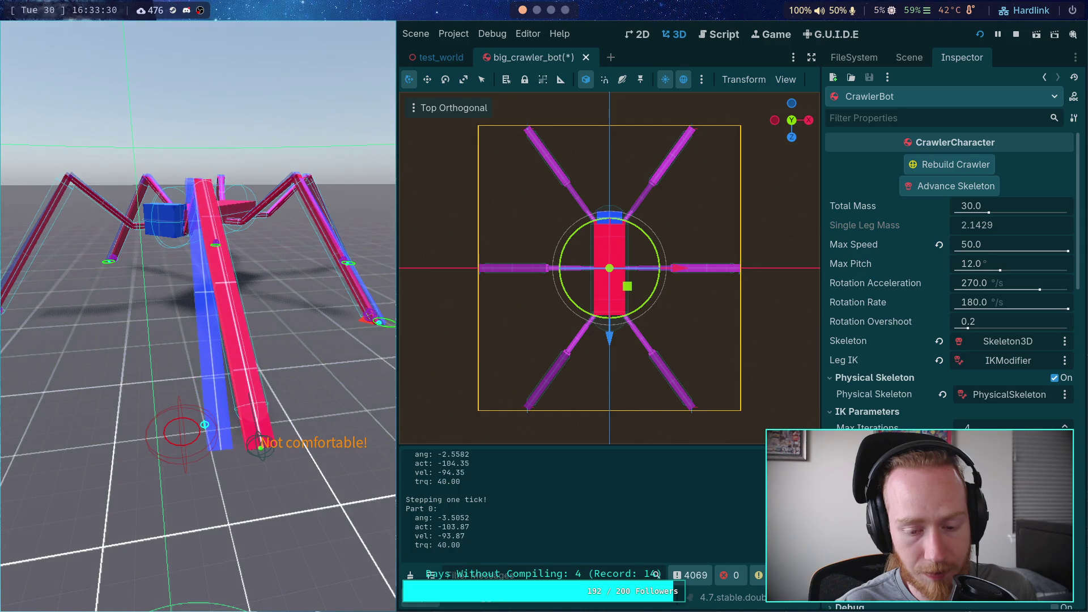
{"action": "key", "text": "period"}
{"action": "key", "text": "period"}
{"action": "key", "text": "period"}
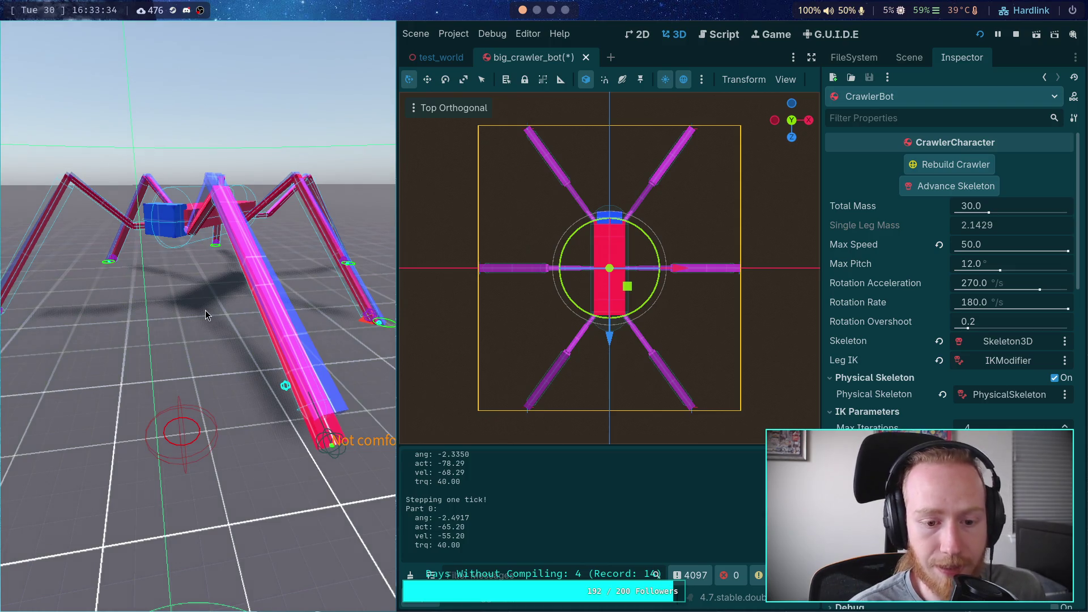
{"action": "key", "text": "period"}
{"action": "key", "text": "period"}
{"action": "key", "text": "period"}
{"action": "key", "text": "period"}
{"action": "key", "text": "period"}
{"action": "key", "text": "period"}
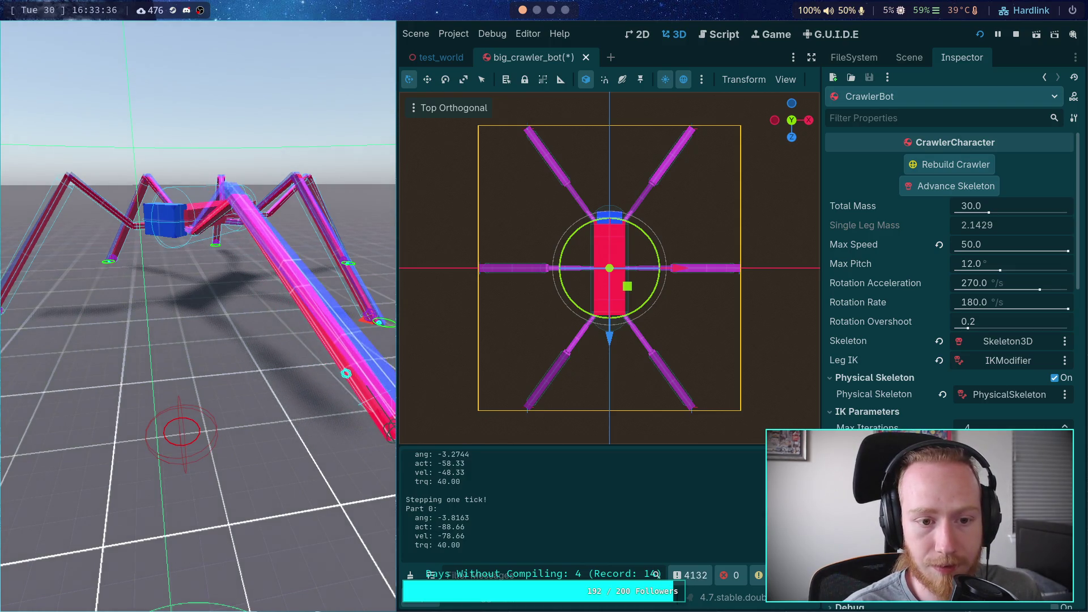
{"action": "key", "text": "period"}
{"action": "key", "text": "period"}
{"action": "key", "text": "period"}
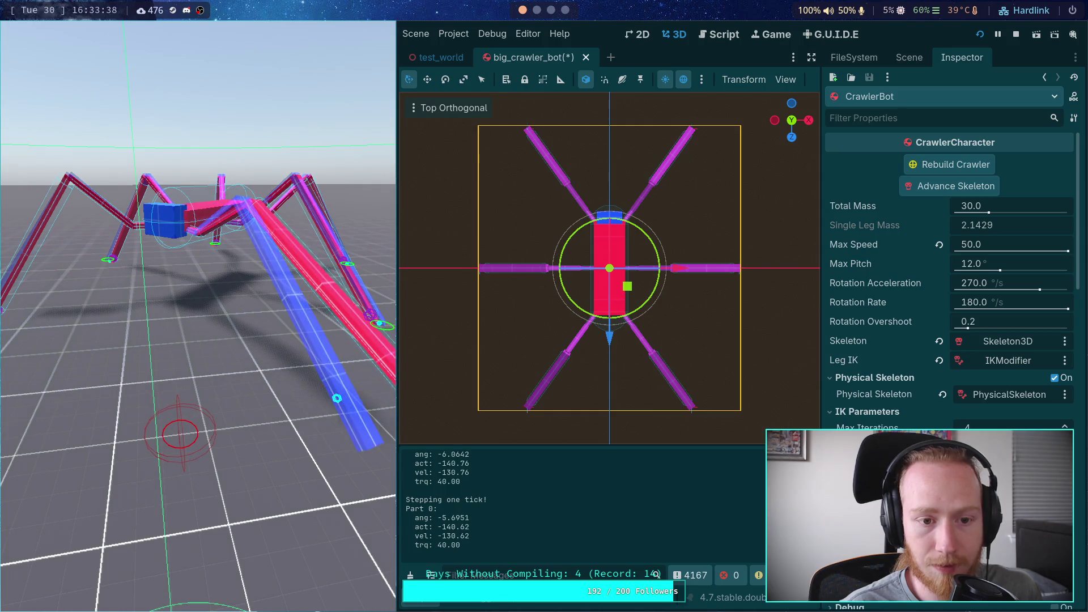
{"action": "key", "text": "period"}
{"action": "key", "text": "period"}
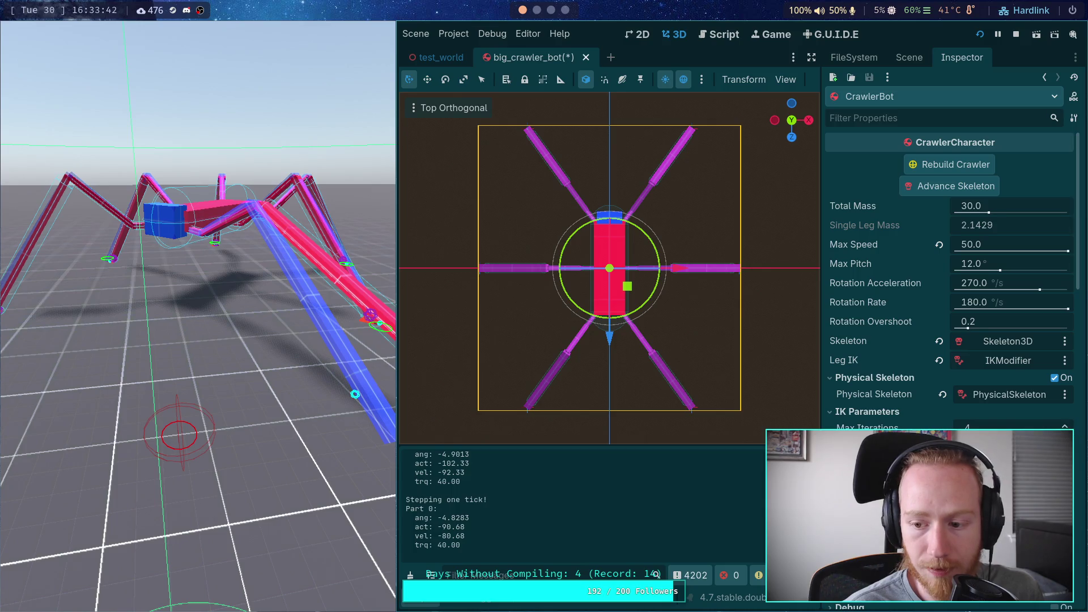
Keep stepping through many more ticks, then let the simulation run continuously.
{"action": "scroll", "coordinate": [1008, 427], "scroll_direction": "up", "scroll_amount": 2}
{"action": "key", "text": "period"}
{"action": "key", "text": "period"}
{"action": "key", "text": "period"}
{"action": "key", "text": "period"}
{"action": "key", "text": "period"}
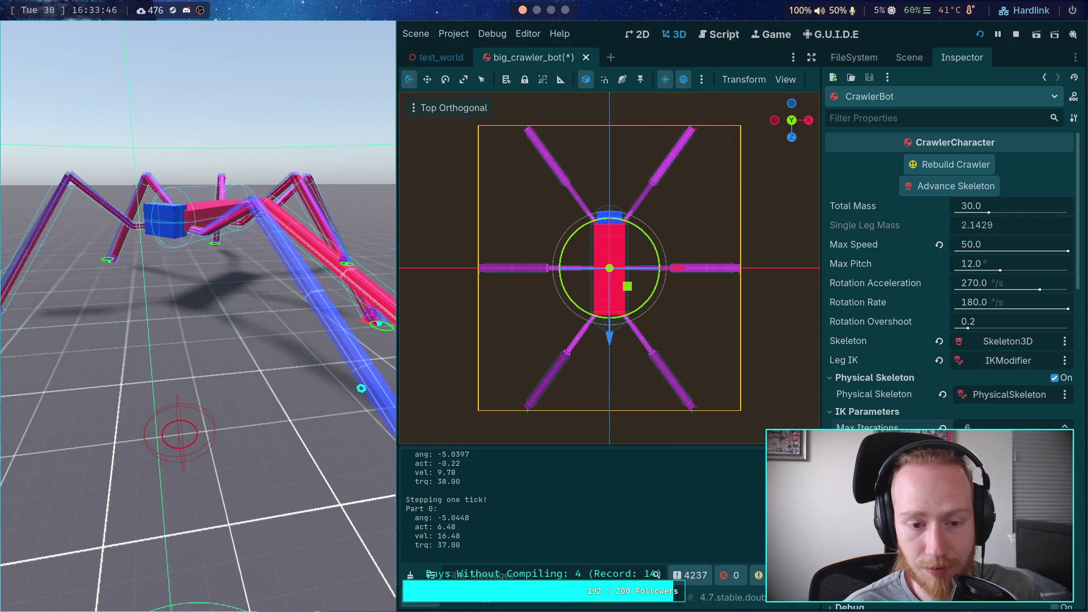
{"action": "key", "text": "period"}
{"action": "key", "text": "period"}
{"action": "key", "text": "period"}
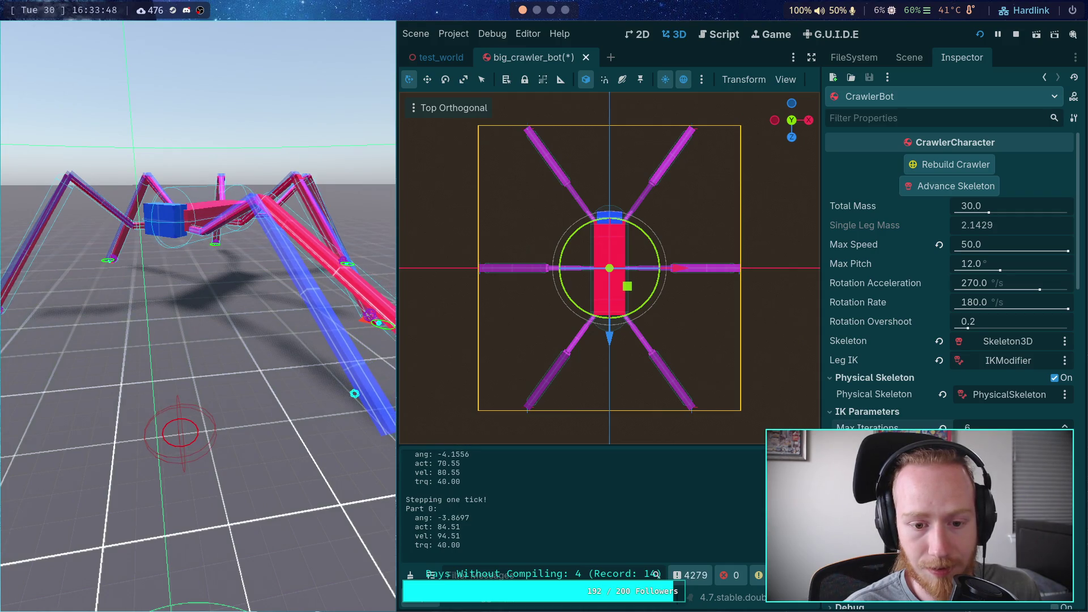
{"action": "key", "text": "period"}
{"action": "key", "text": "period"}
{"action": "key", "text": "period"}
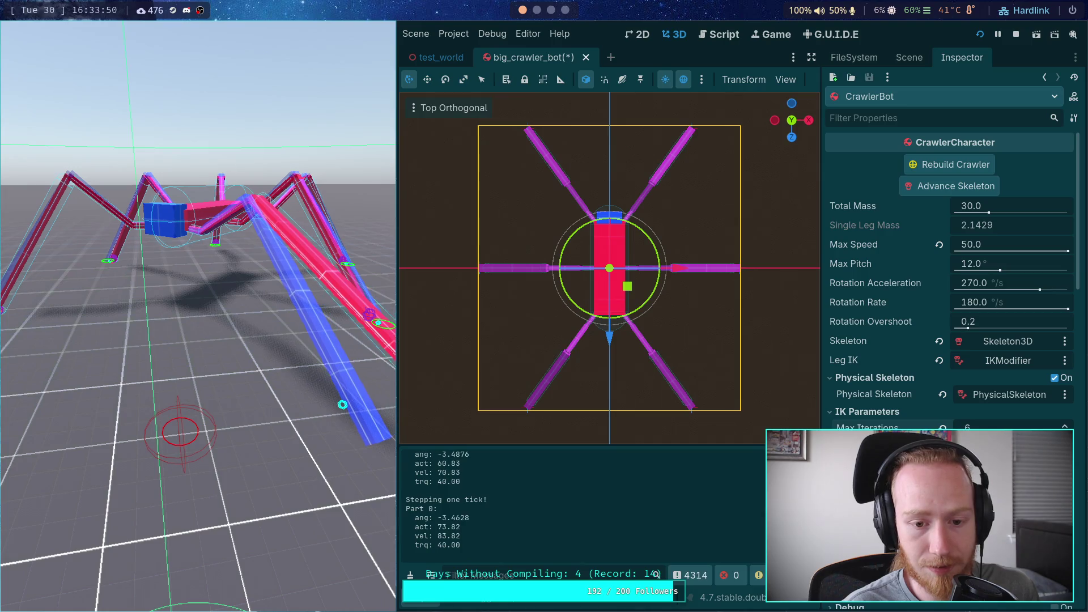
{"action": "key", "text": "period"}
{"action": "key", "text": "period"}
{"action": "key", "text": "period"}
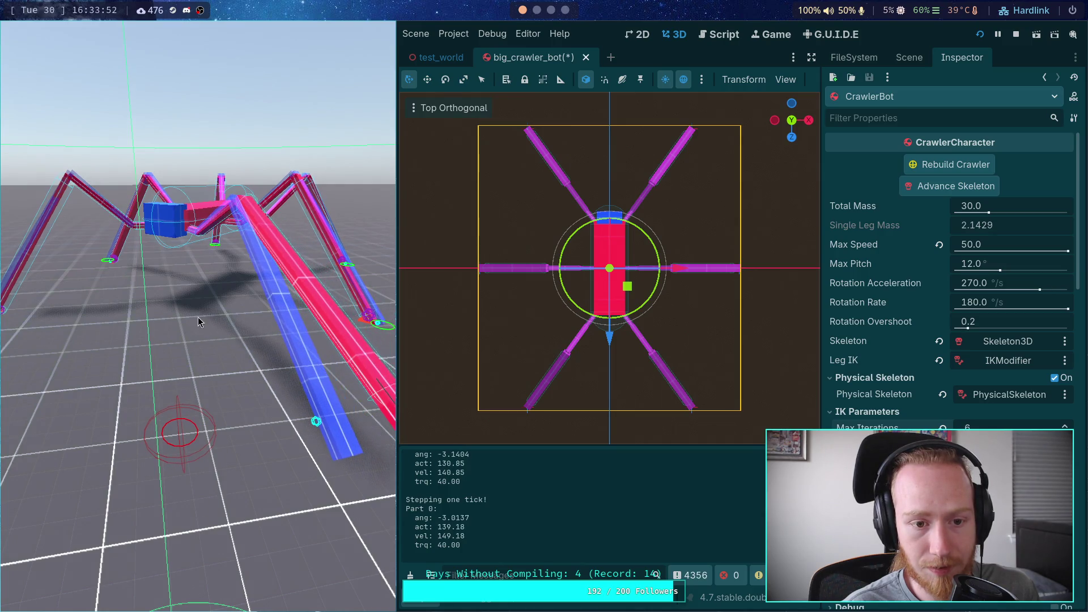
{"action": "key", "text": "period"}
{"action": "key", "text": "period"}
{"action": "key", "text": "period"}
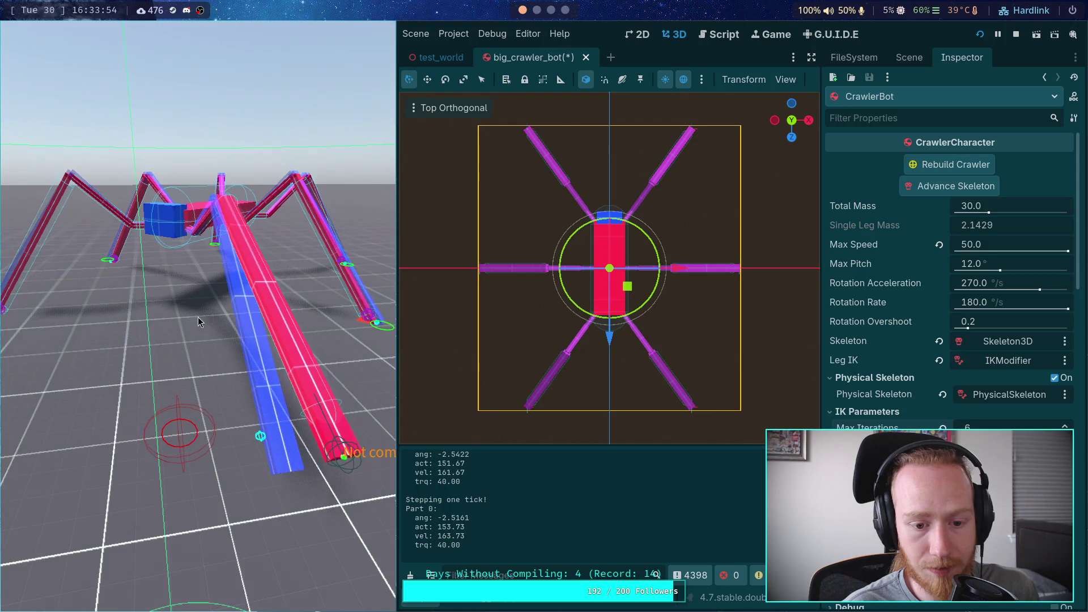
{"action": "key", "text": "period"}
{"action": "key", "text": "period"}
{"action": "key", "text": "period"}
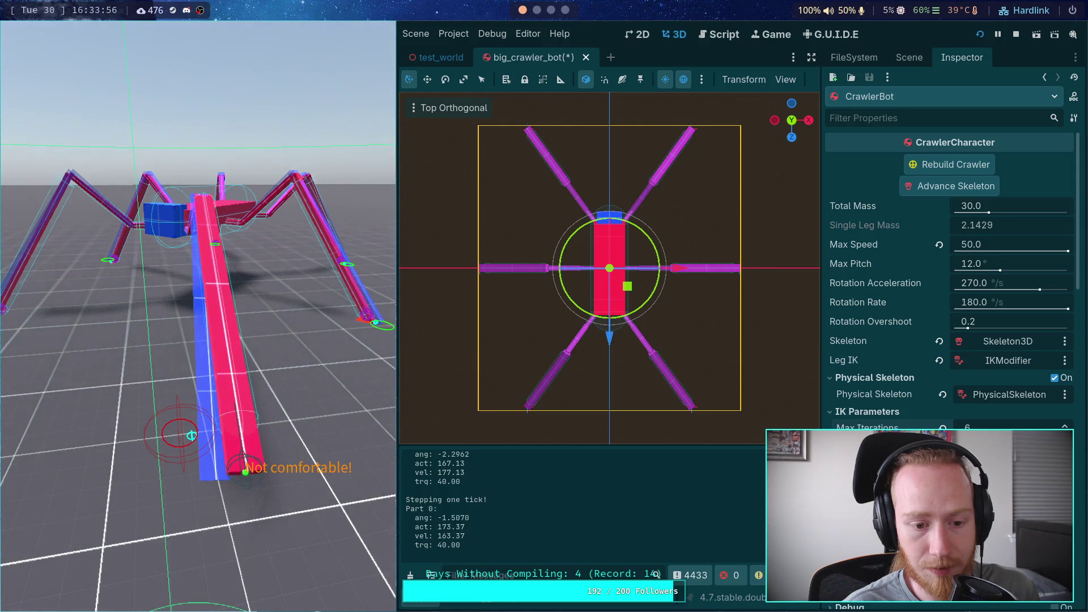
{"action": "key", "text": "period"}
{"action": "key", "text": "period"}
{"action": "key", "text": "period"}
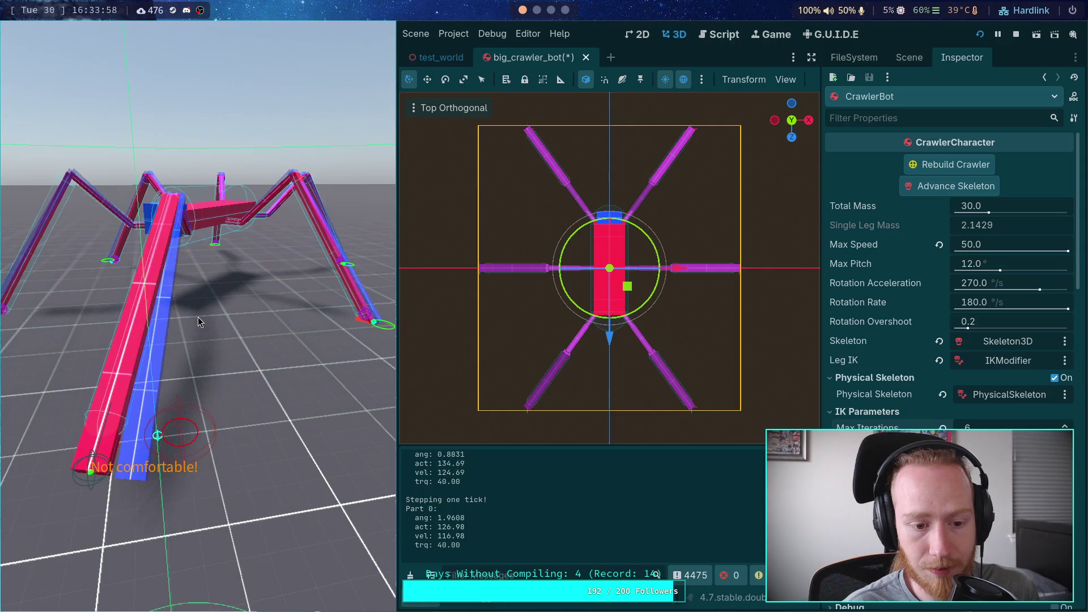
{"action": "key", "text": "period"}
{"action": "key", "text": "period"}
{"action": "key", "text": "period"}
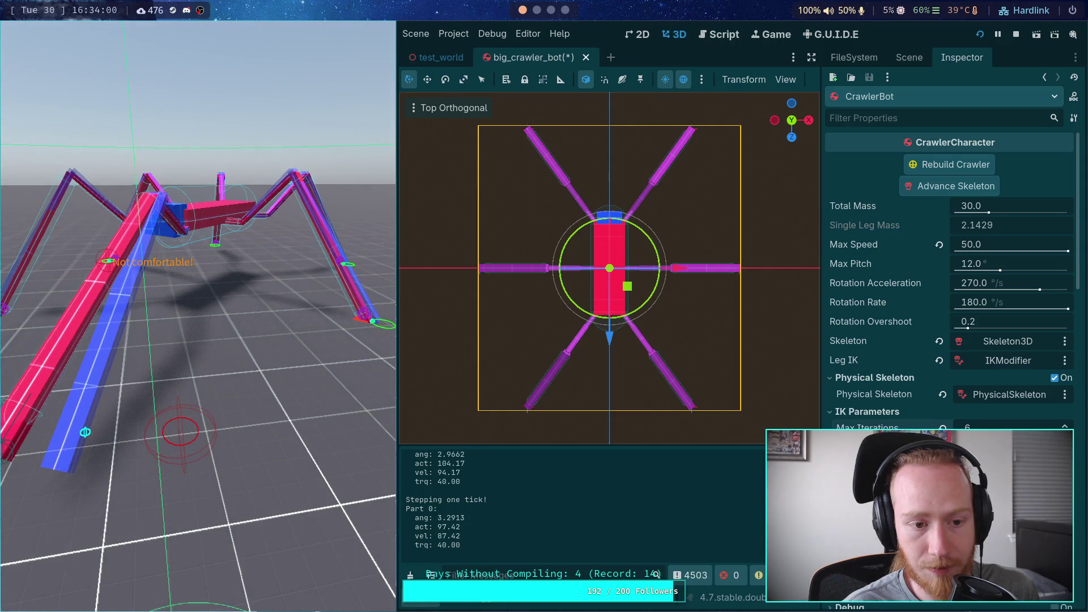
{"action": "key", "text": "period"}
{"action": "key", "text": "period"}
{"action": "key", "text": "period"}
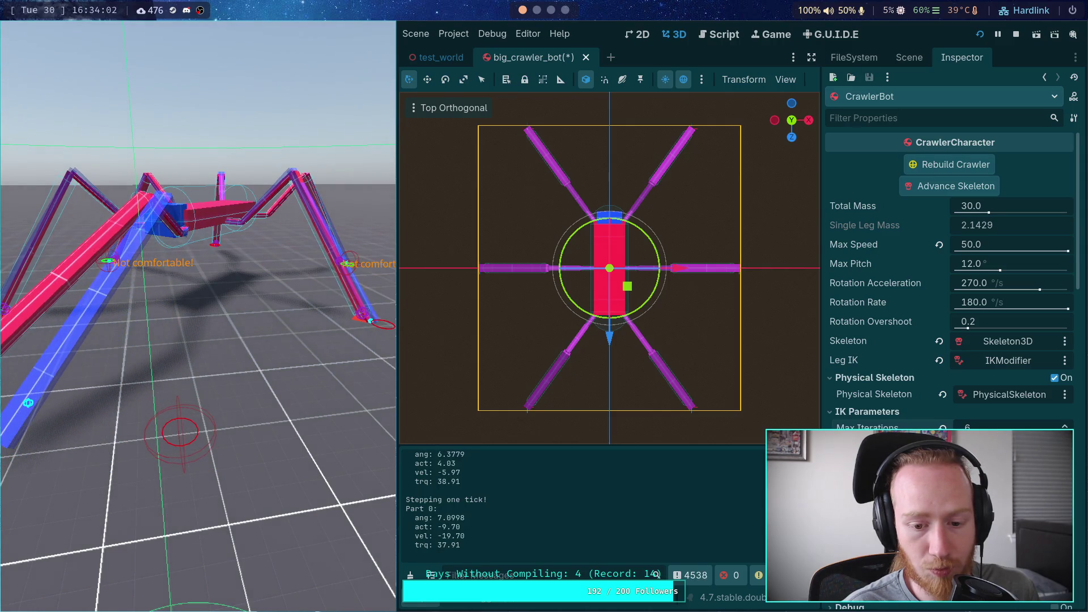
{"action": "key", "text": "period"}
{"action": "key", "text": "period"}
{"action": "key", "text": "period"}
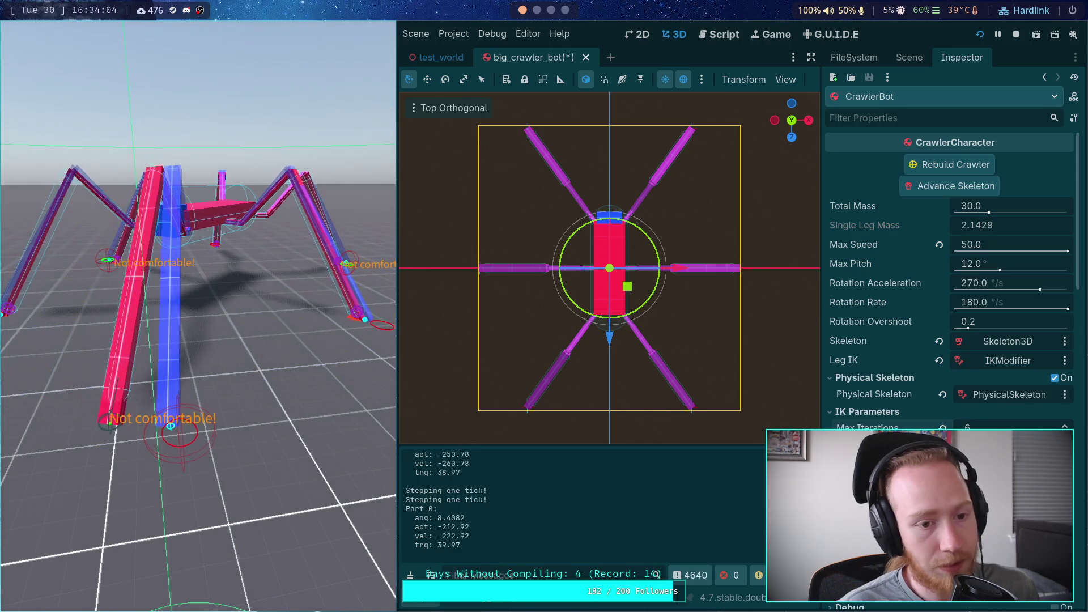
{"action": "key", "text": "period"}
{"action": "key", "text": "period"}
{"action": "key", "text": "period"}
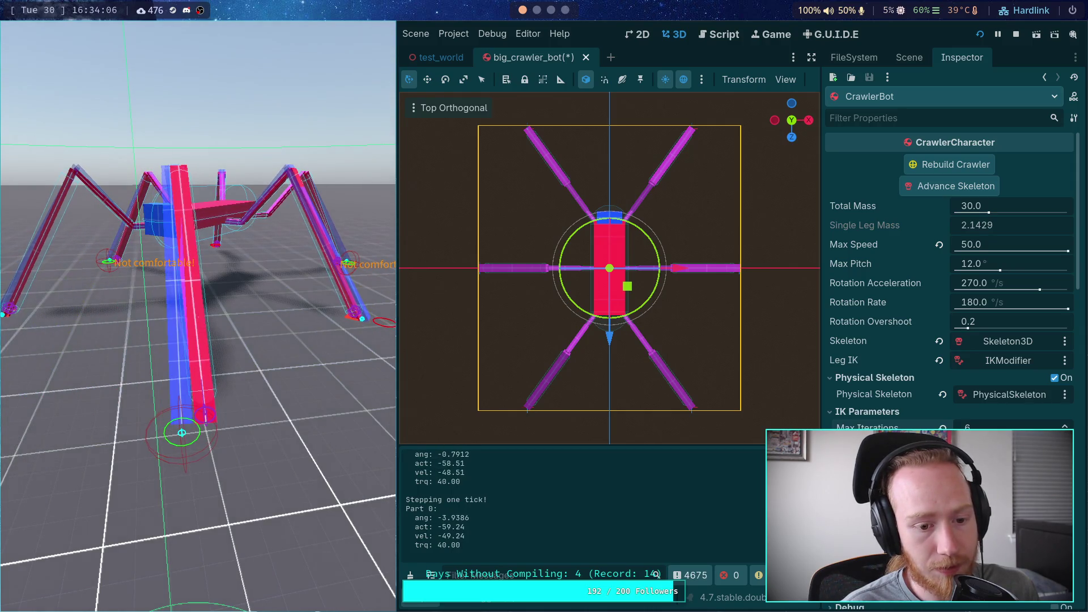
{"action": "key", "text": "period"}
{"action": "key", "text": "period"}
{"action": "key", "text": "period"}
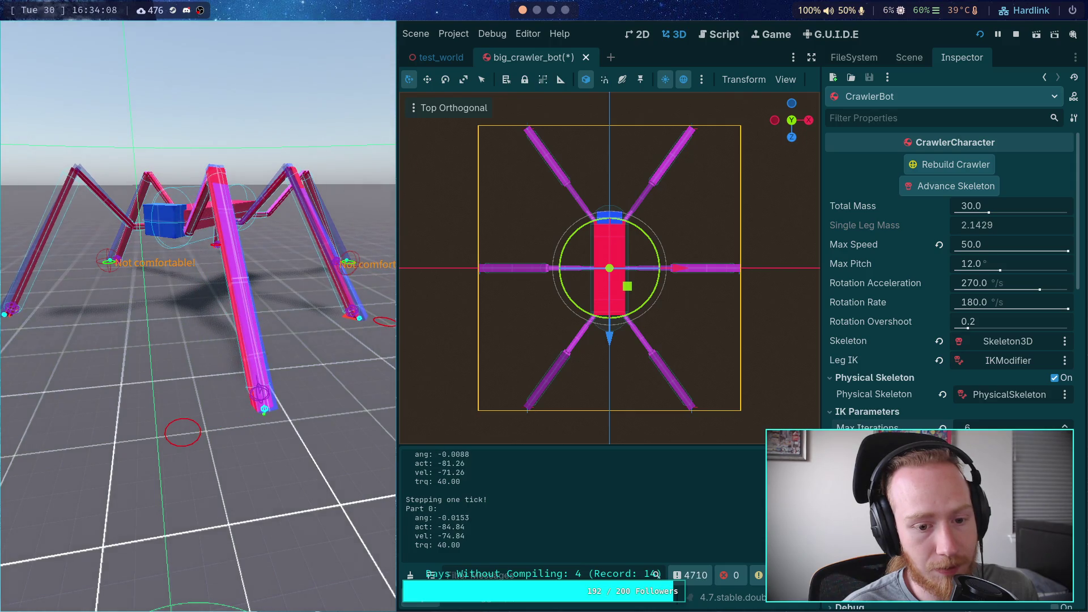
{"action": "key", "text": "period"}
{"action": "key", "text": "period"}
{"action": "key", "text": "period"}
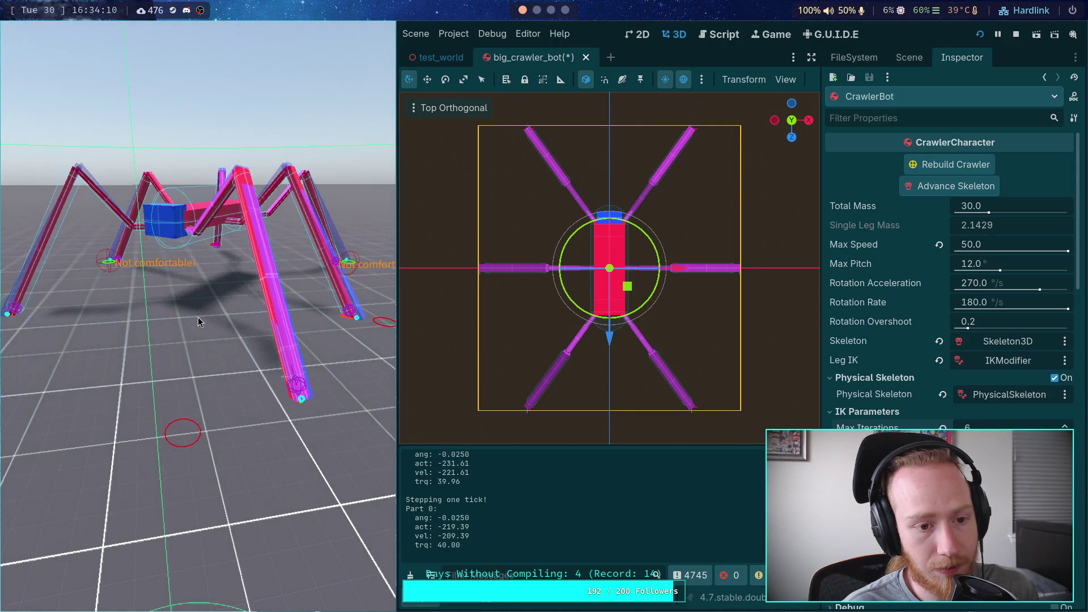
{"action": "key", "text": "space"}
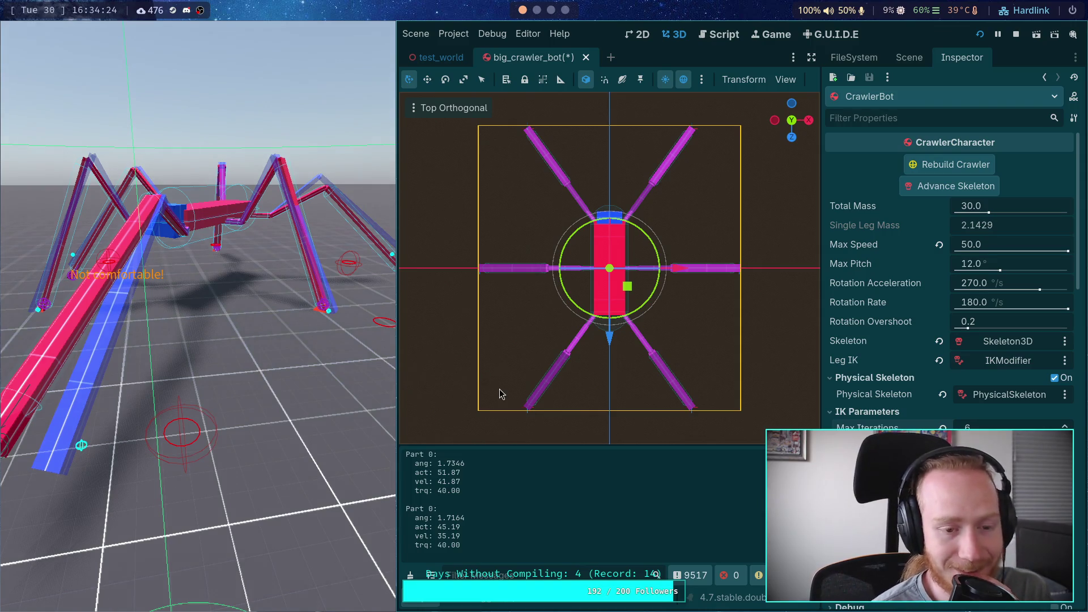
{"action": "scroll", "coordinate": [997, 428], "scroll_direction": "down", "scroll_amount": 2}
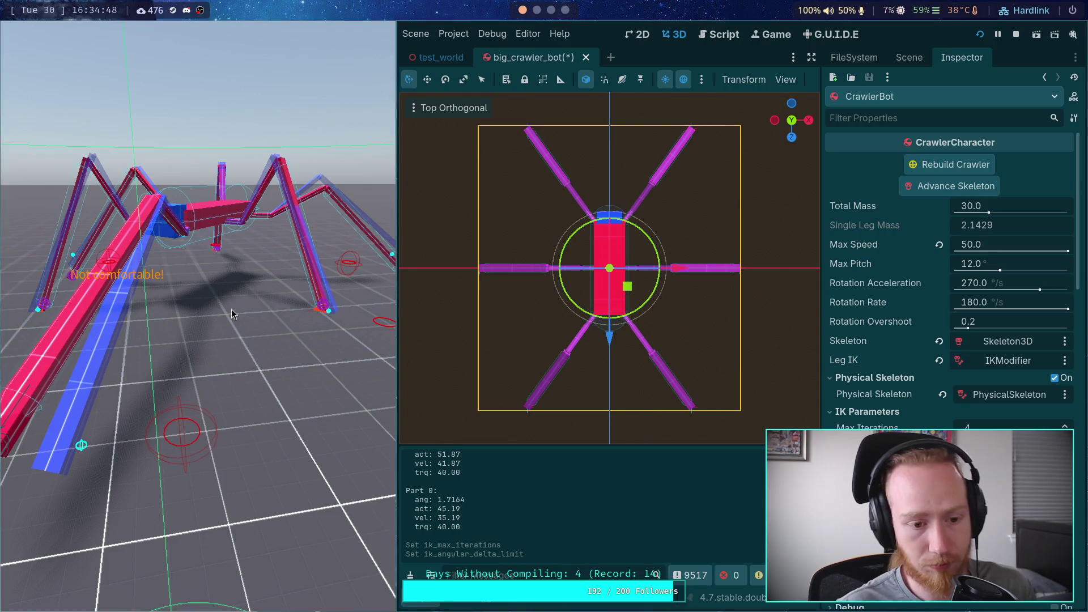
Step the running crawler nine physics ticks, watching the raised front leg swing to vel 21.66.
{"action": "key", "text": "space"}
{"action": "key", "text": "space"}
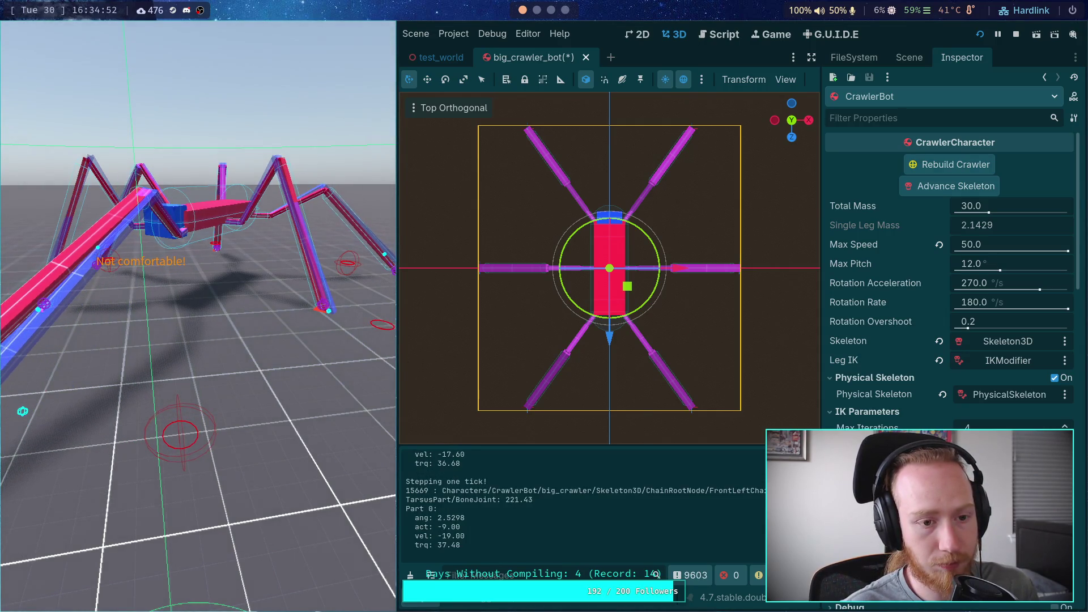
{"action": "key", "text": "space"}
{"action": "key", "text": "space"}
{"action": "key", "text": "space"}
{"action": "key", "text": "space"}
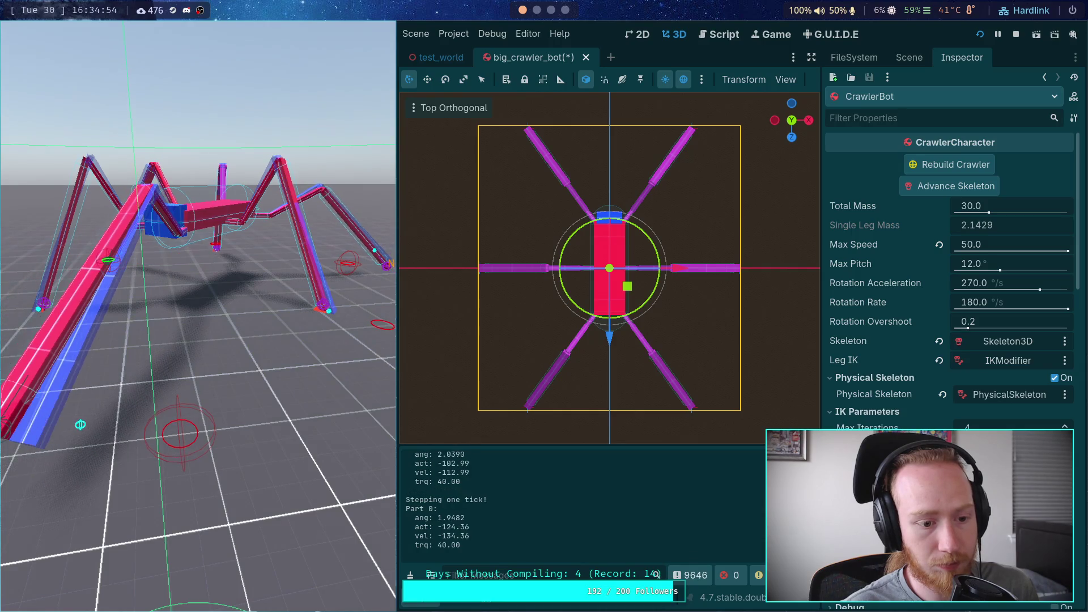
{"action": "key", "text": "space"}
{"action": "key", "text": "space"}
{"action": "key", "text": "space"}
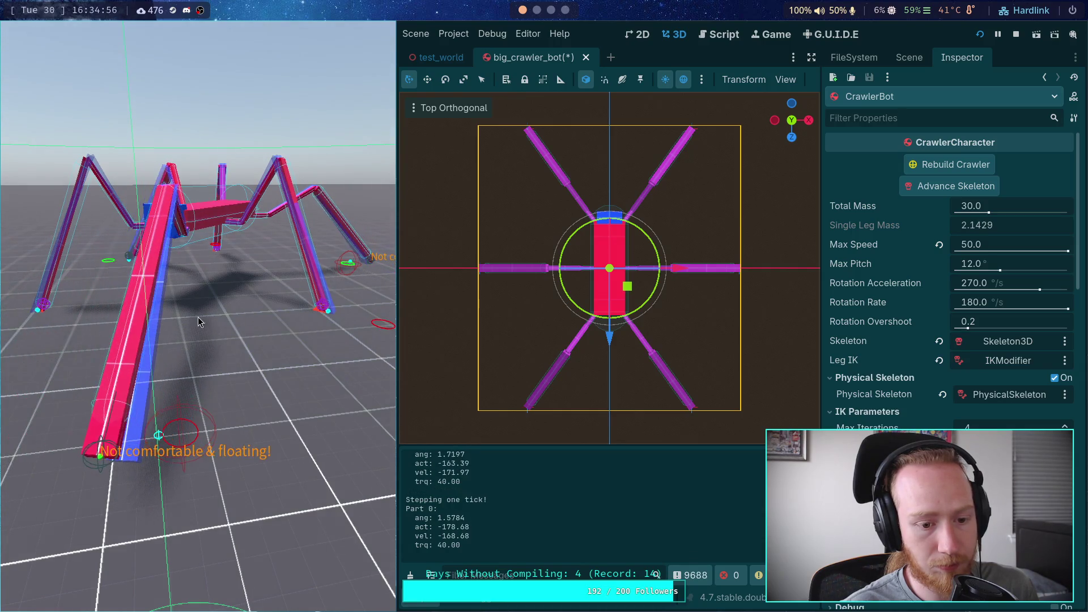
{"action": "key", "text": "space"}
{"action": "key", "text": "space"}
{"action": "key", "text": "space"}
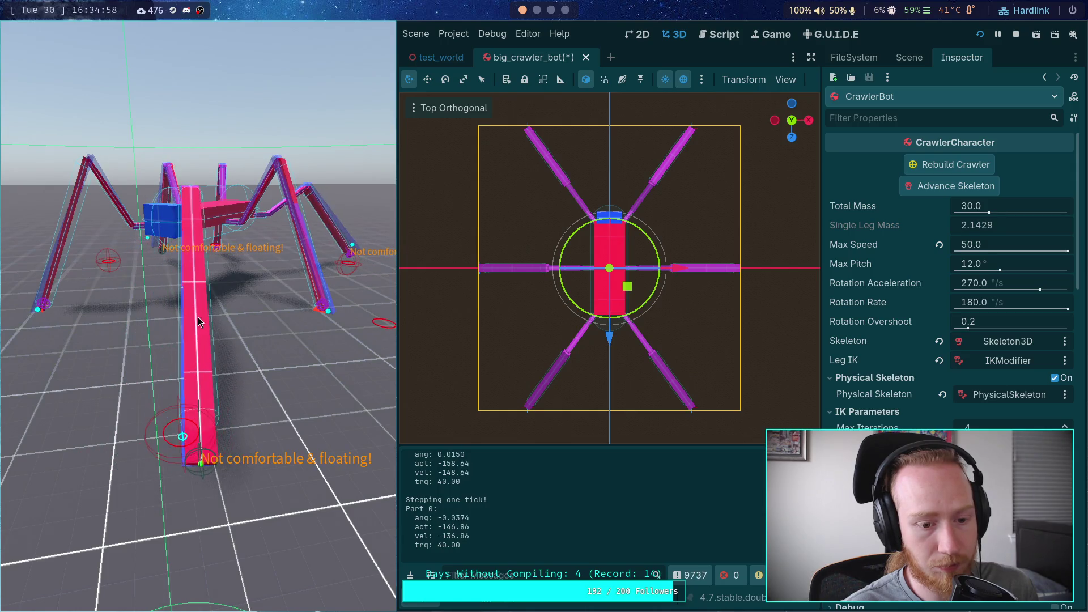
{"action": "key", "text": "space"}
{"action": "key", "text": "space"}
{"action": "key", "text": "space"}
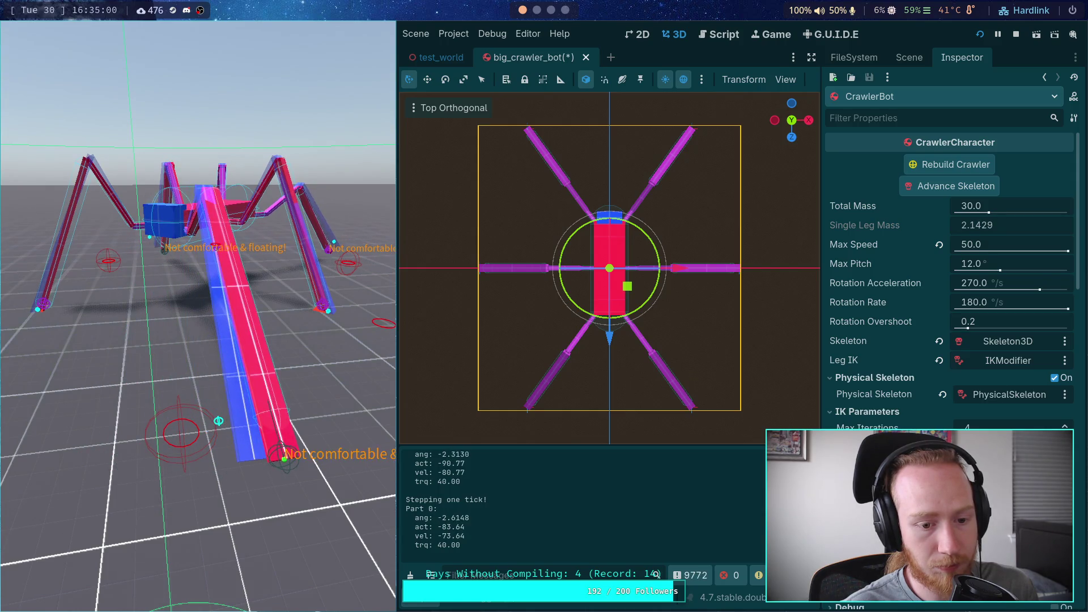
{"action": "key", "text": "space"}
{"action": "key", "text": "space"}
{"action": "key", "text": "space"}
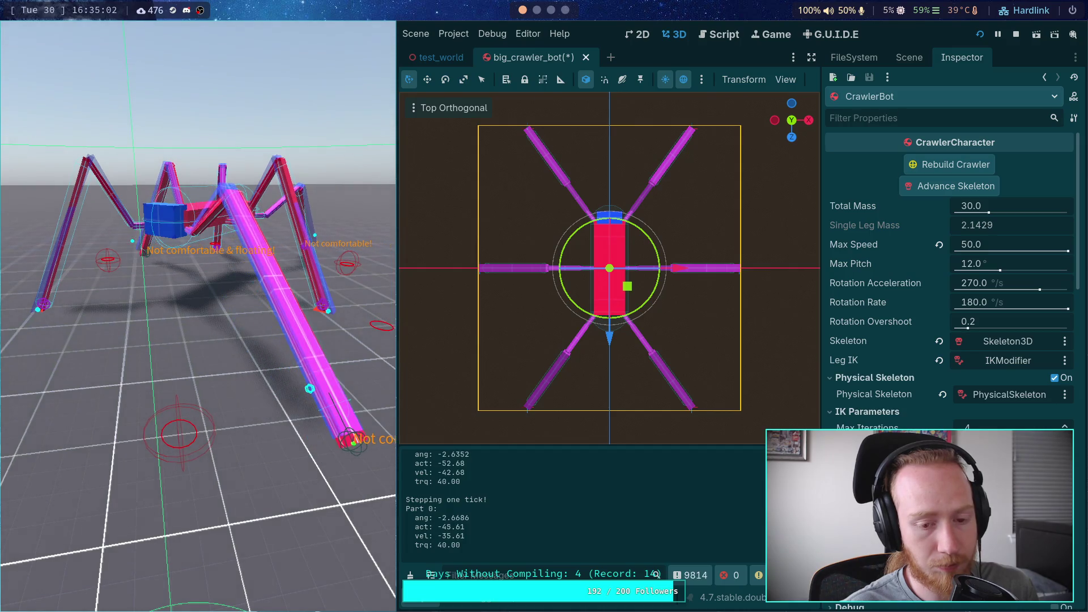
{"action": "key", "text": "space"}
{"action": "key", "text": "space"}
{"action": "key", "text": "space"}
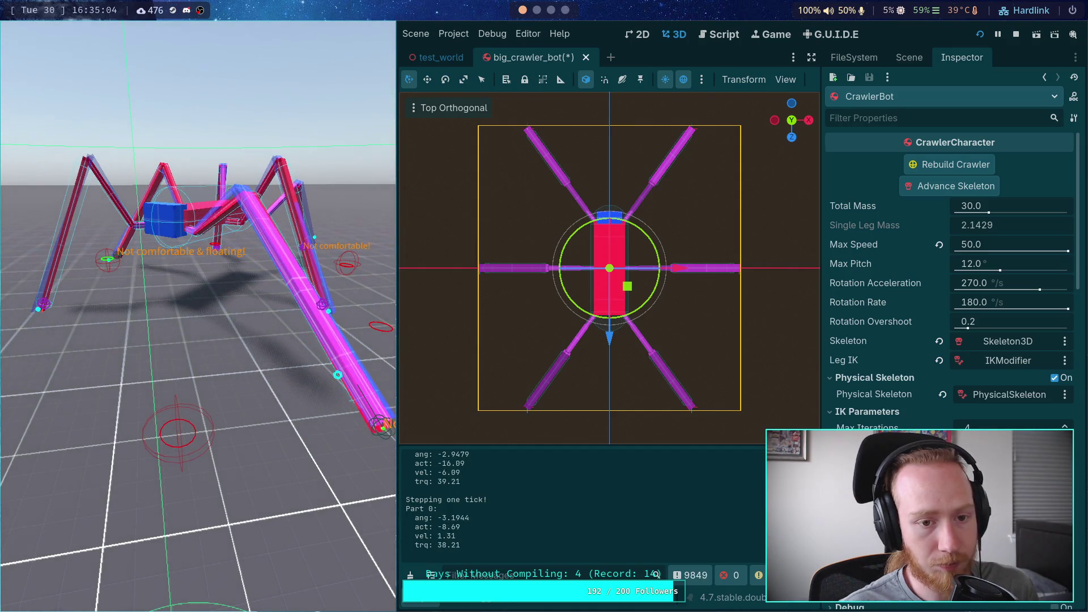
{"action": "key", "text": "space"}
{"action": "key", "text": "space"}
{"action": "key", "text": "space"}
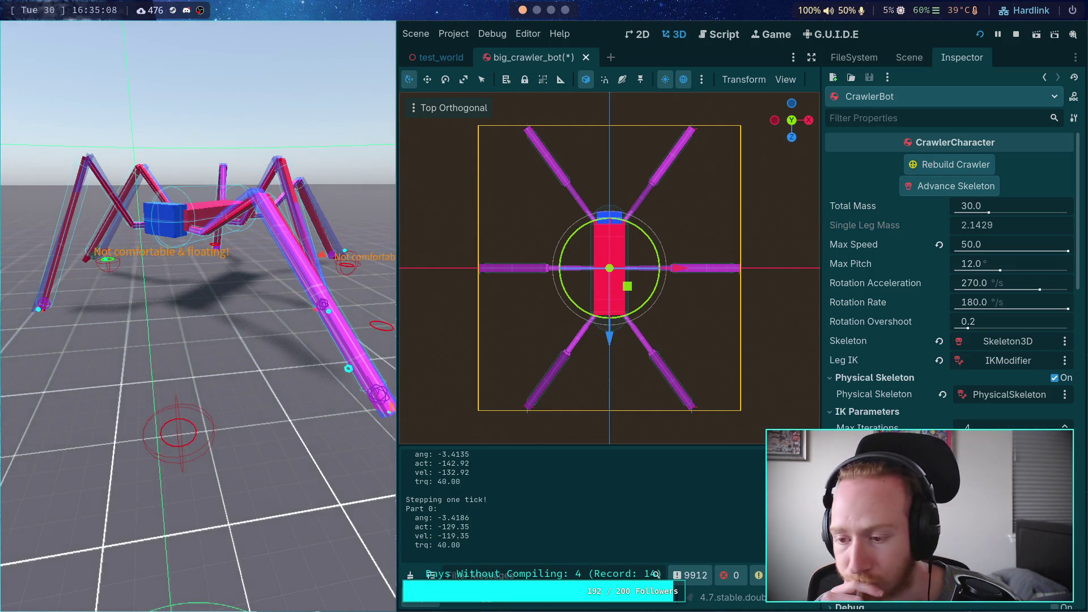
{"action": "key", "text": "space"}
{"action": "key", "text": "space"}
{"action": "key", "text": "space"}
{"action": "key", "text": "space"}
{"action": "key", "text": "space"}
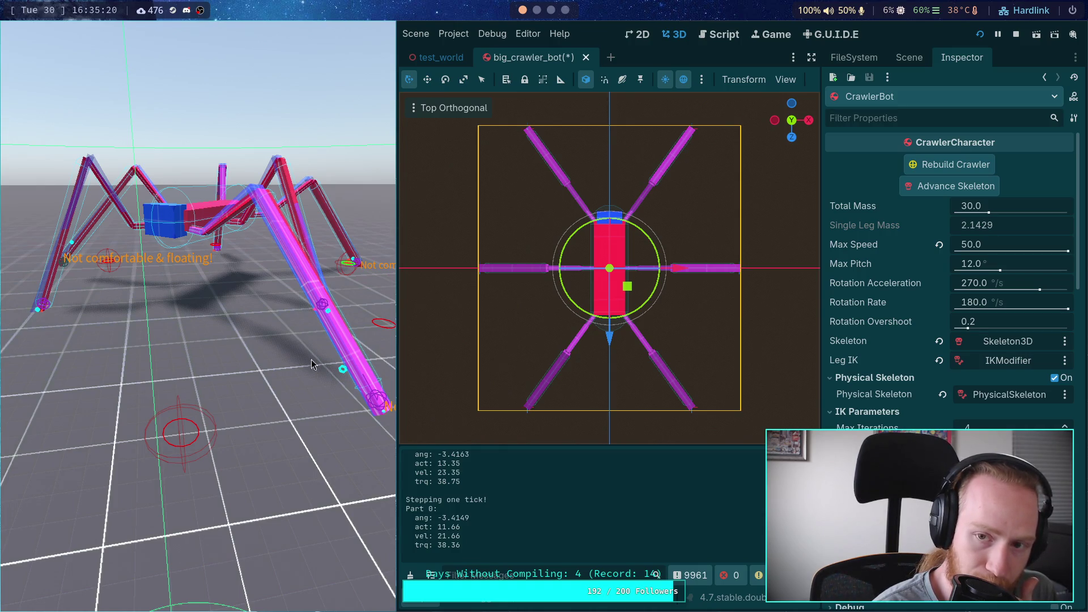
{"action": "left_click", "coordinate": [703, 40]}
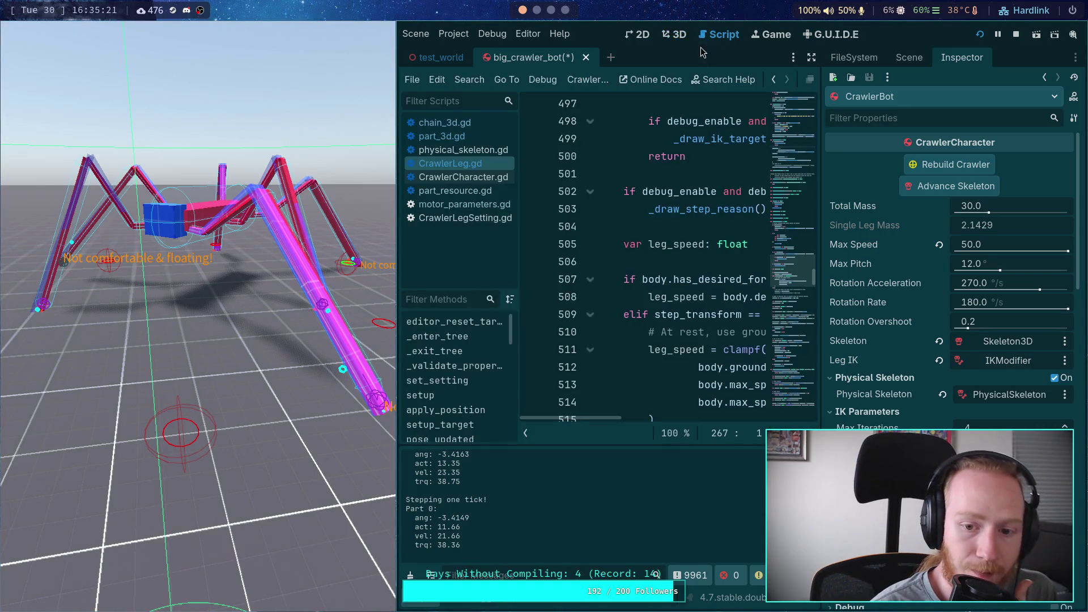
Open part_3d.gd in a widened code area and select (-_ik_angle) / delta on line 539.
{"action": "left_click", "coordinate": [525, 433]}
{"action": "left_click_drag", "start_coordinate": [504, 418], "coordinate": [528, 422]}
{"action": "scroll", "coordinate": [528, 422], "scroll_direction": "left", "scroll_amount": 5}
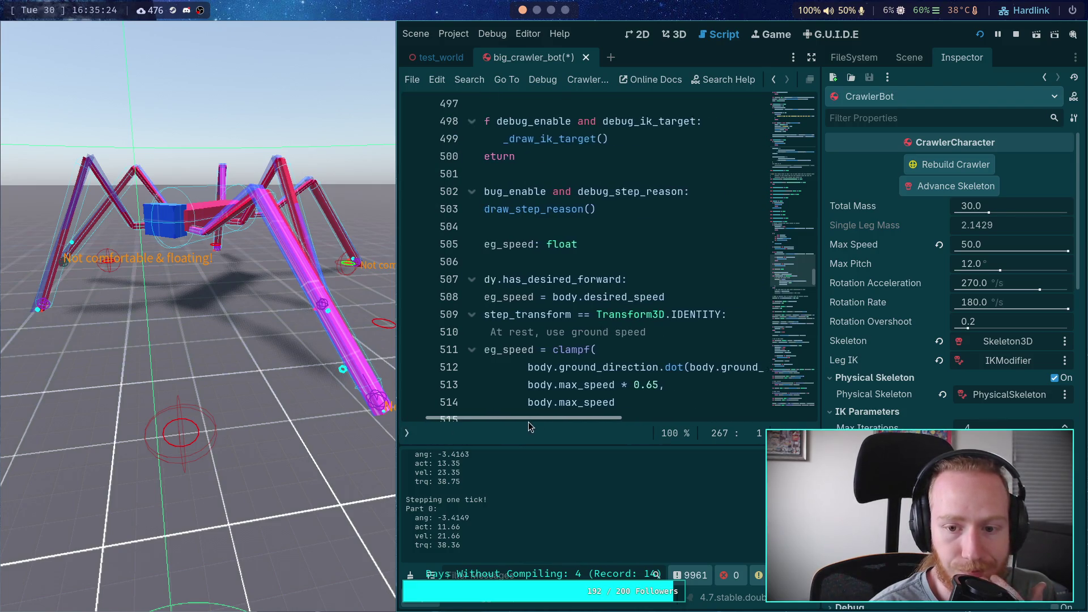
{"action": "left_click", "coordinate": [406, 433]}
{"action": "left_click", "coordinate": [442, 136]}
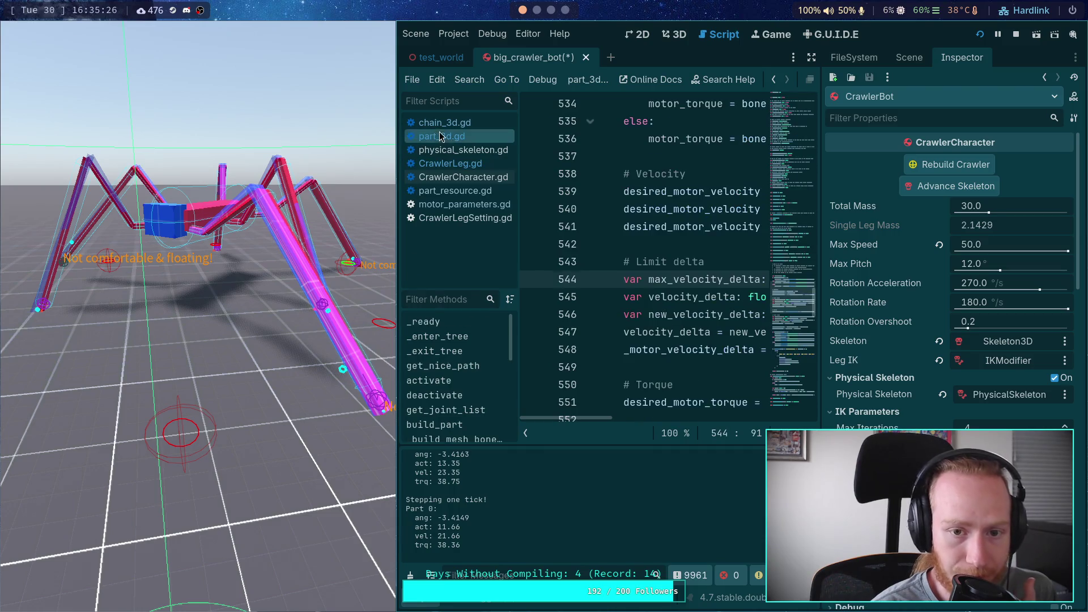
{"action": "left_click", "coordinate": [525, 434]}
{"action": "left_click_drag", "start_coordinate": [819, 329], "coordinate": [935, 316]}
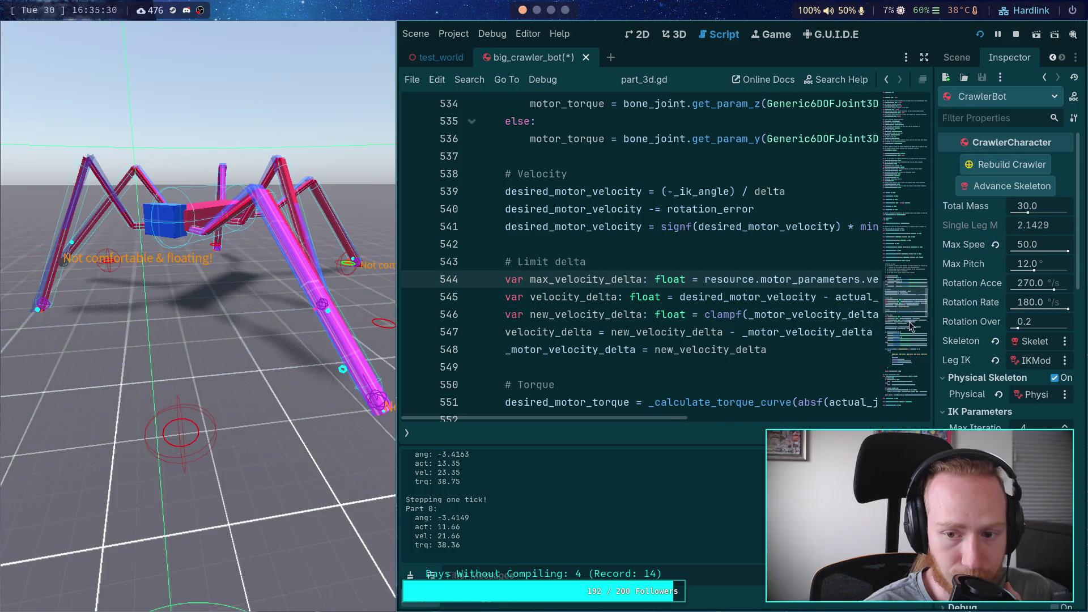
{"action": "scroll", "coordinate": [700, 316], "scroll_direction": "up", "scroll_amount": 2}
{"action": "double_click", "coordinate": [708, 296]}
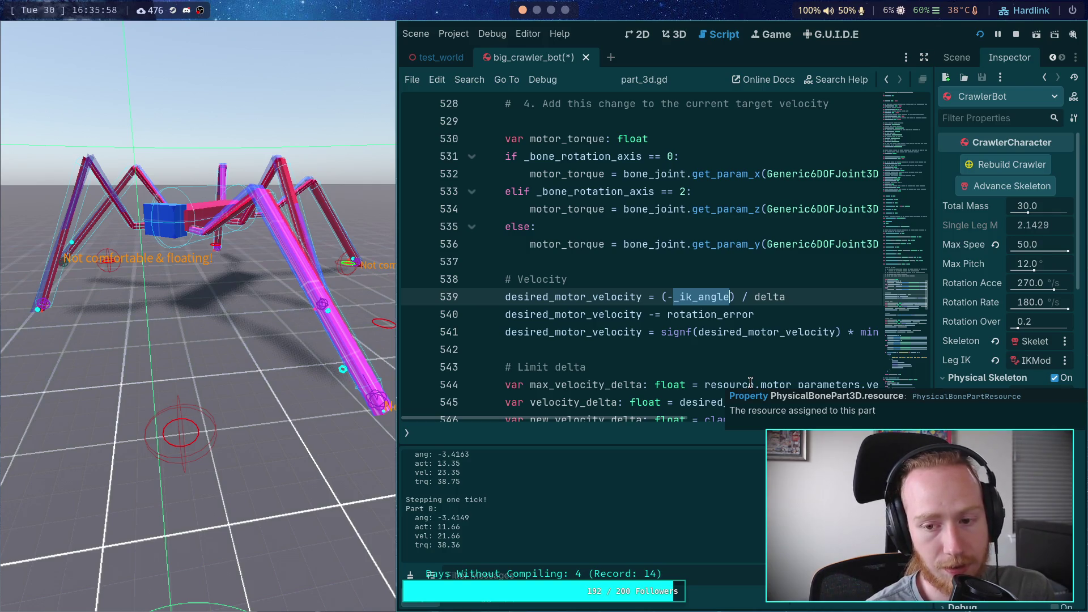
{"action": "left_click_drag", "start_coordinate": [661, 297], "coordinate": [806, 297]}
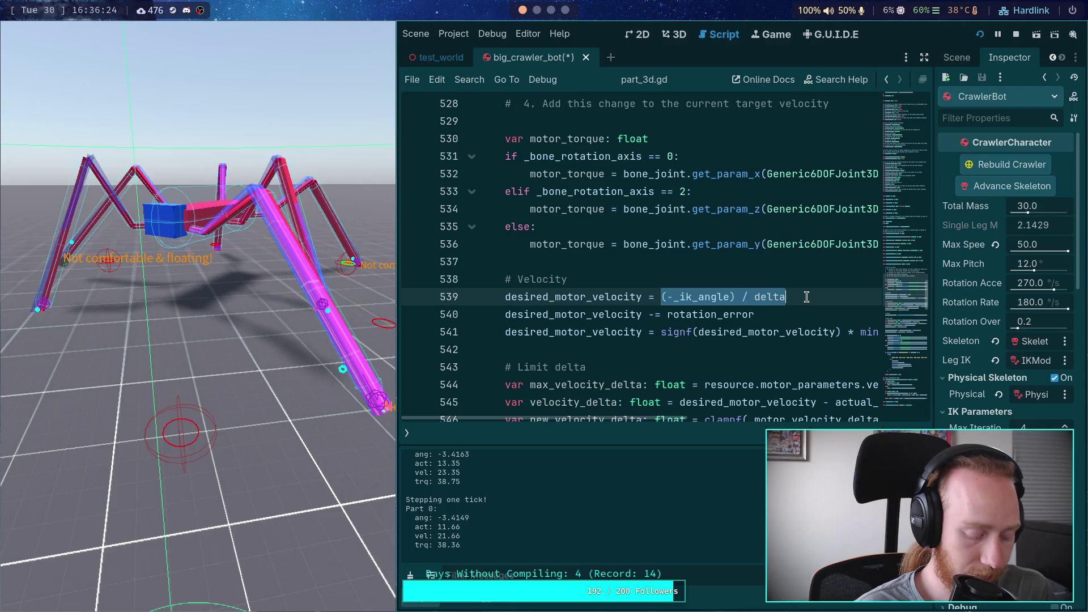
On line 539, replace the division by delta with a multiplication and drop the brackets.
{"action": "left_click", "coordinate": [807, 296]}
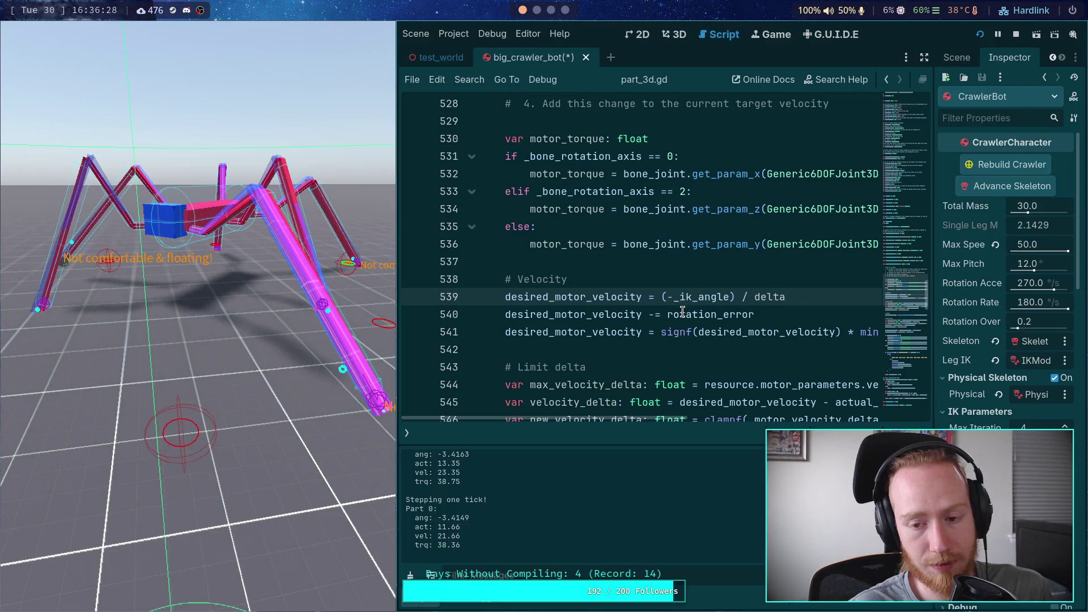
{"action": "key", "text": "BackSpace"}
{"action": "left_click", "coordinate": [734, 302]}
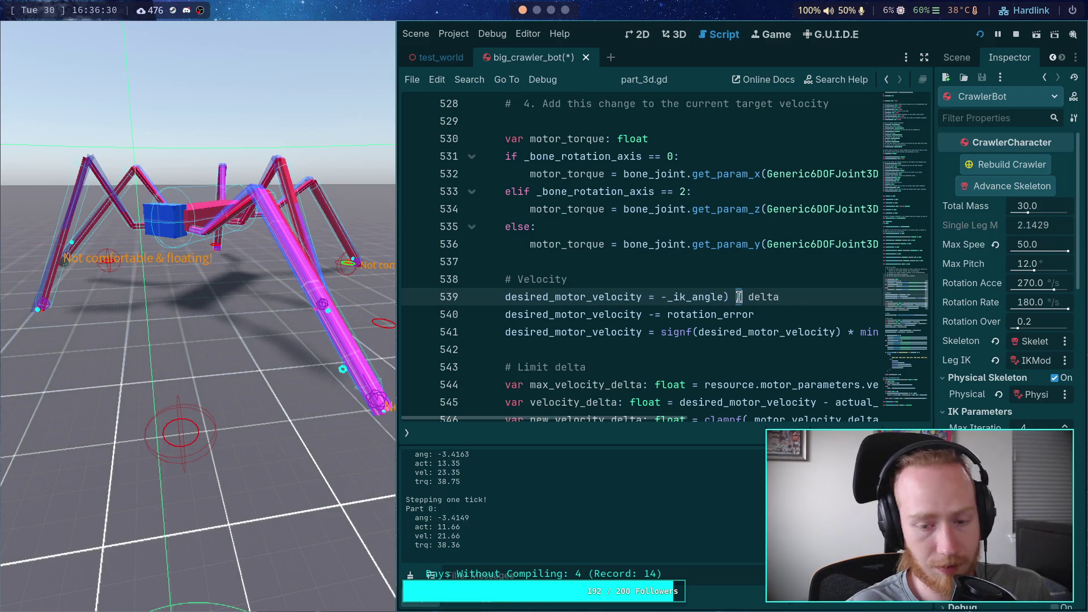
{"action": "type", "text": "("}
{"action": "key", "text": "BackSpace"}
{"action": "key", "text": "Delete"}
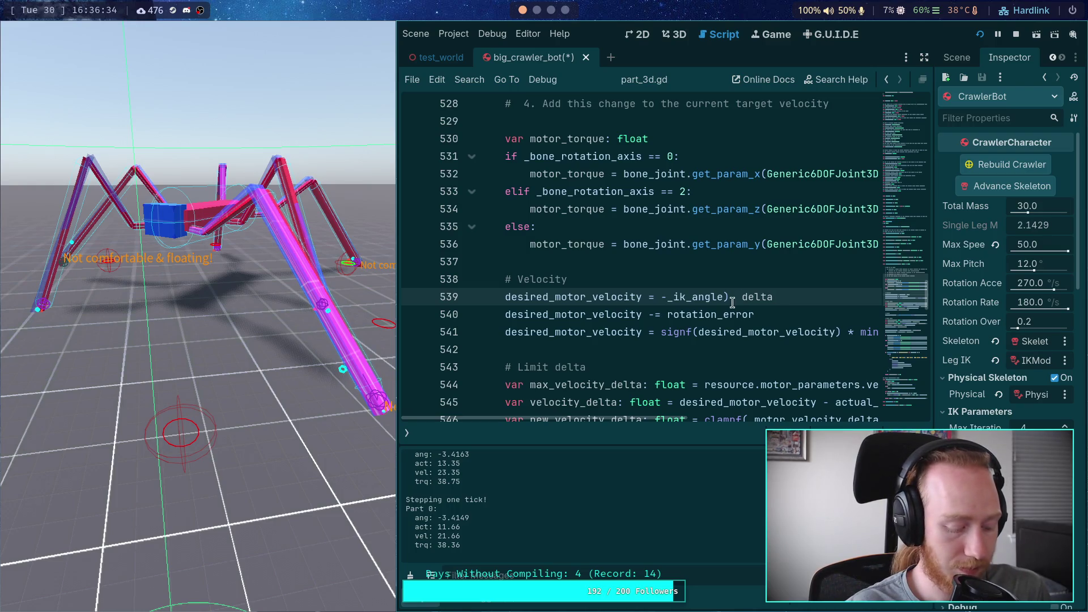
{"action": "type", "text": "*"}
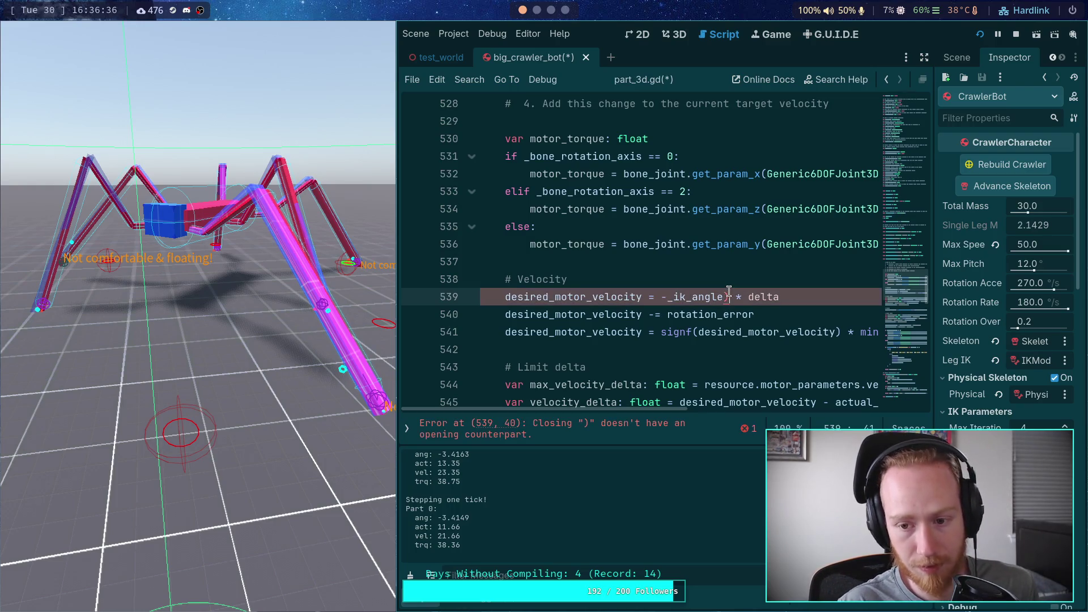
Add the -4.0 factor so line 539 reads -4.0 * _ik_angle * delta, save, and stop the game.
{"action": "key", "text": "BackSpace"}
{"action": "key", "text": "ctrl+Left"}
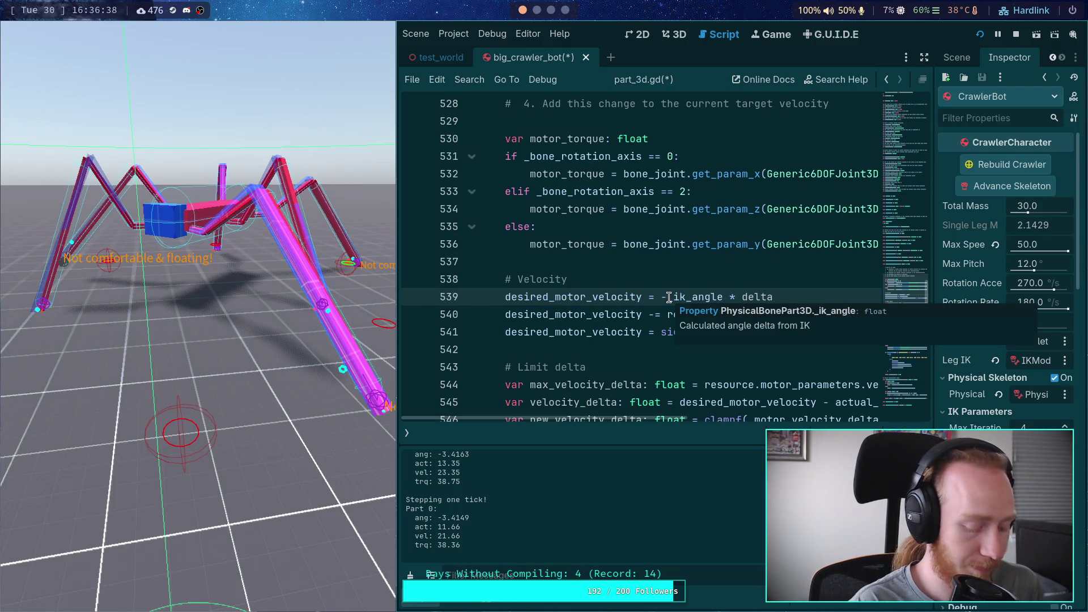
{"action": "type", "text": "3"}
{"action": "key", "text": "BackSpace"}
{"action": "type", "text": "4p"}
{"action": "key", "text": "BackSpace"}
{"action": "type", "text": ".0 &"}
{"action": "key", "text": "BackSpace"}
{"action": "type", "text": "*"}
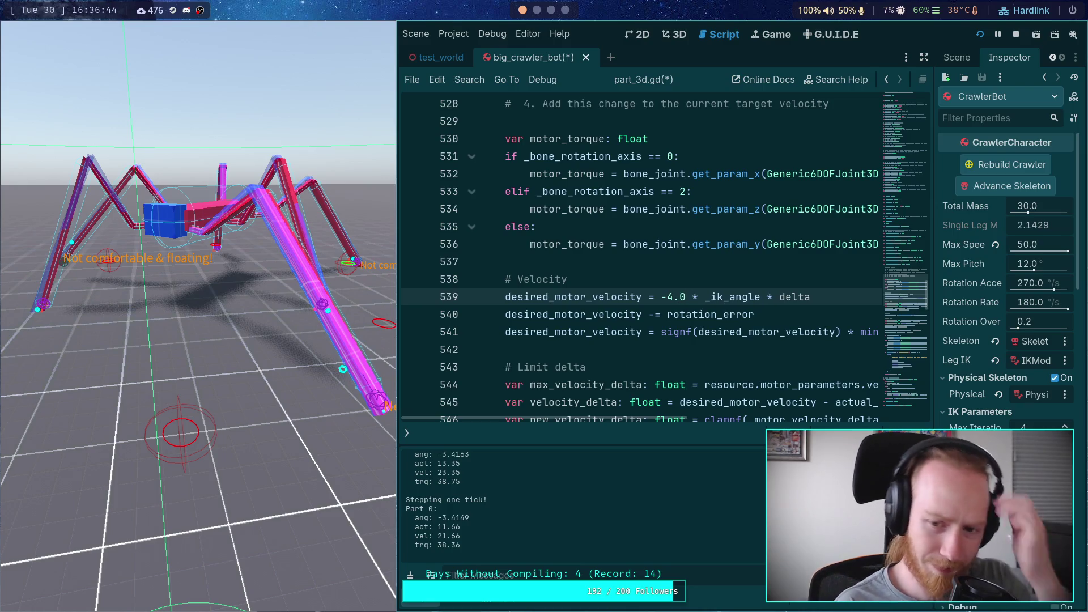
{"action": "key", "text": "ctrl+s"}
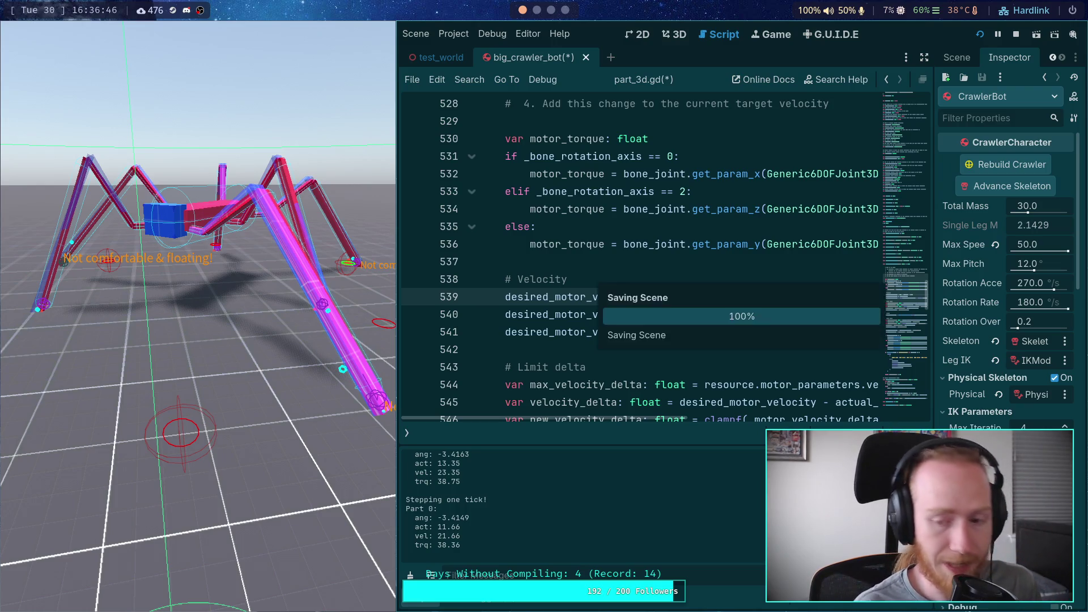
{"action": "left_click", "coordinate": [1015, 34]}
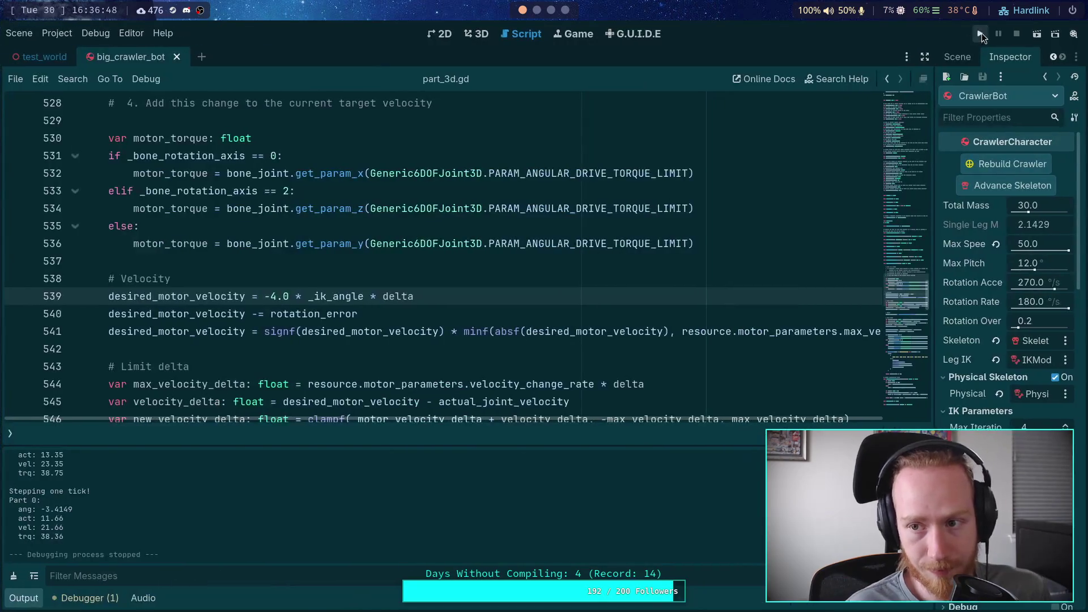
Relaunch the crawler scene with F5 and step it five ticks, reaching Part 0 vel 0.10, trq 30.14.
{"action": "key", "text": "F5"}
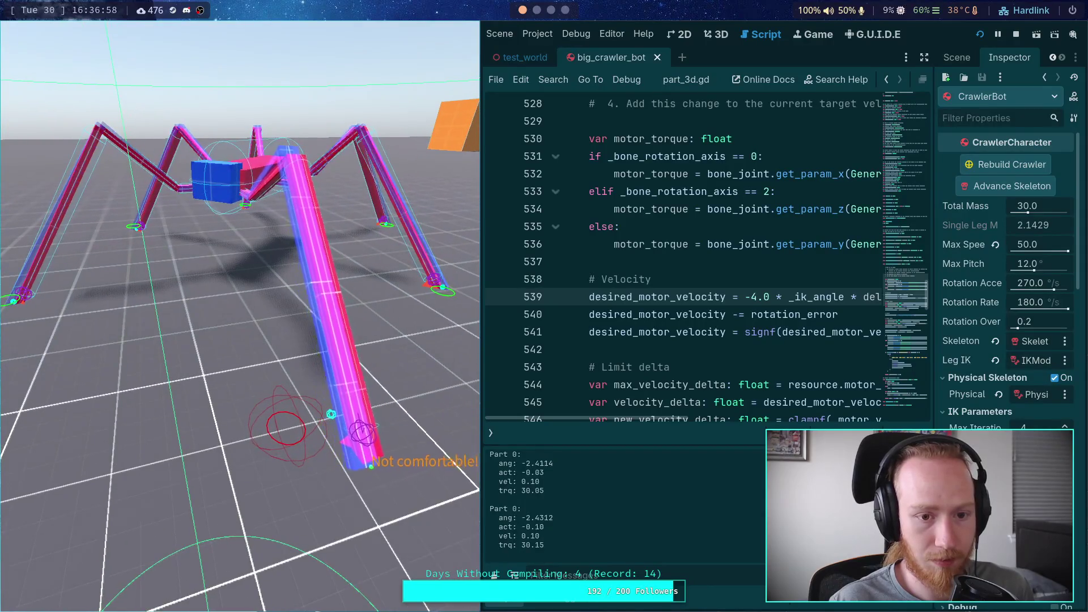
{"action": "key", "text": "period"}
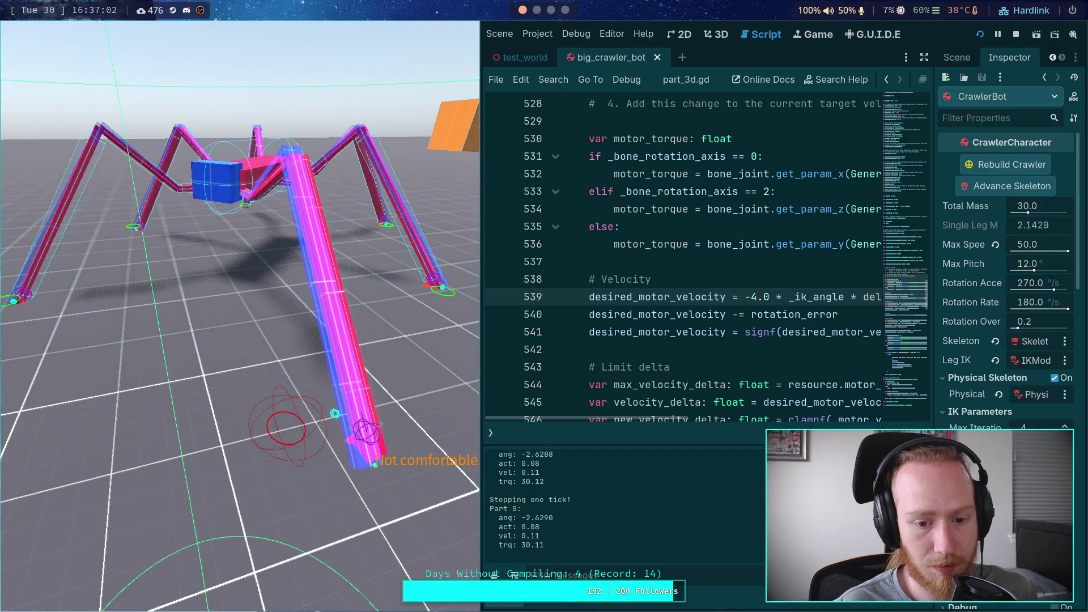
{"action": "key", "text": "period"}
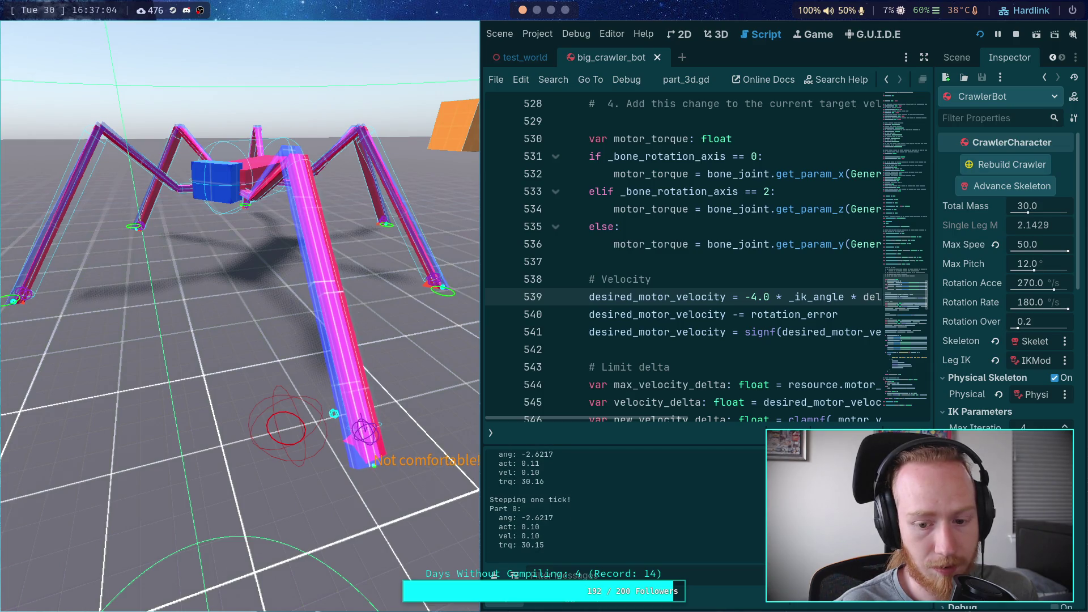
{"action": "key", "text": "period"}
{"action": "key", "text": "period"}
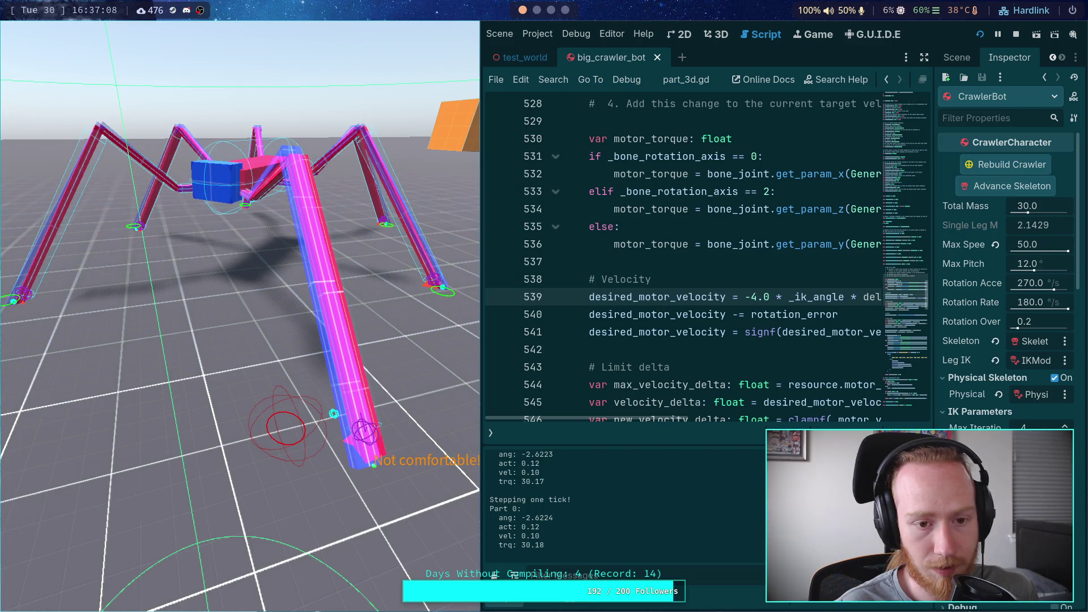
{"action": "key", "text": "period"}
{"action": "key", "text": "period"}
{"action": "key", "text": "period"}
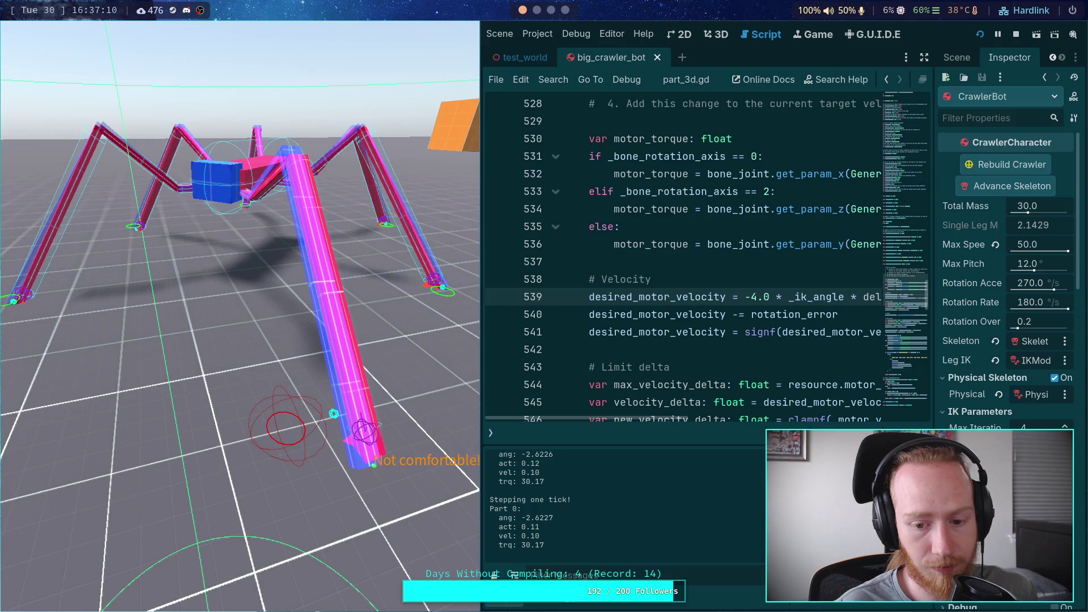
{"action": "key", "text": "period"}
{"action": "key", "text": "period"}
{"action": "key", "text": "period"}
{"action": "key", "text": "period"}
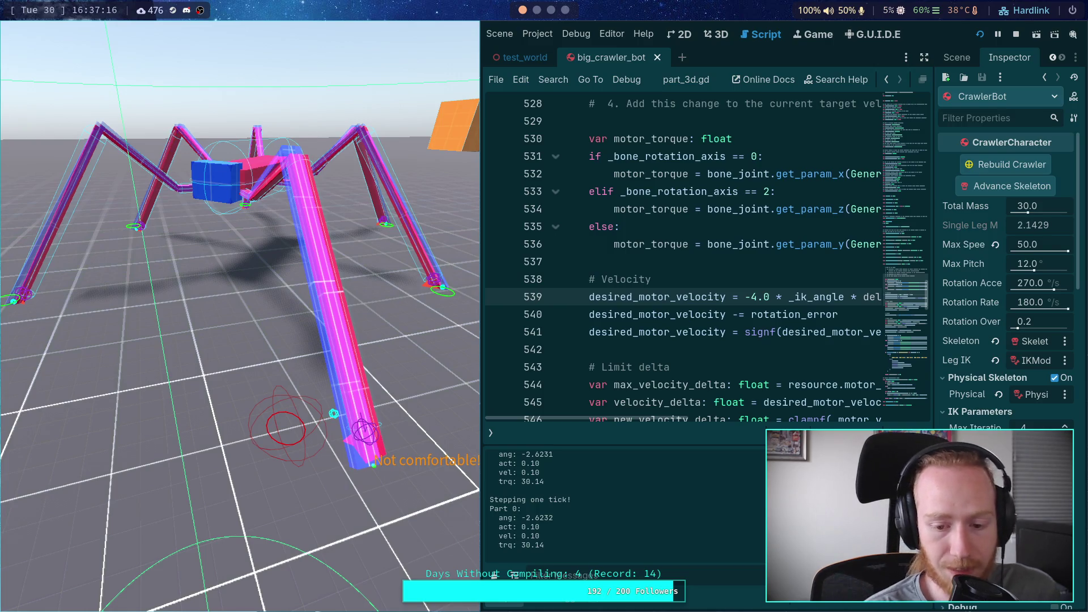
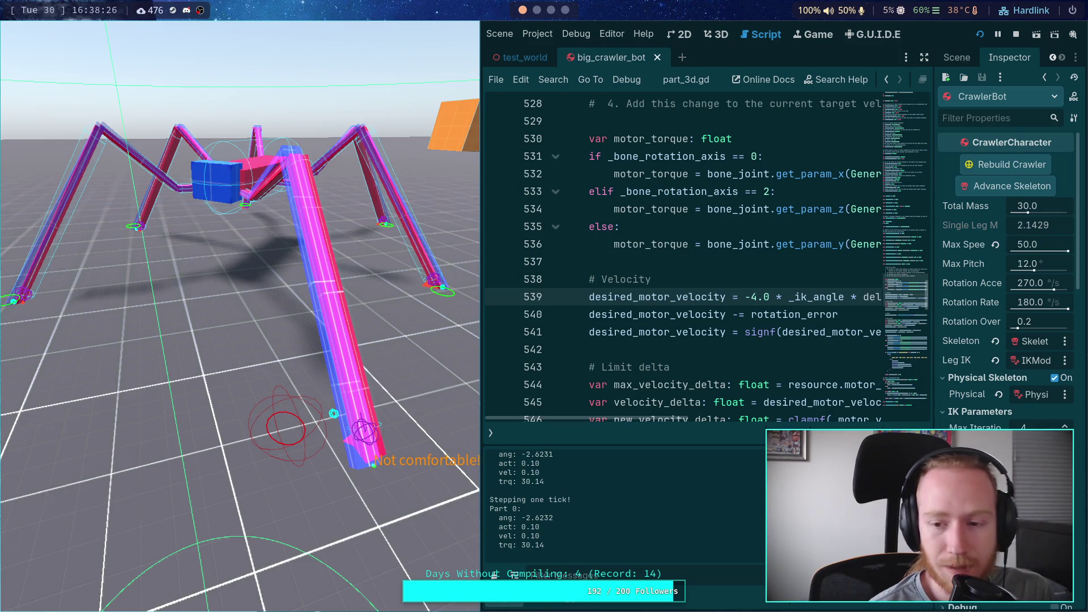
Stop the game, rewrite line 539 as (-_ik_angle) / (4.0 * delta), save part_3d.gd and rerun.
{"action": "key", "text": "F8"}
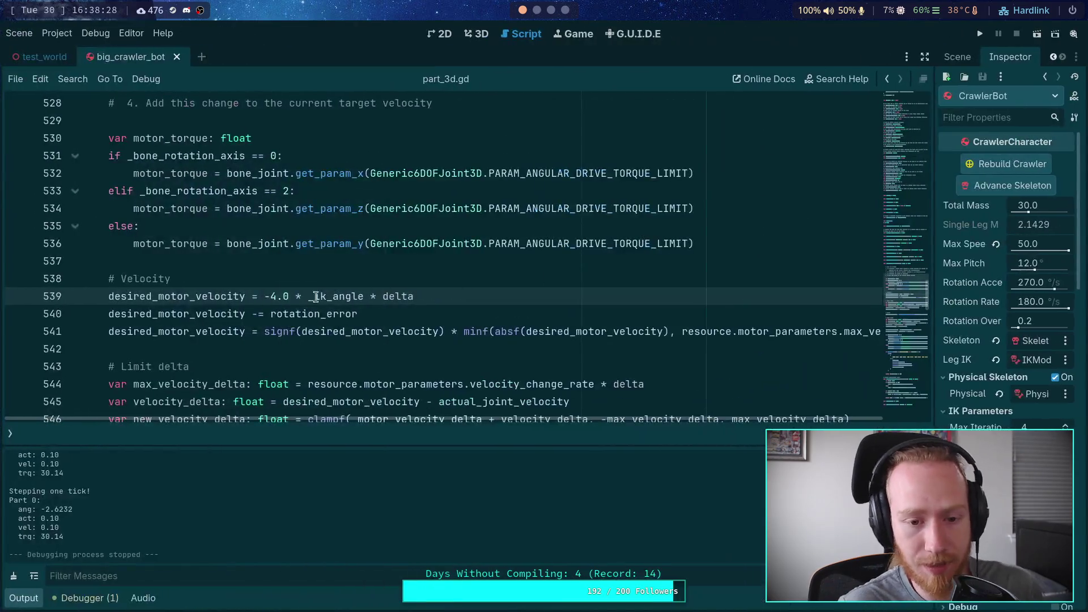
{"action": "left_click_drag", "start_coordinate": [270, 296], "coordinate": [327, 296]}
{"action": "key", "text": "BackSpace"}
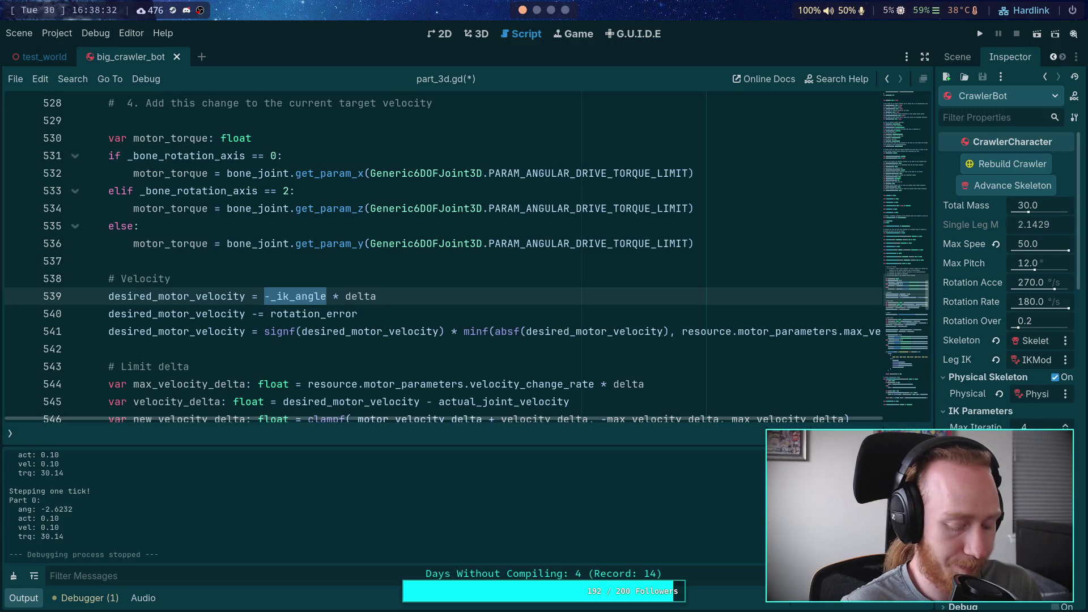
{"action": "type", "text": "("}
{"action": "double_click", "coordinate": [348, 296]}
{"action": "type", "text": "/"}
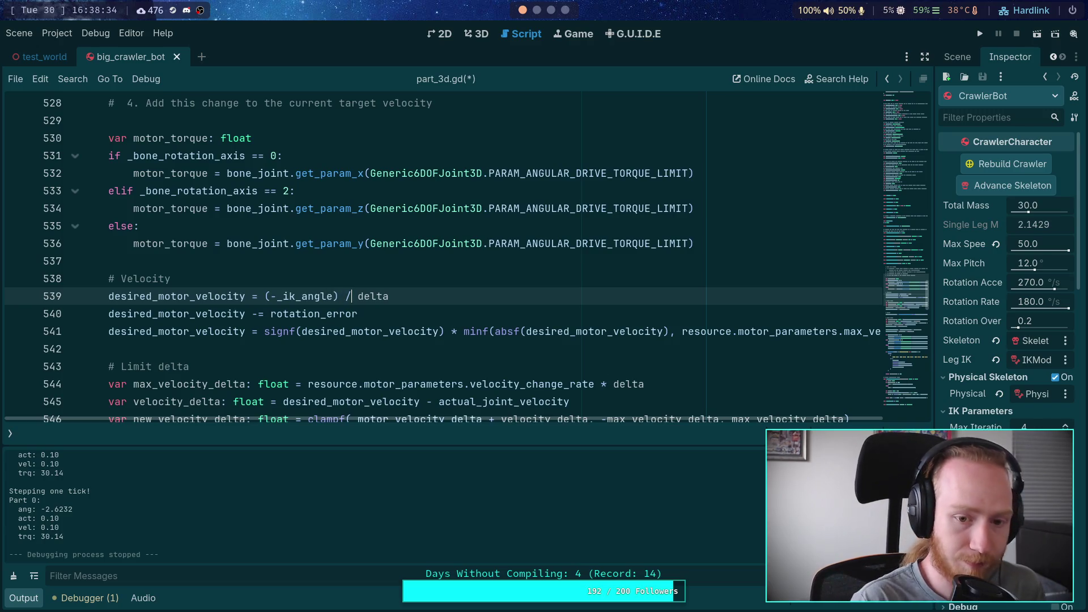
{"action": "left_click_drag", "start_coordinate": [358, 296], "coordinate": [390, 296]}
{"action": "type", "text": "("}
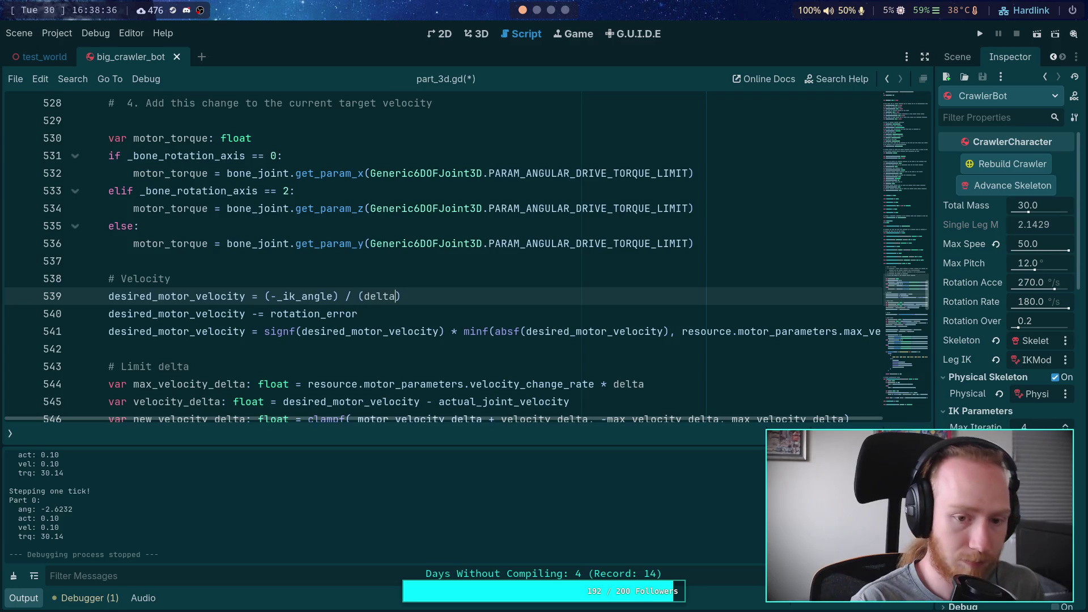
{"action": "left_click", "coordinate": [363, 296]}
{"action": "type", "text": "4.0 *"}
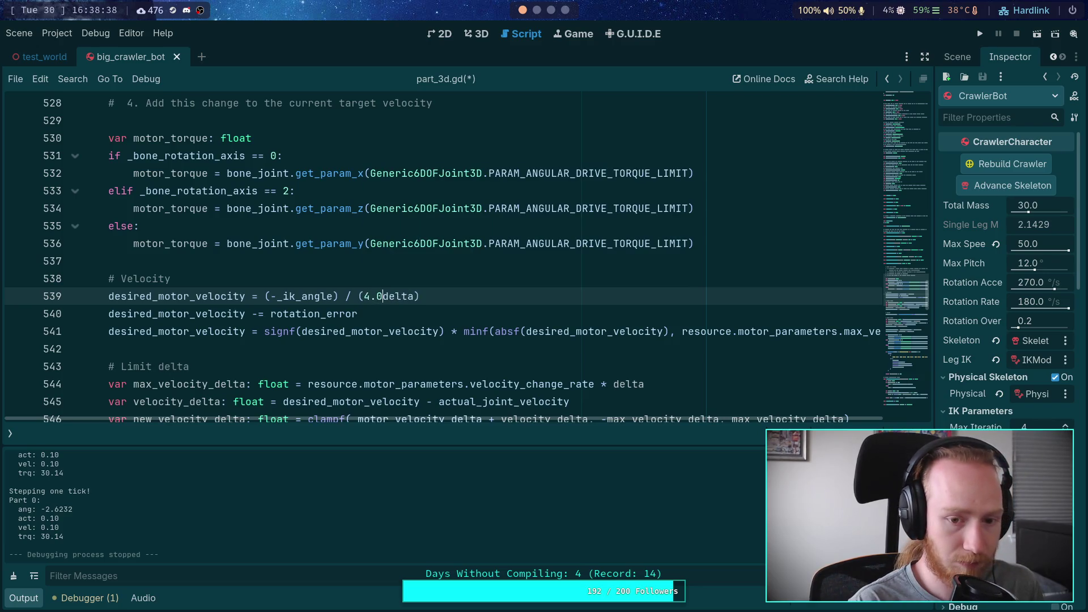
{"action": "key", "text": "ctrl+s"}
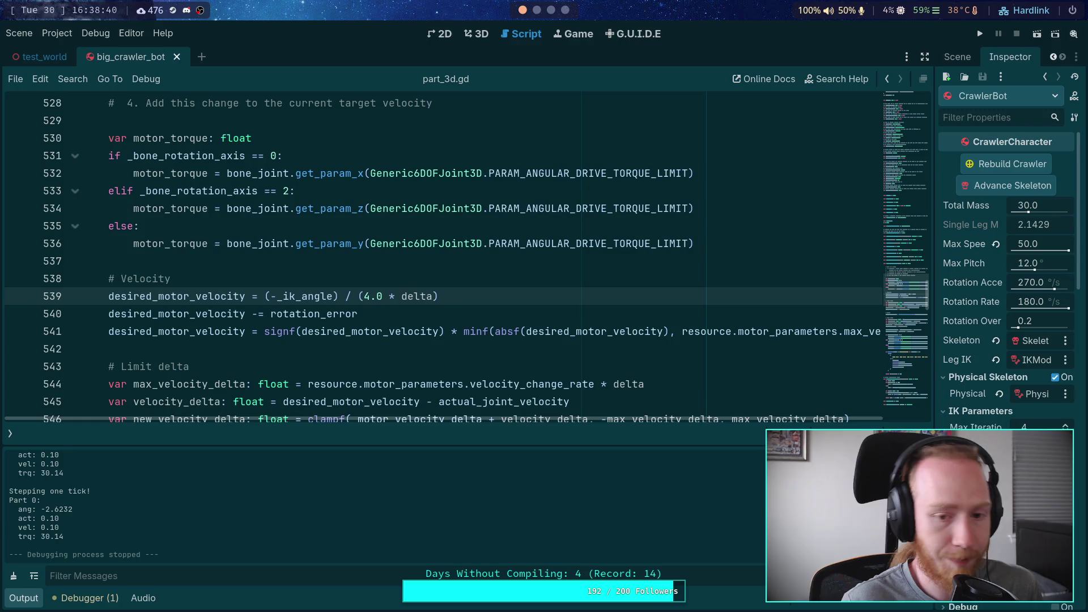
{"action": "left_click", "coordinate": [978, 30]}
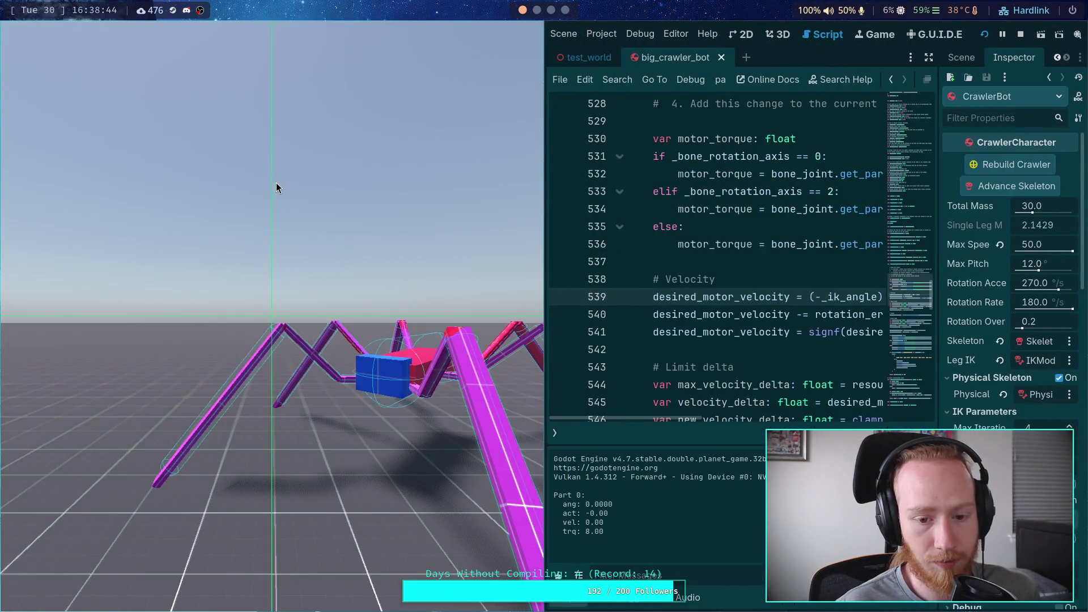
Advance the running crawler game one physics tick, then switch to the Python terminal workspace.
{"action": "left_click", "coordinate": [284, 193]}
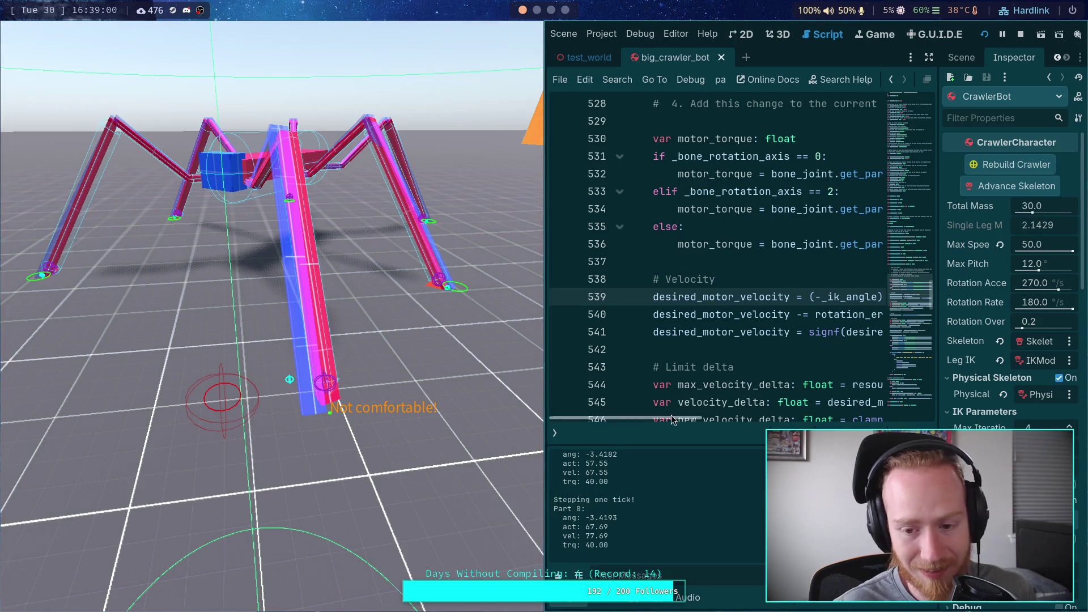
{"action": "scroll", "coordinate": [739, 417], "scroll_direction": "right", "scroll_amount": 5}
{"action": "left_click_drag", "start_coordinate": [739, 419], "coordinate": [712, 421]}
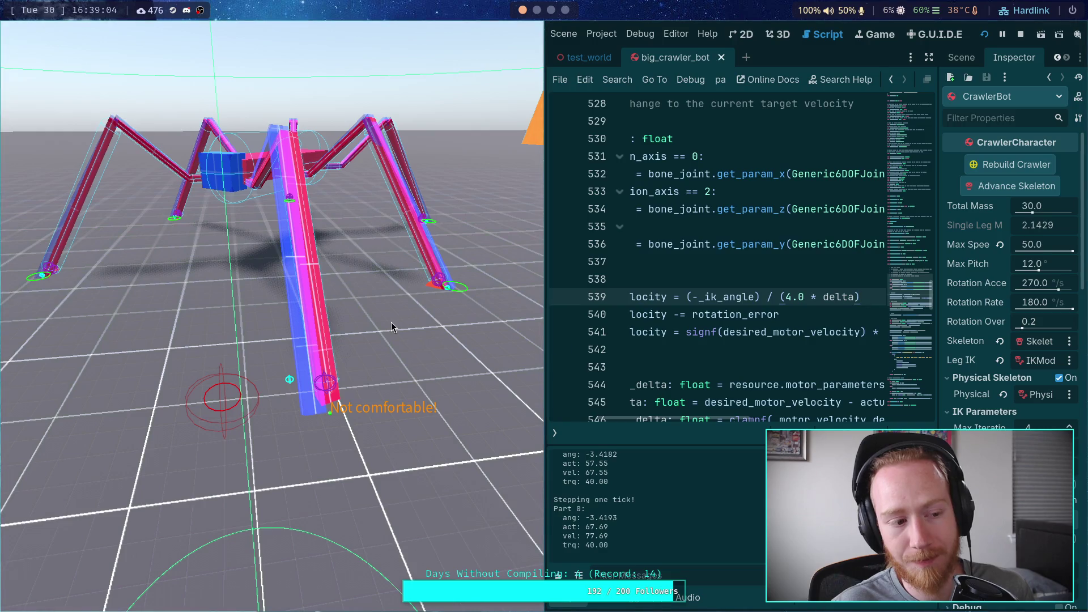
{"action": "key", "text": "space"}
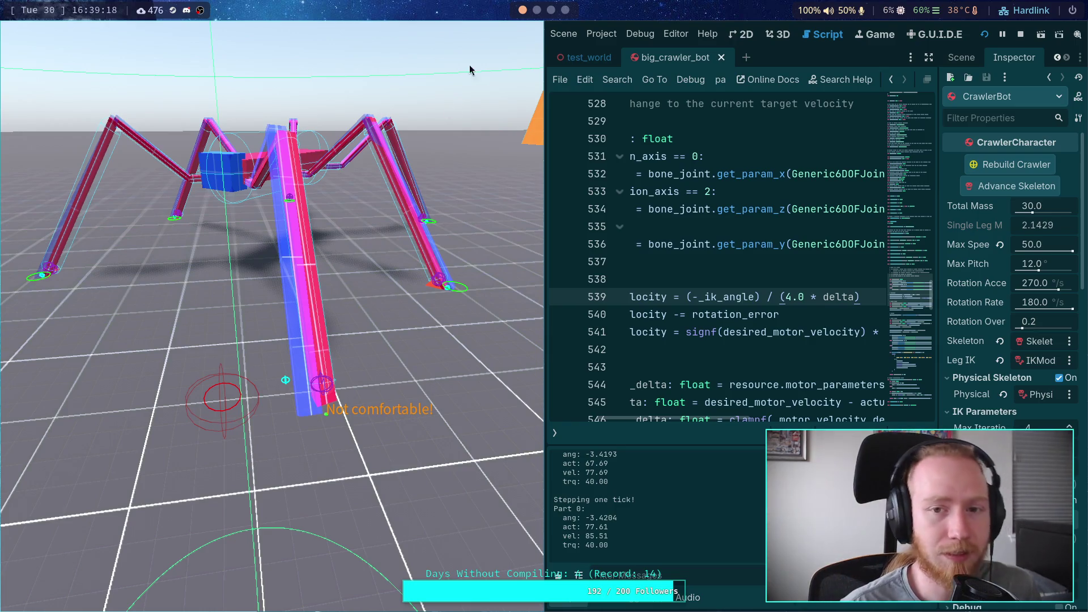
{"action": "left_click", "coordinate": [549, 12]}
{"action": "left_click", "coordinate": [538, 11]}
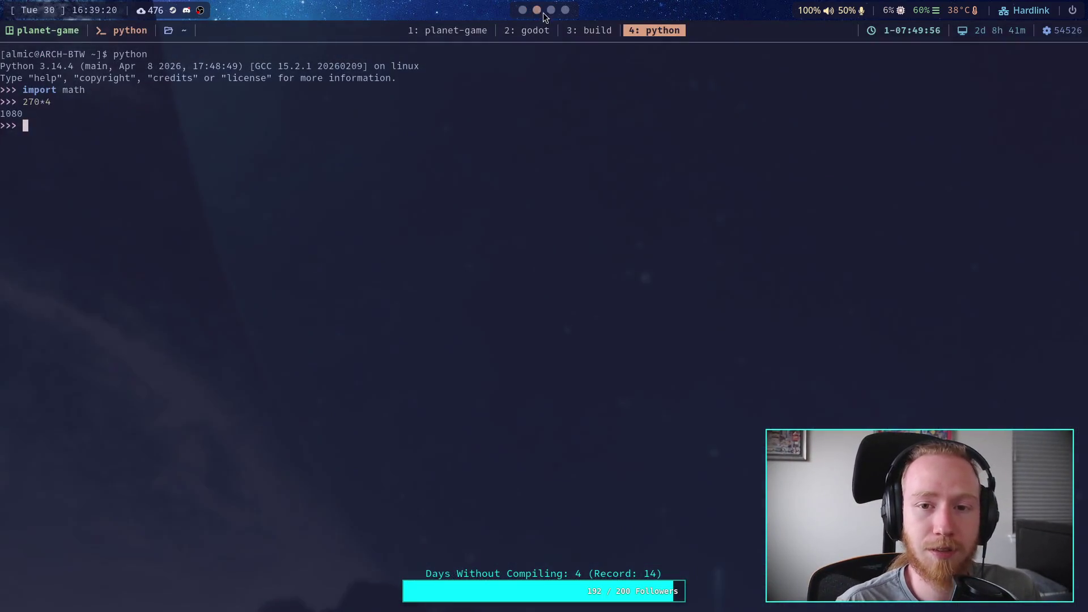
Evaluate 3*4 (giving 12) in the Python REPL and return to the Godot workspace.
{"action": "type", "text": "3"}
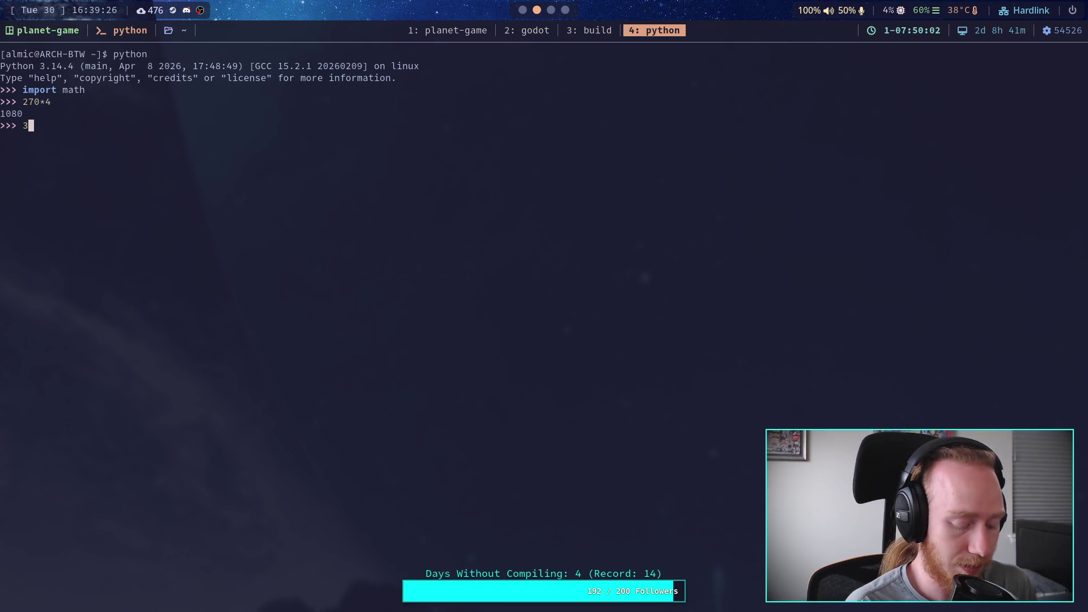
{"action": "type", "text": "*4"}
{"action": "key", "text": "Return"}
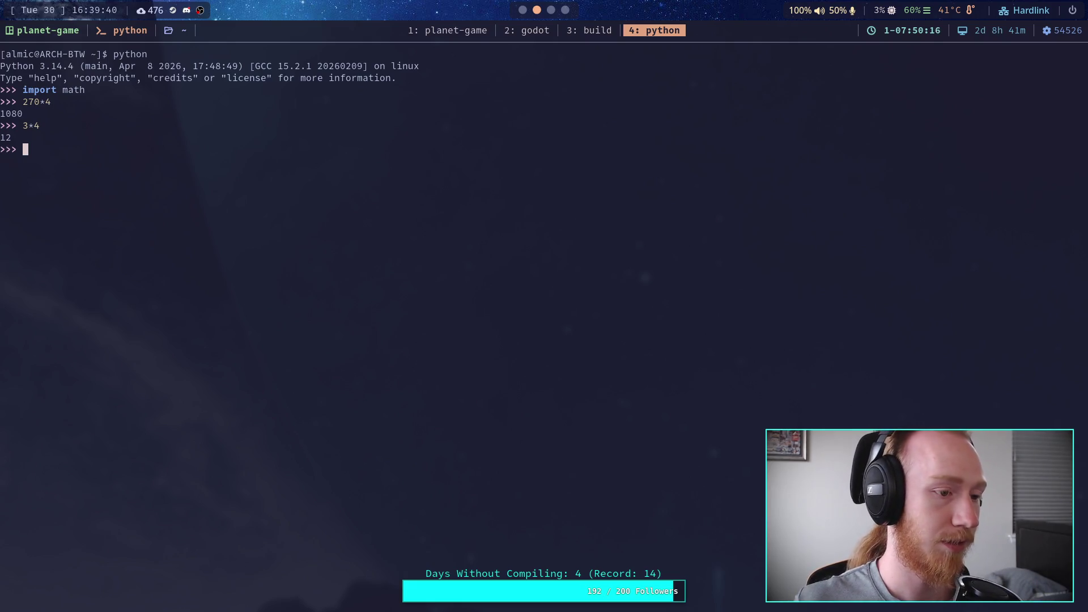
{"action": "key", "text": "super+1"}
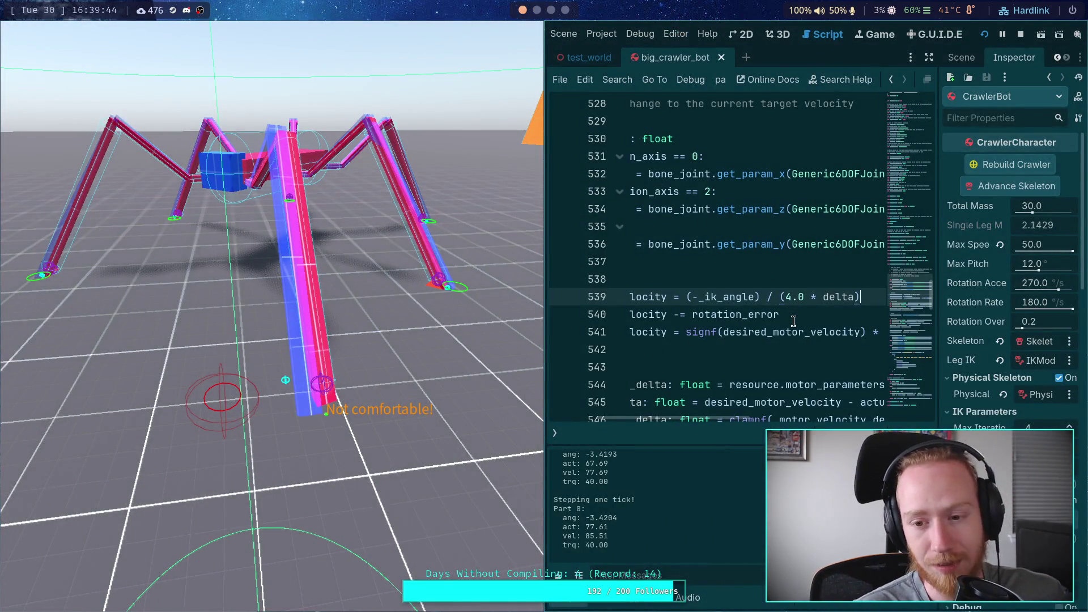
Stop the game, trim line 539 to desired_motor_velocity = -_ik_angle, save and rerun.
{"action": "left_click", "coordinate": [1019, 35]}
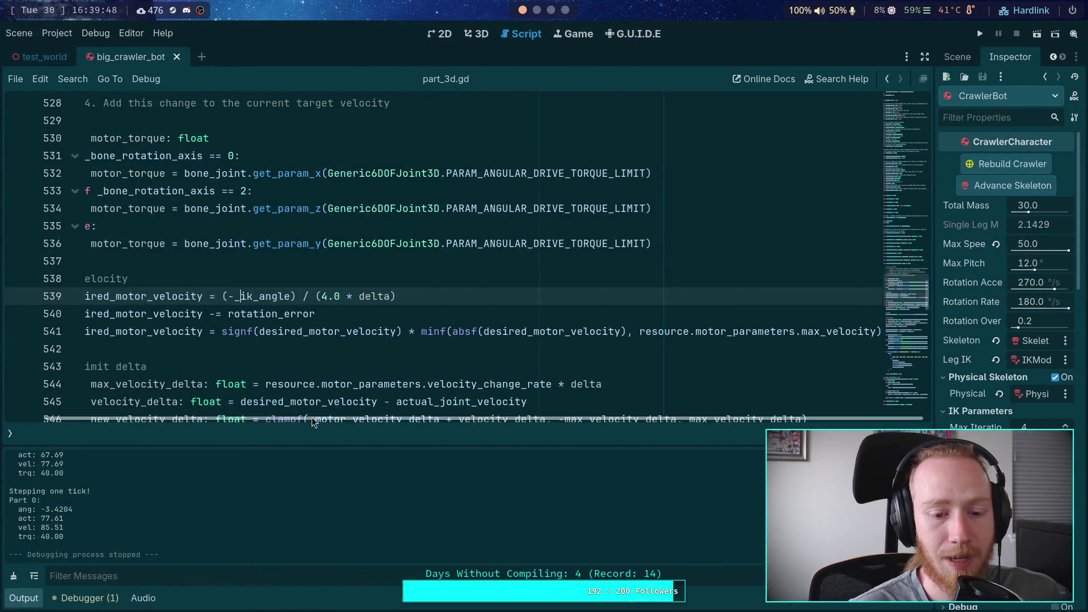
{"action": "scroll", "coordinate": [312, 417], "scroll_direction": "left", "scroll_amount": 3}
{"action": "left_click_drag", "start_coordinate": [334, 297], "coordinate": [438, 298]}
{"action": "key", "text": "BackSpace"}
{"action": "left_click", "coordinate": [271, 298]}
{"action": "key", "text": "BackSpace"}
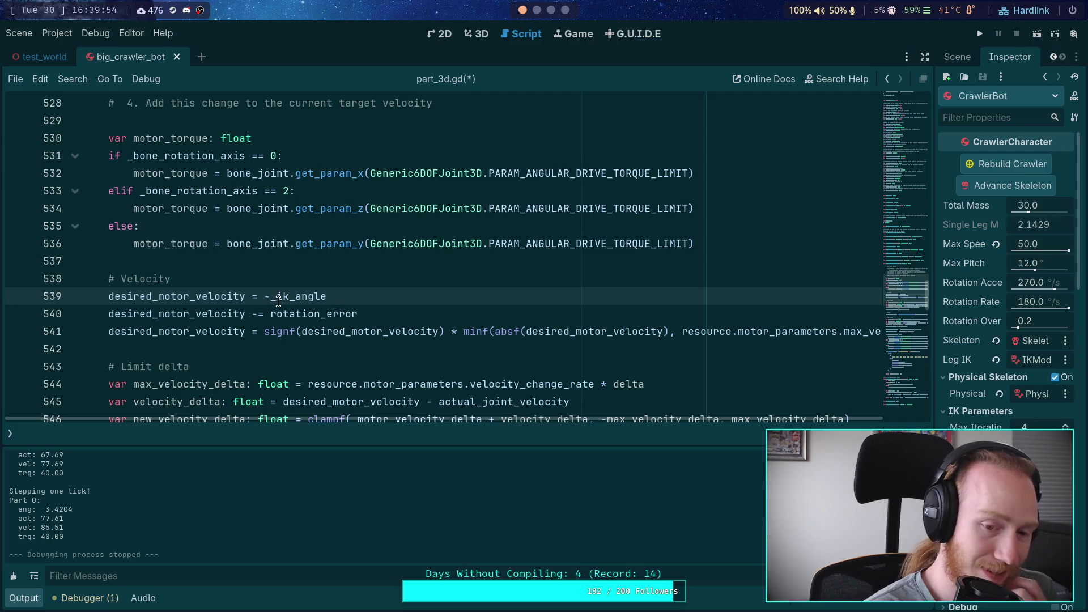
{"action": "left_click_drag", "start_coordinate": [270, 298], "coordinate": [397, 296]}
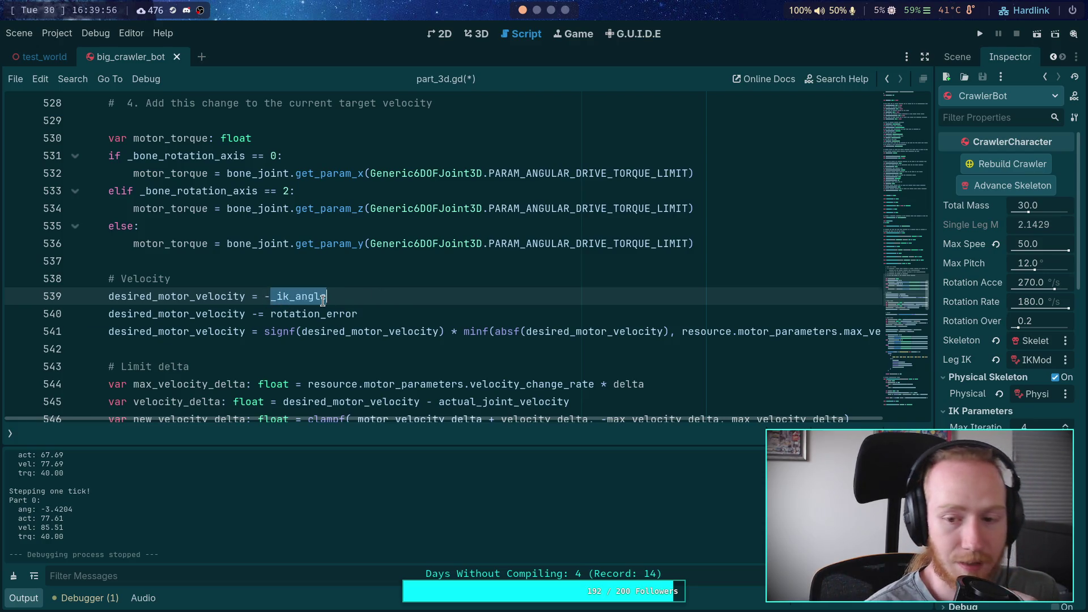
{"action": "mouse_move", "coordinate": [282, 298]}
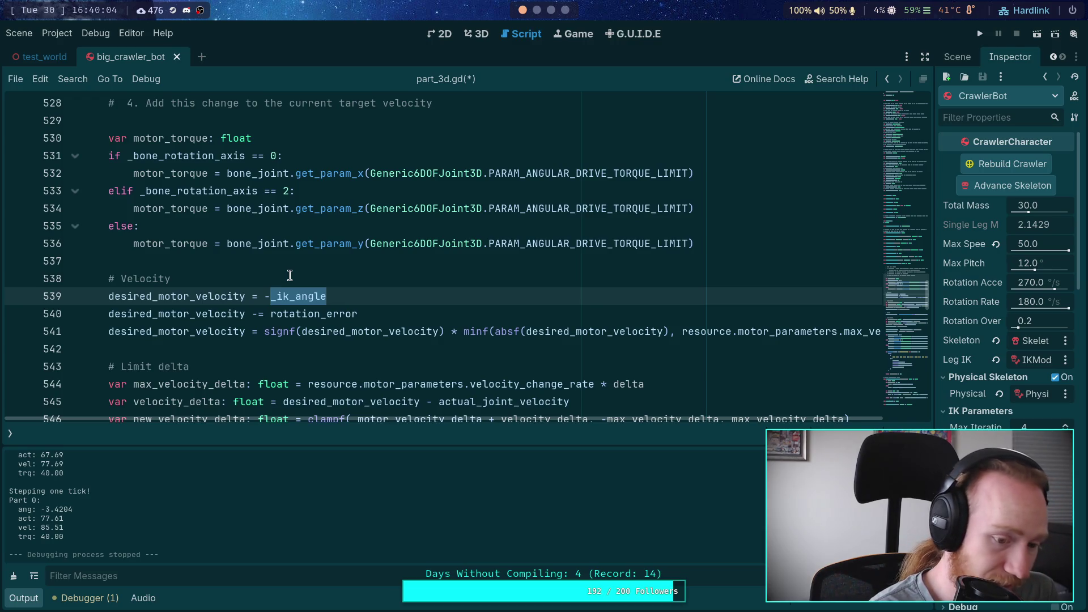
{"action": "left_click", "coordinate": [361, 297]}
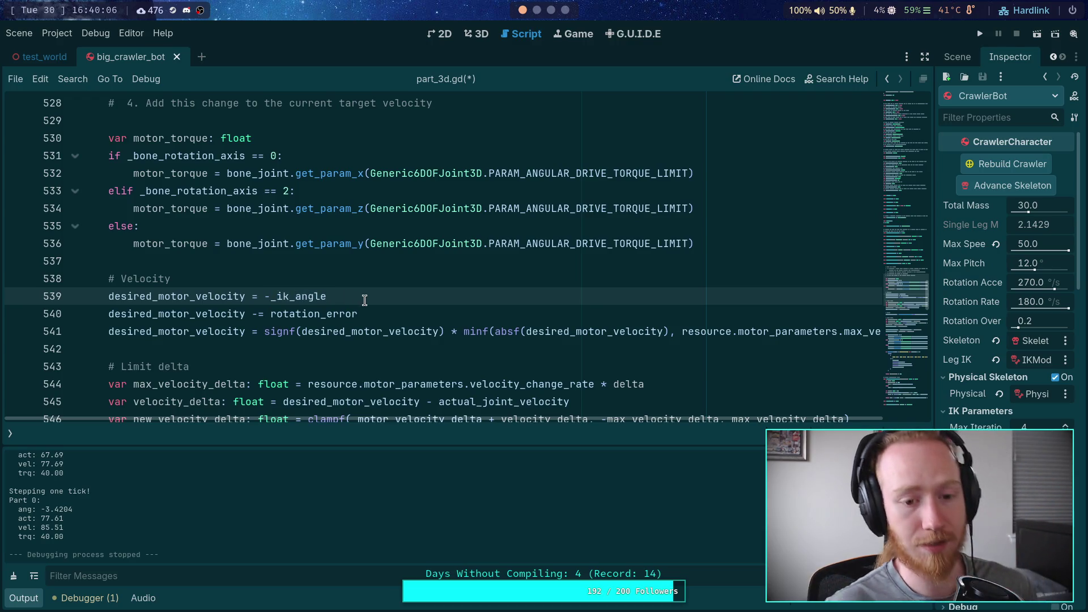
{"action": "key", "text": "ctrl+s"}
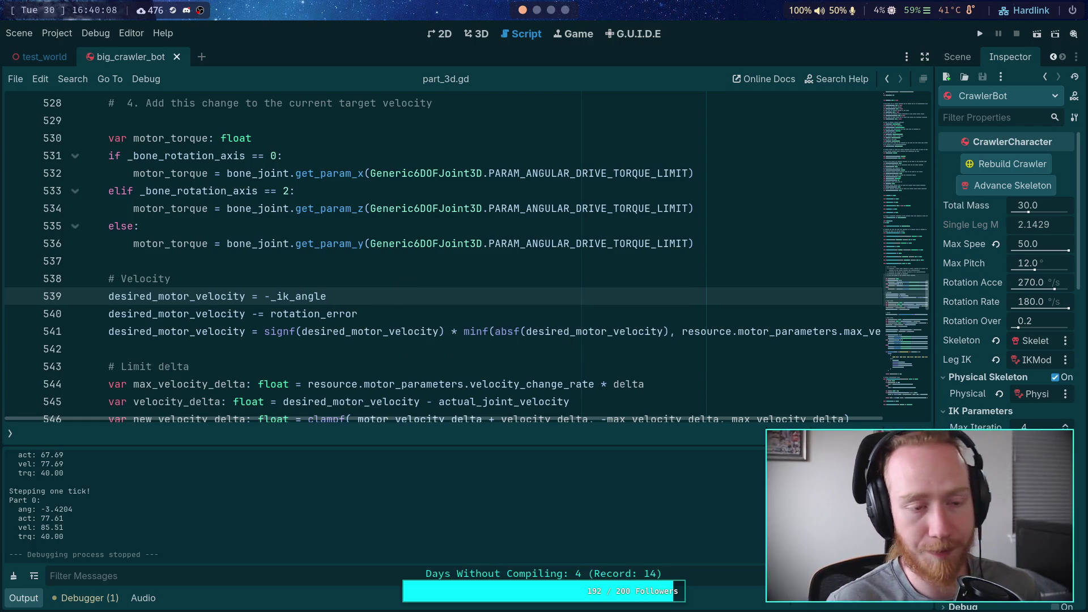
{"action": "left_click", "coordinate": [979, 33]}
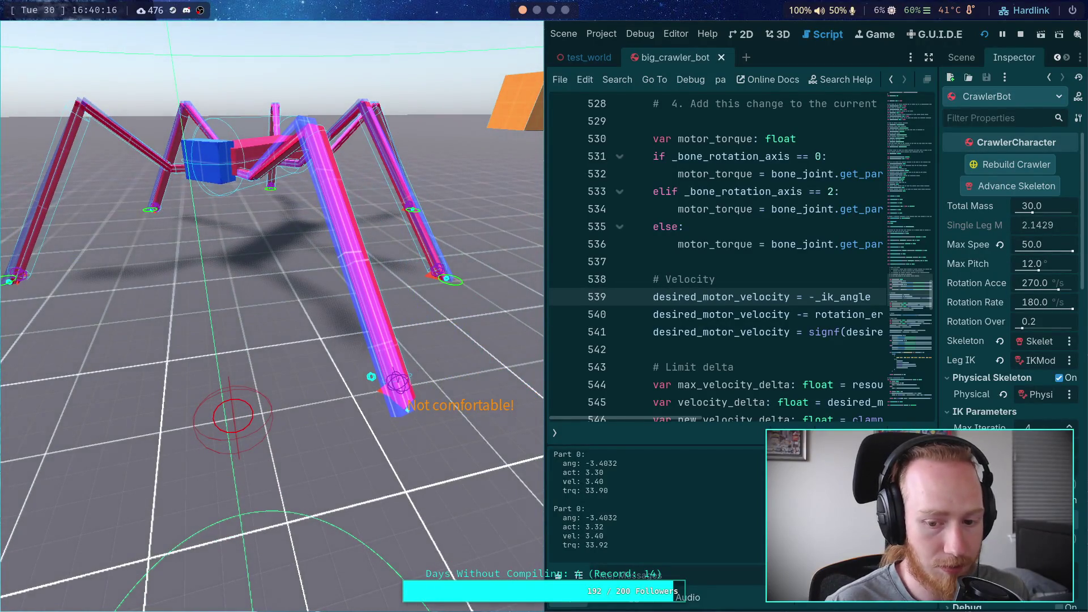
Step the crawler physics until the leg angle reads -0.2696, then stop the game.
{"action": "key", "text": "space"}
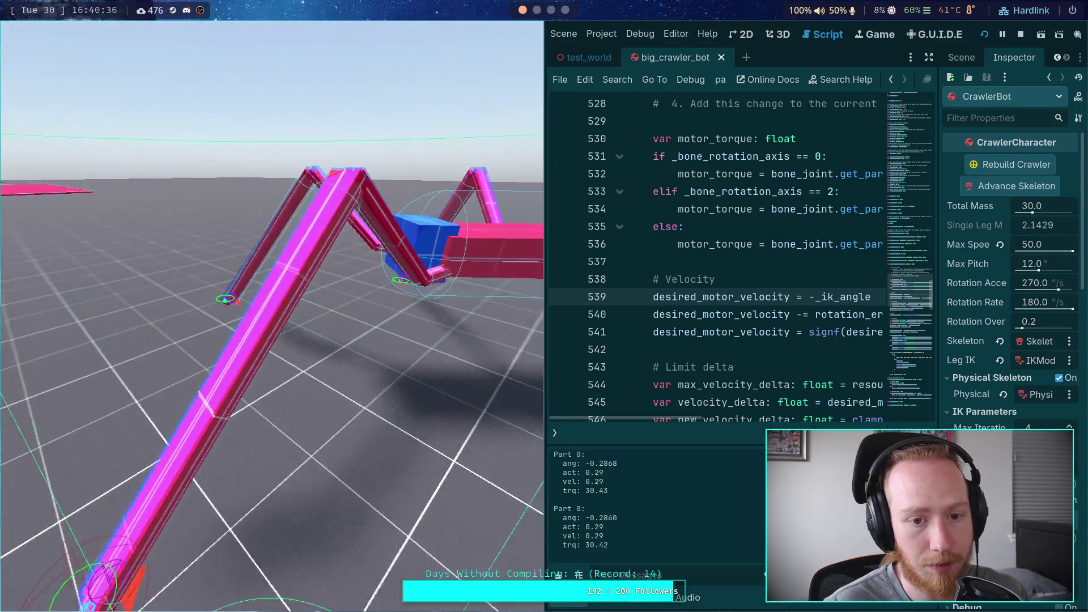
{"action": "left_click", "coordinate": [1021, 34]}
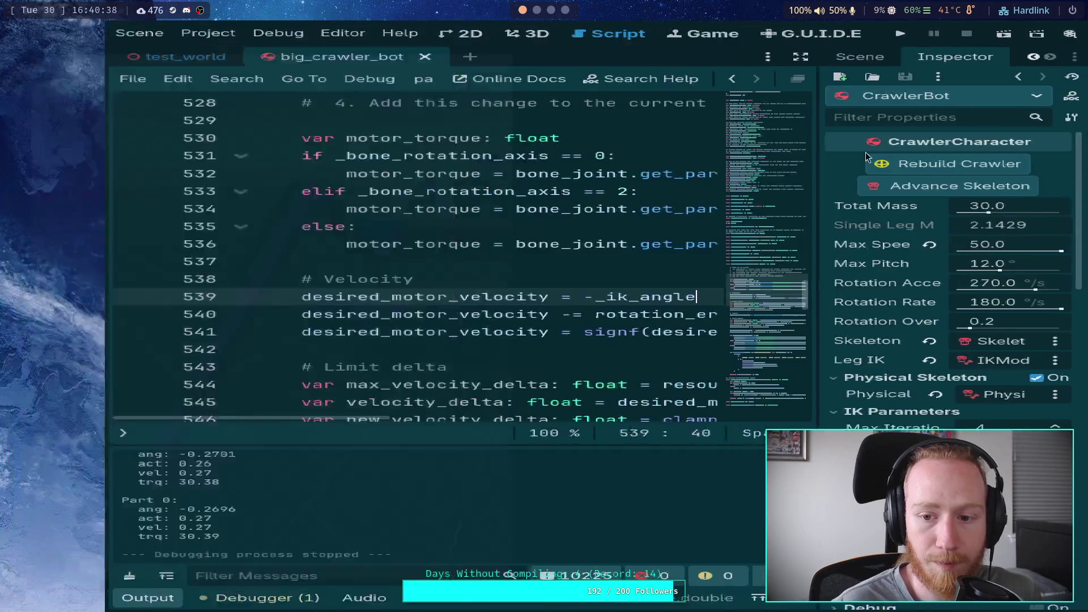
{"action": "left_click", "coordinate": [273, 297]}
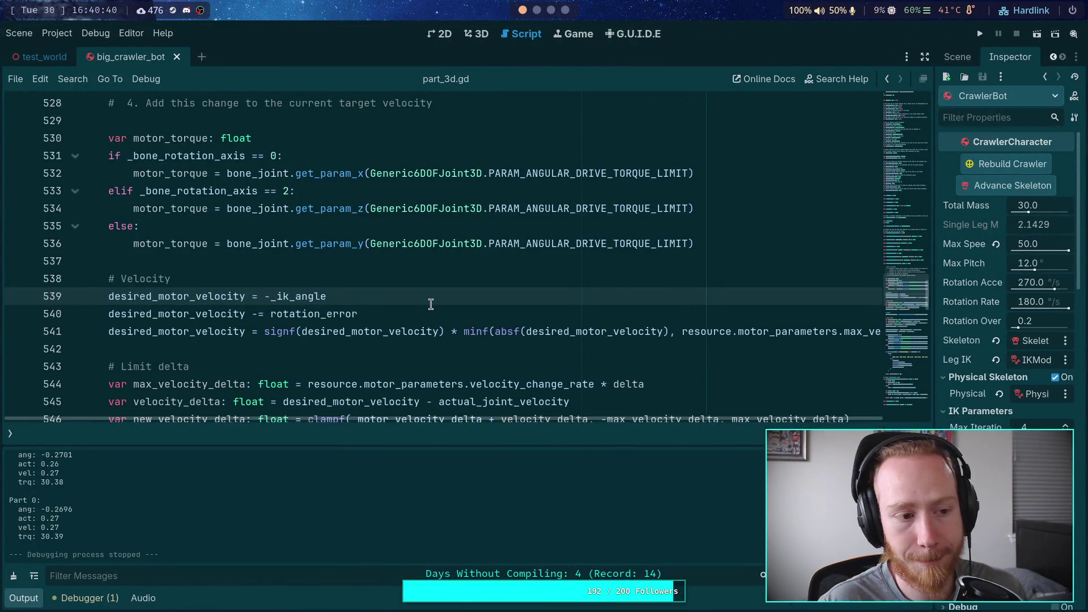
Run the game with -4.0 * _ik_angle until leg angle 3.4018, stop, and remove the 4.0 multiplier.
{"action": "type", "text": "4.0 *"}
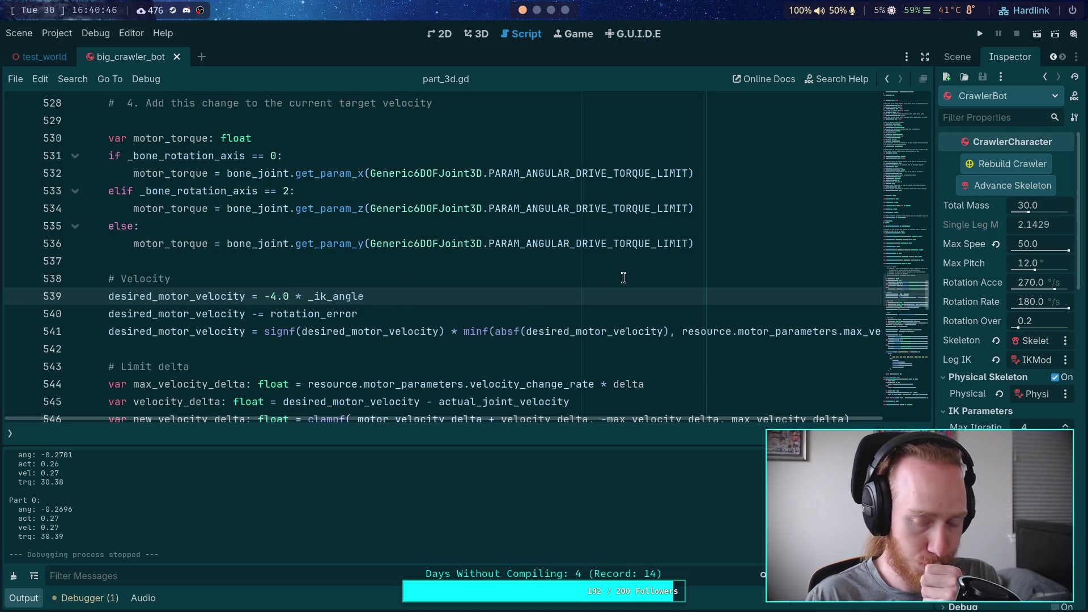
{"action": "left_click", "coordinate": [980, 34]}
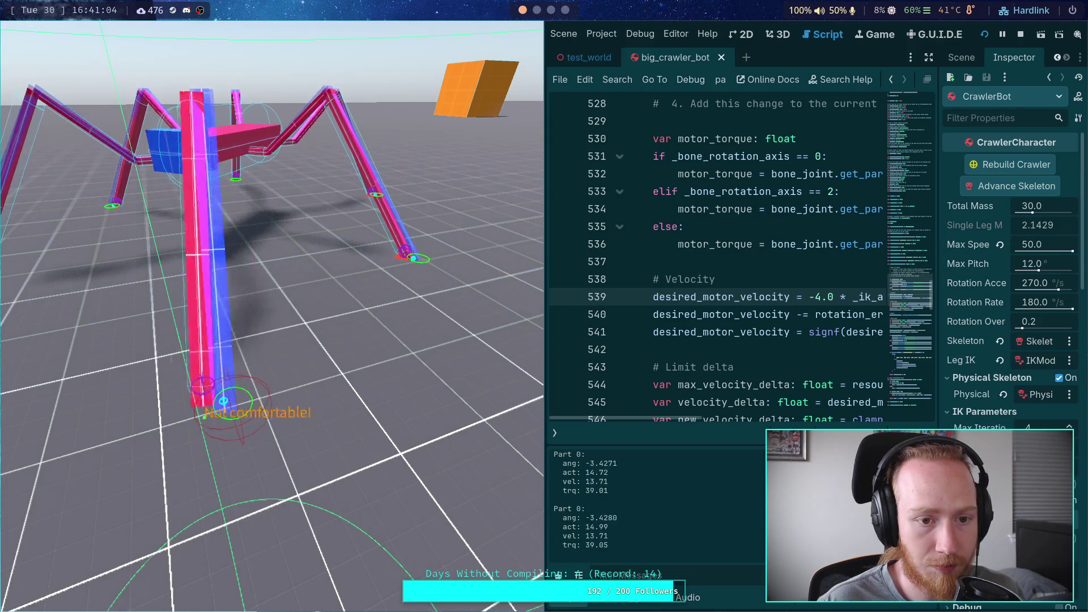
{"action": "key", "text": "F8"}
{"action": "left_click_drag", "start_coordinate": [271, 296], "coordinate": [301, 296]}
{"action": "key", "text": "BackSpace"}
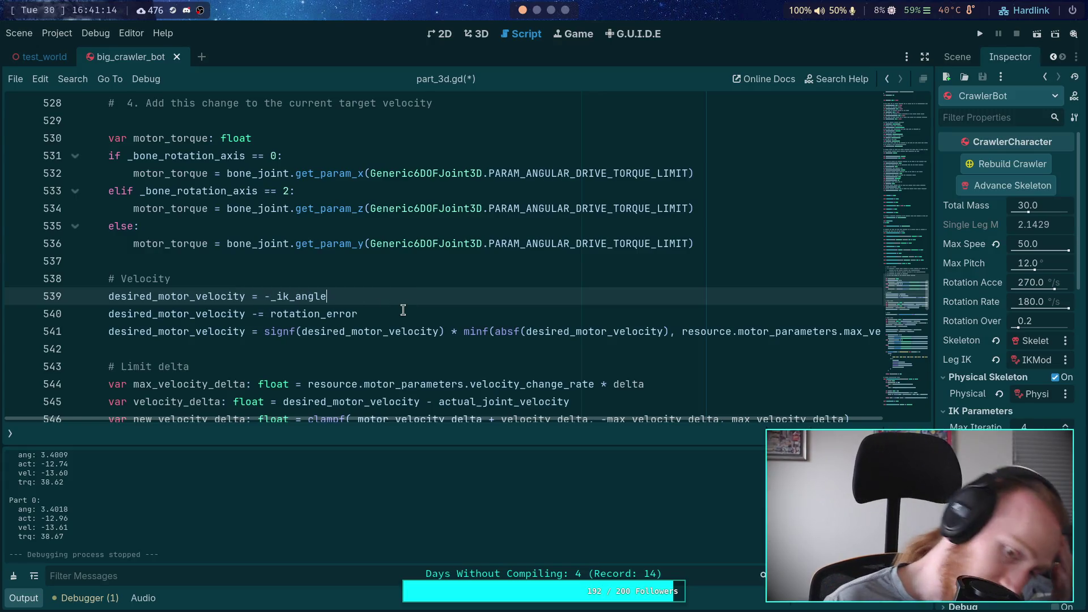
Review -_ik_angle on line 539 and drag the right dock splitter left to widen the Inspector.
{"action": "left_click", "coordinate": [388, 298]}
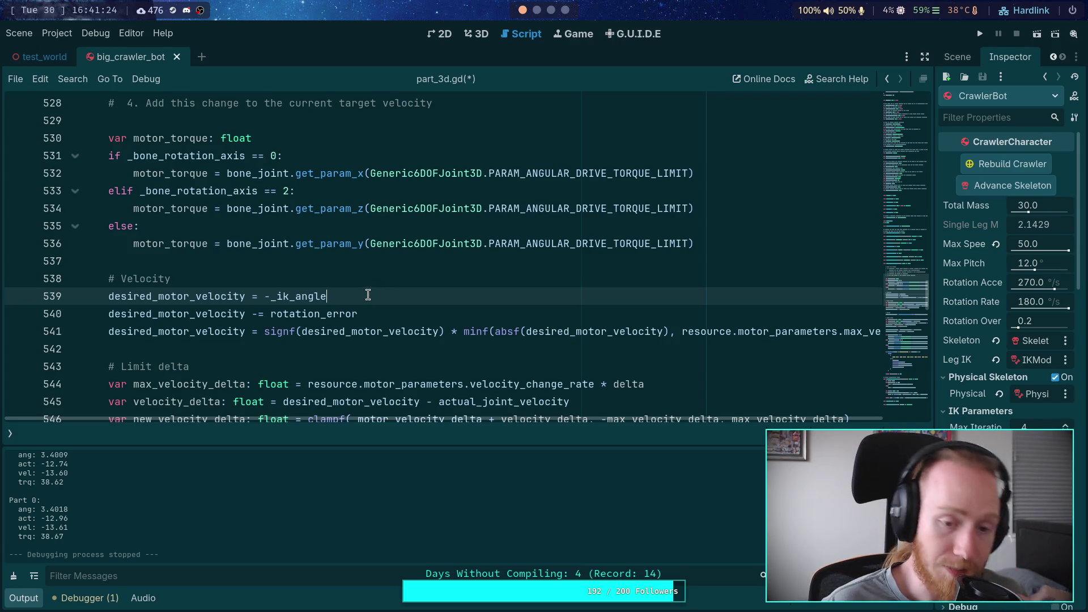
{"action": "left_click_drag", "start_coordinate": [264, 296], "coordinate": [328, 295]}
{"action": "left_click", "coordinate": [337, 294]}
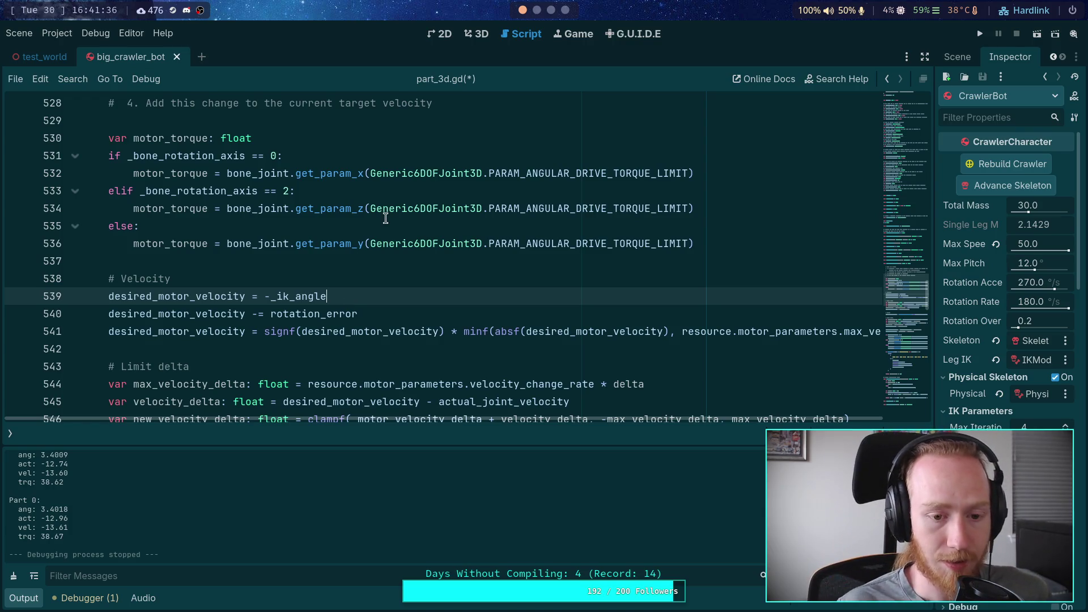
{"action": "left_click_drag", "start_coordinate": [265, 297], "coordinate": [366, 292]}
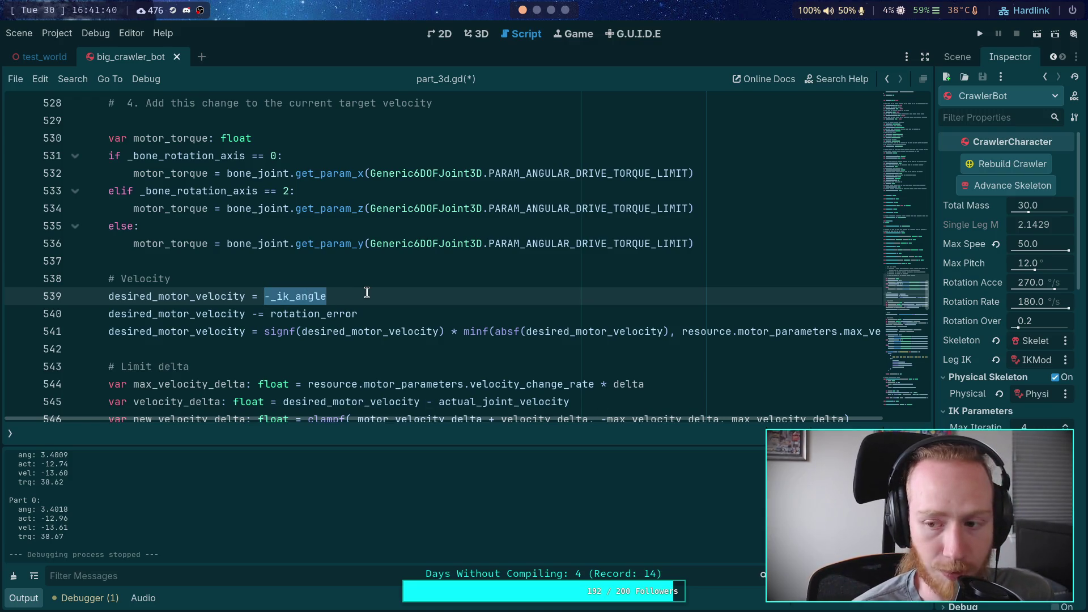
{"action": "left_click_drag", "start_coordinate": [935, 234], "coordinate": [827, 243]}
{"action": "left_click_drag", "start_coordinate": [263, 295], "coordinate": [367, 291]}
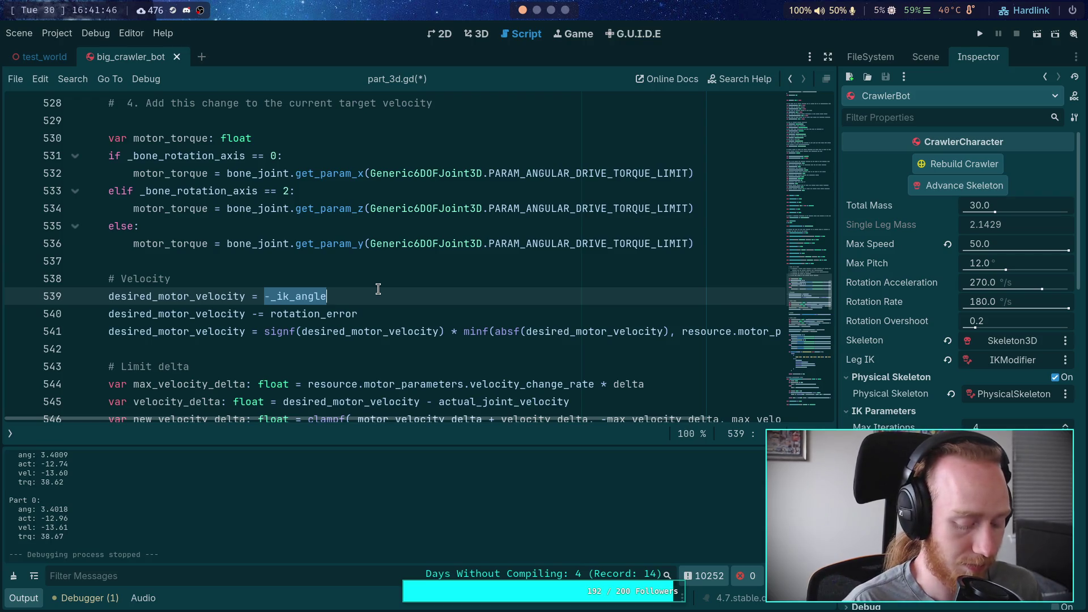
Rewrite line 539 as -1.0 * maxf(_ik_angle, dropping the inner minus sign.
{"action": "key", "text": "Left"}
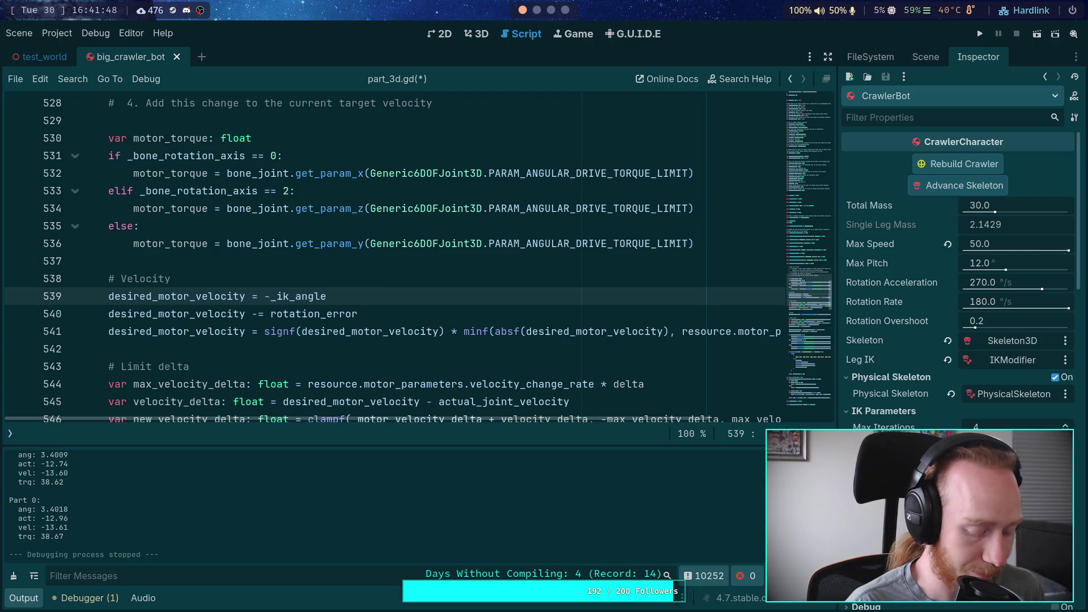
{"action": "type", "text": "maxf("}
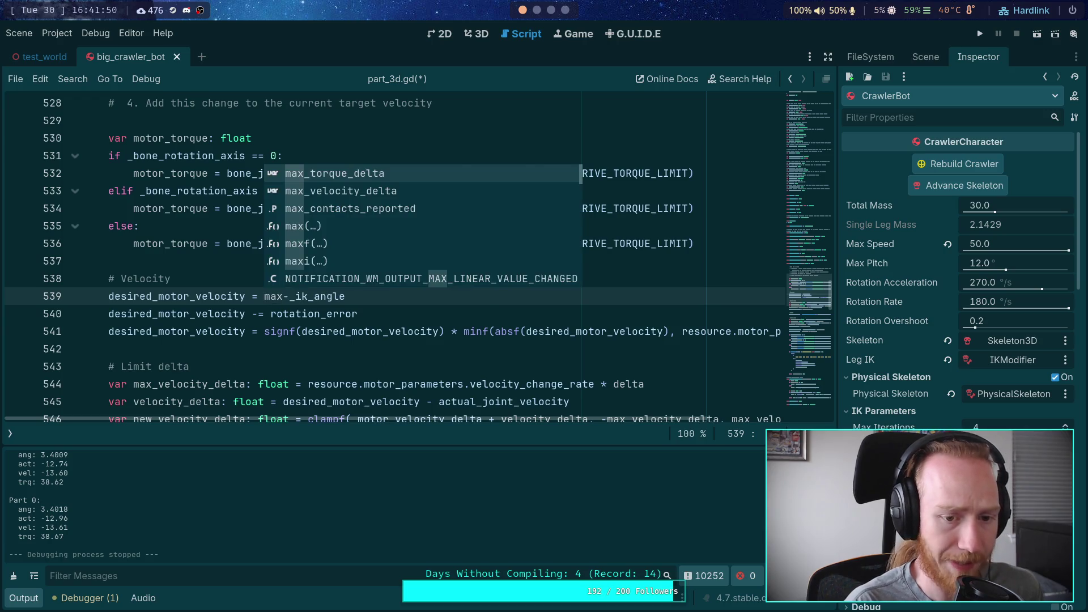
{"action": "key", "text": "Delete"}
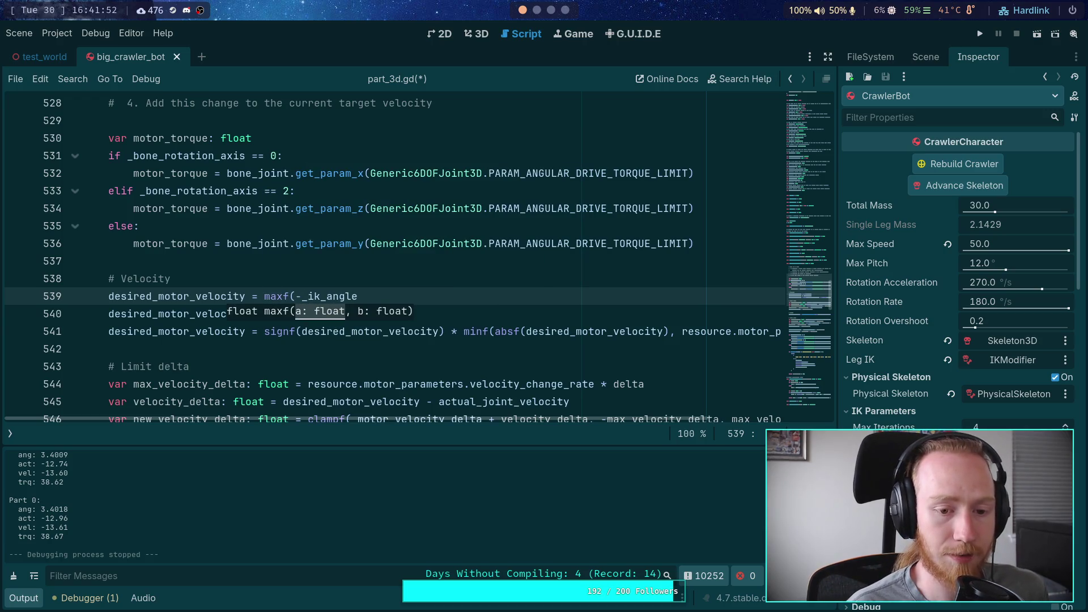
{"action": "key", "text": "ctrl+Left"}
{"action": "type", "text": "-"}
{"action": "key", "text": "ctrl+Right"}
{"action": "type", "text": "1.0 *"}
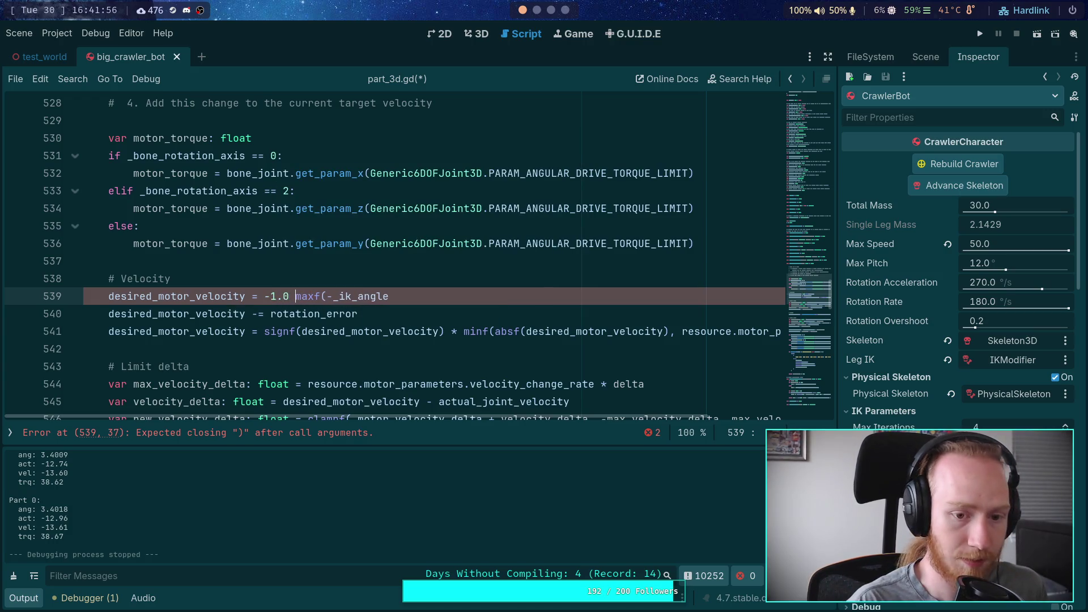
{"action": "key", "text": "Delete"}
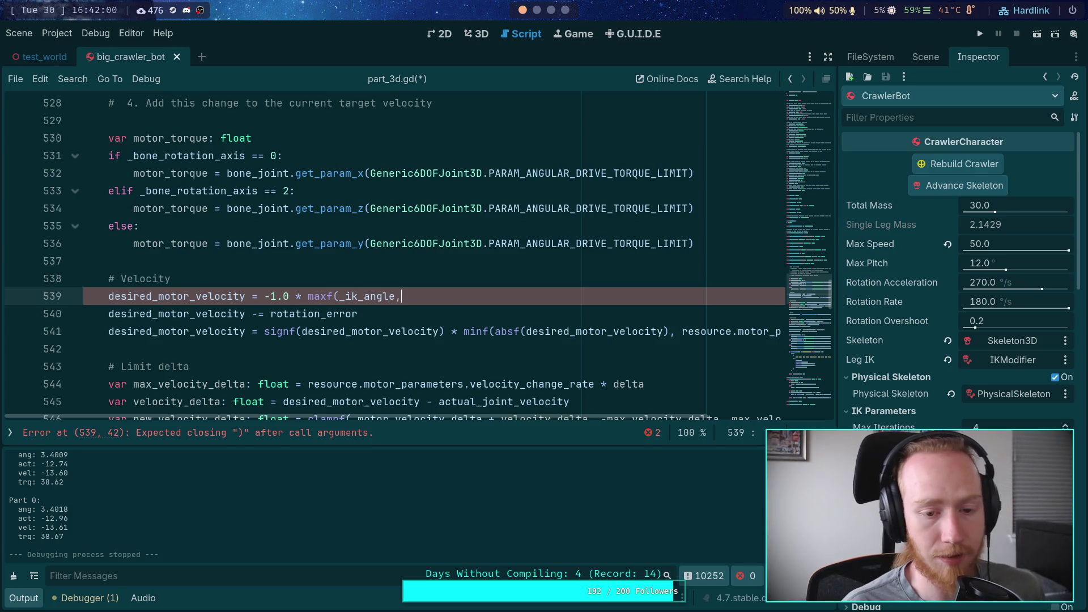
{"action": "key", "text": "Down"}
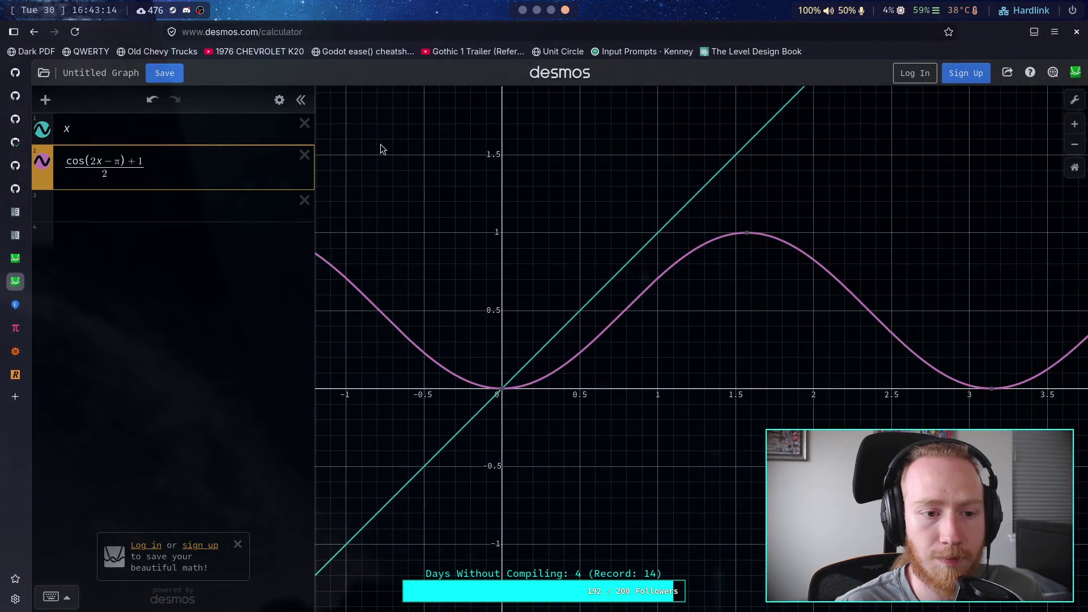
Delete both old Desmos expressions and enter x as the first expression.
{"action": "left_click", "coordinate": [304, 154]}
{"action": "left_click", "coordinate": [304, 123]}
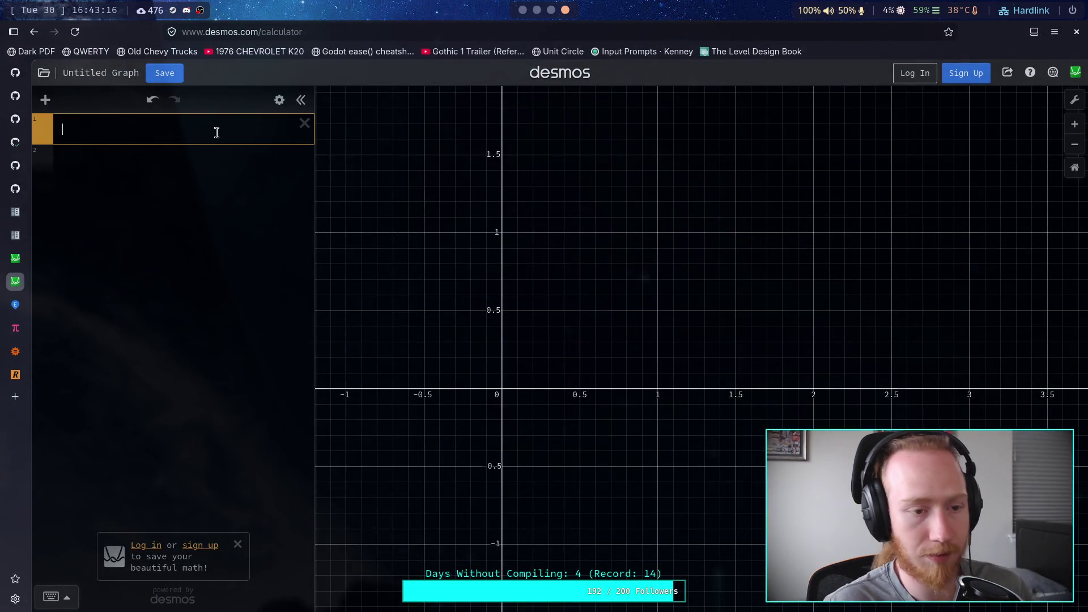
{"action": "type", "text": "x"}
{"action": "key", "text": "Return"}
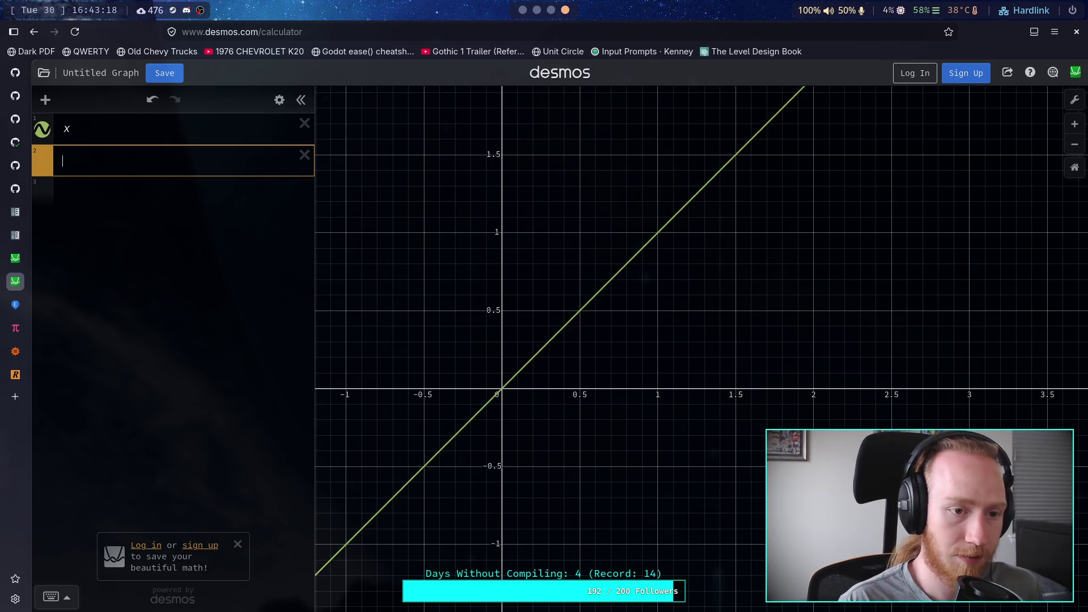
Try x/0.01 and then 0.01/x as the second expression.
{"action": "type", "text": "x/0.01"}
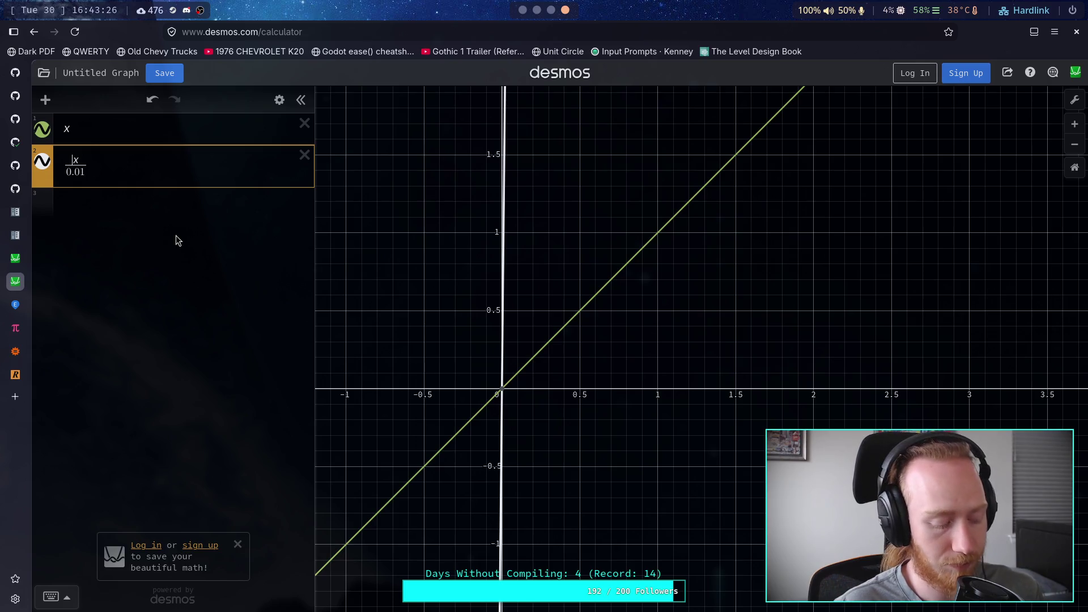
{"action": "type", "text": "2"}
{"action": "key", "text": "BackSpace"}
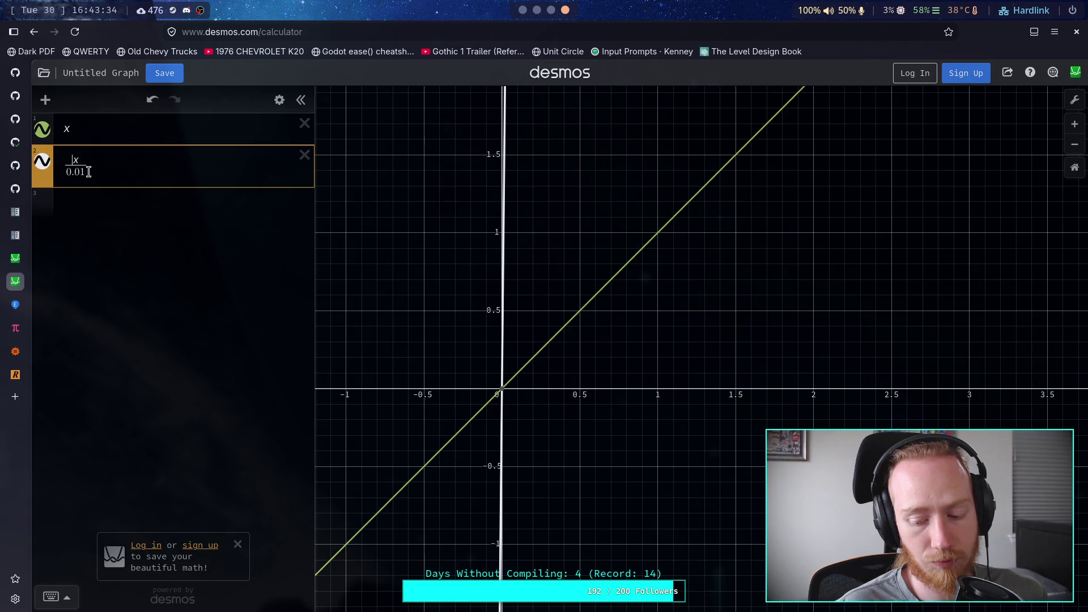
{"action": "key", "text": "shift+Left"}
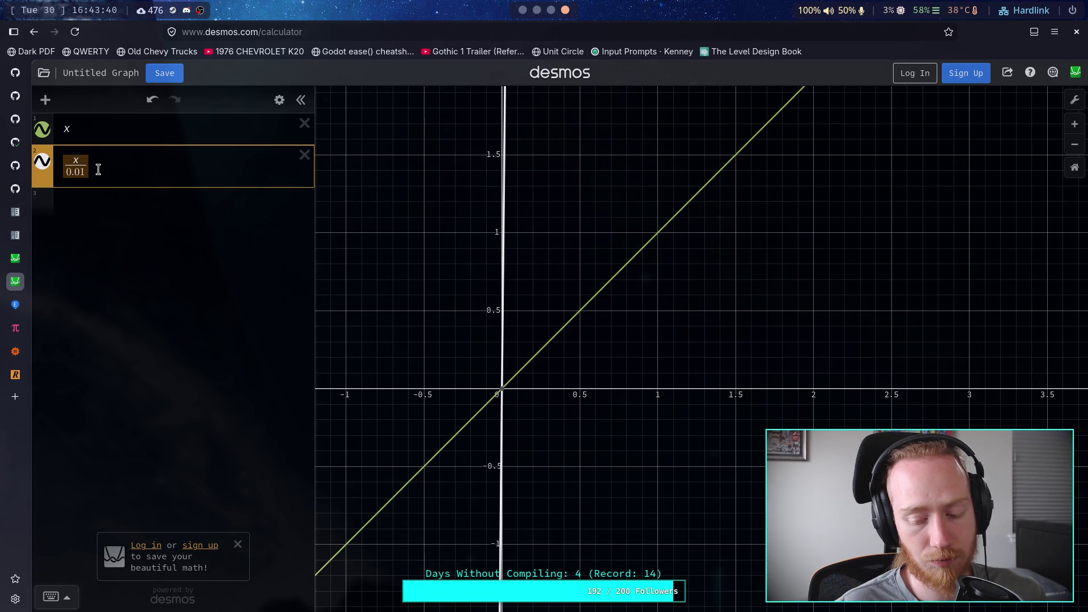
{"action": "type", "text": "0"}
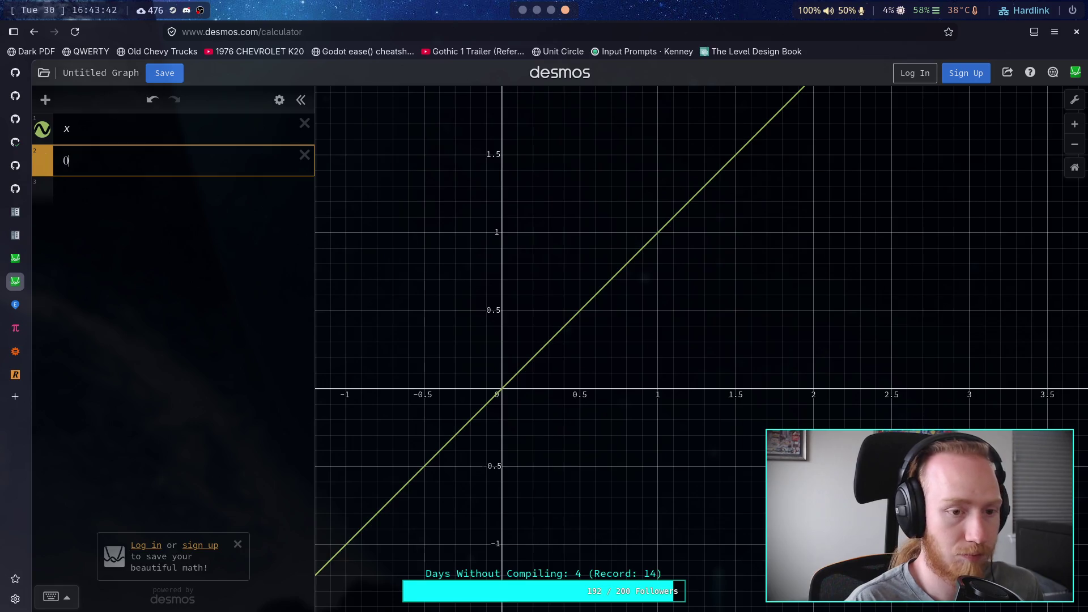
{"action": "type", "text": ".01/x"}
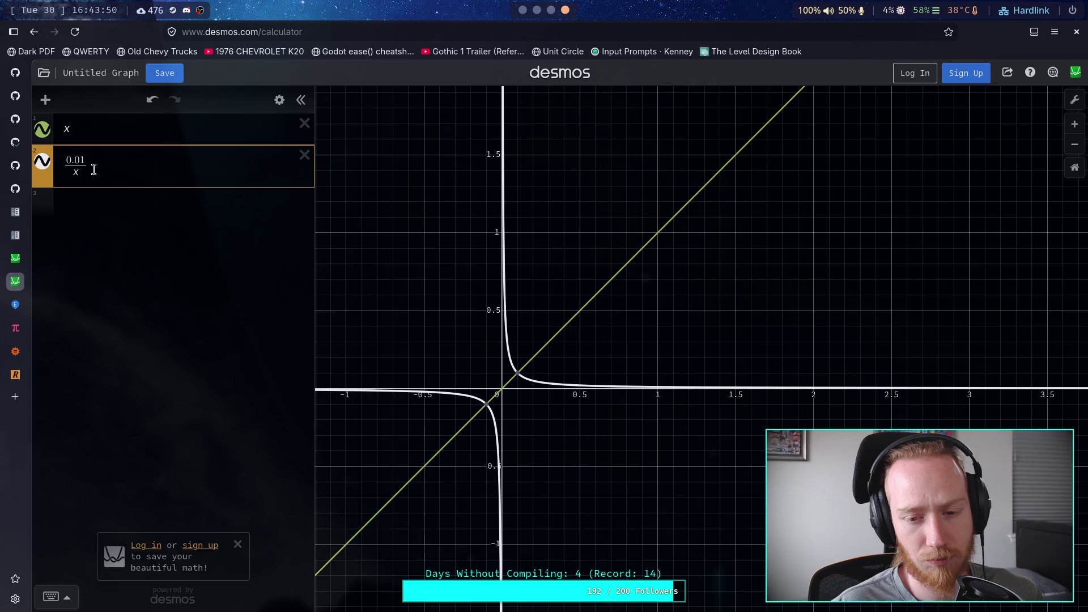
{"action": "key", "text": "Left"}
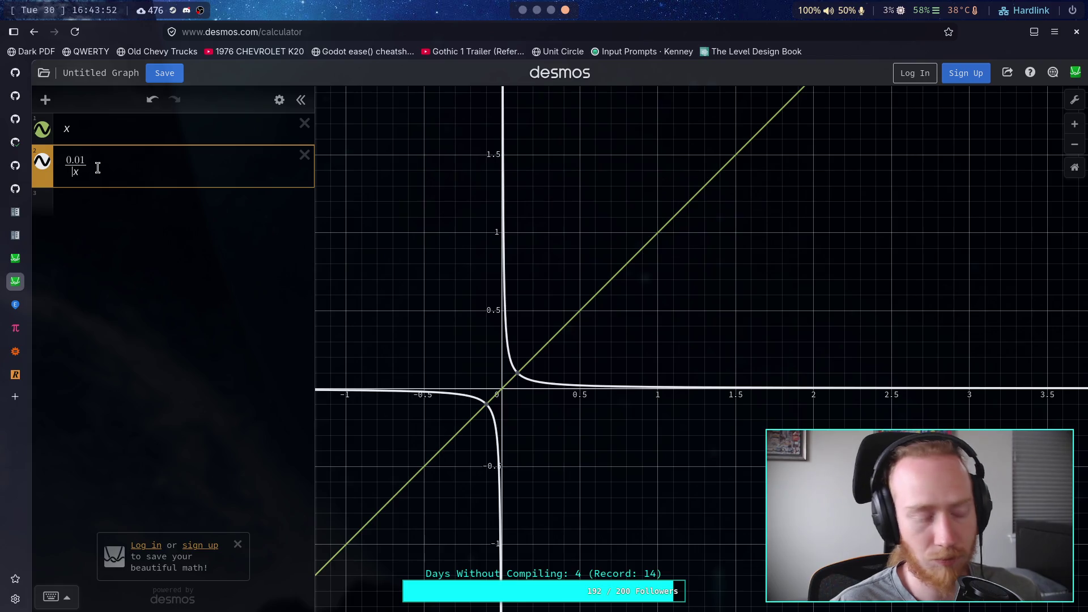
{"action": "type", "text": "1-x)"}
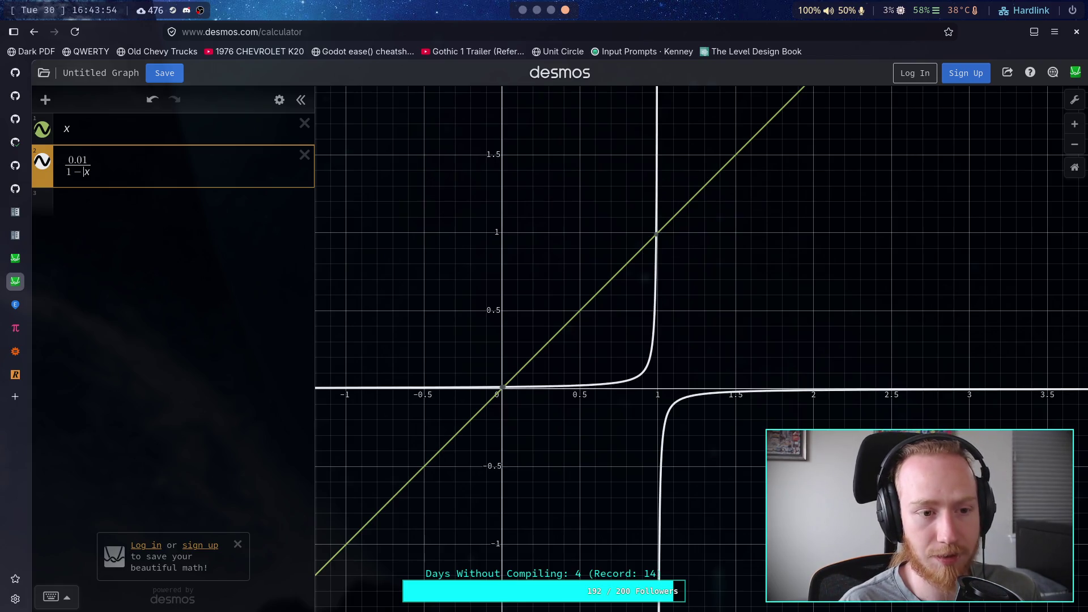
{"action": "key", "text": "BackSpace"}
{"action": "key", "text": "BackSpace"}
Turn row 2 into 1/(0.01−x)+1, trim it to 1/(1−x)+1, then delete it.
{"action": "key", "text": "Up"}
{"action": "key", "text": "Delete"}
{"action": "type", "text": "1"}
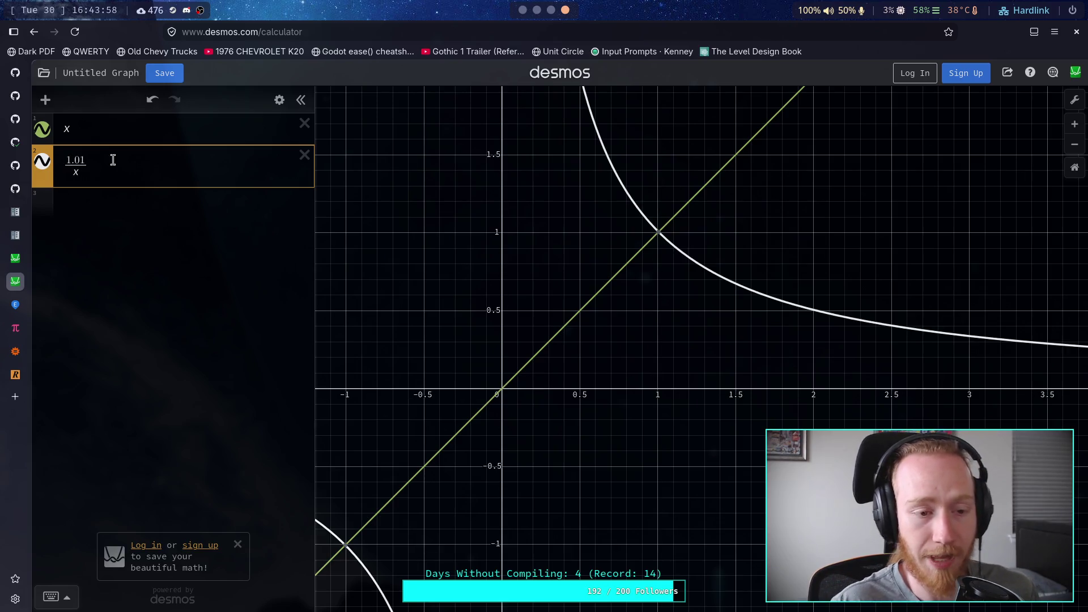
{"action": "left_click_drag", "start_coordinate": [83, 155], "coordinate": [71, 156]}
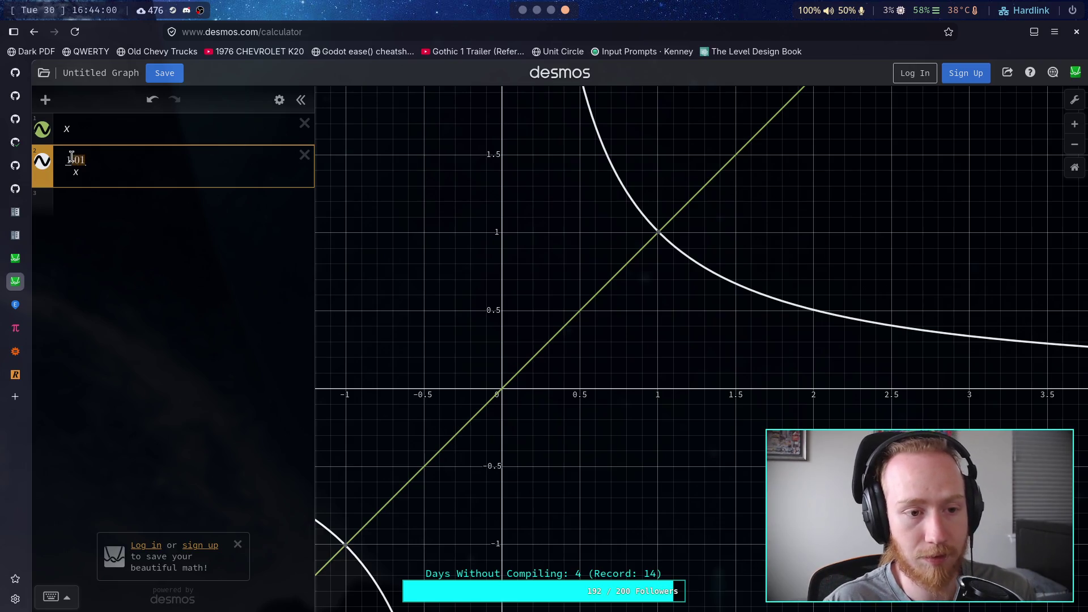
{"action": "key", "text": "BackSpace"}
{"action": "key", "text": "Down"}
{"action": "type", "text": "0.01-"}
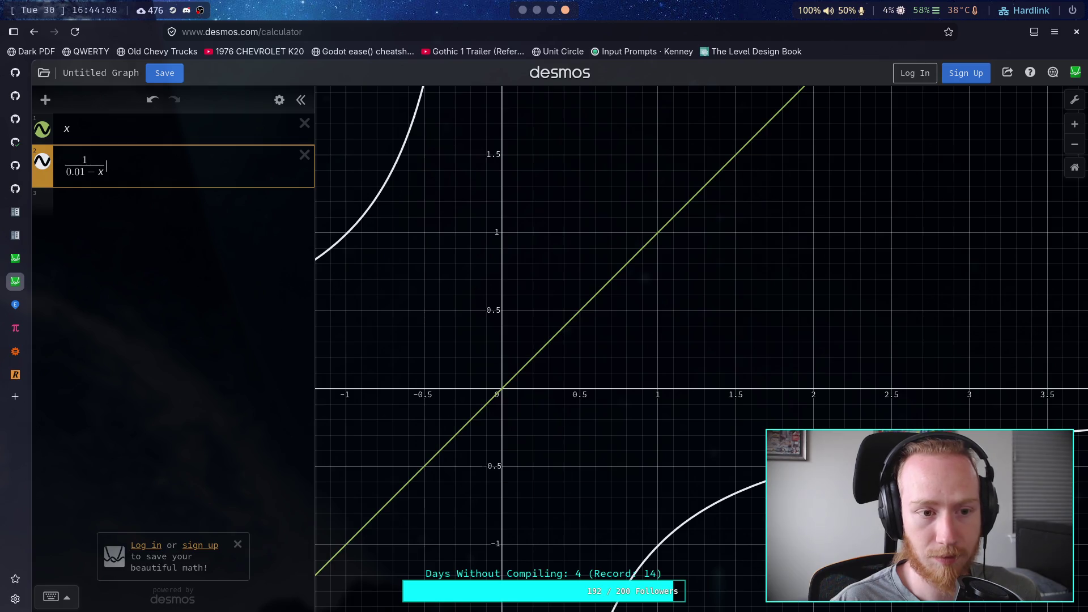
{"action": "type", "text": "+1"}
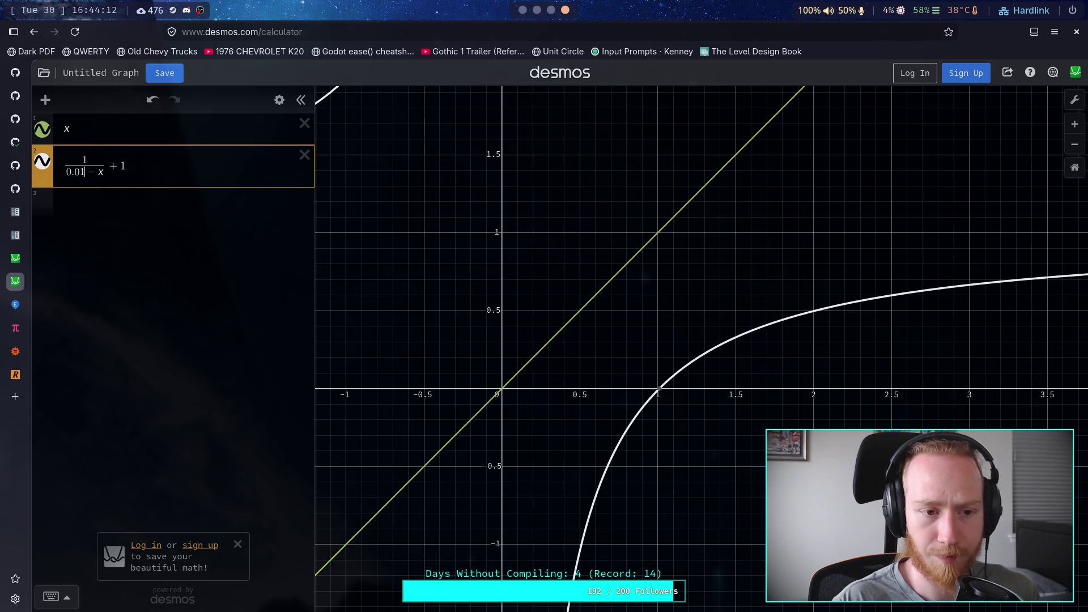
{"action": "key", "text": "Left"}
{"action": "key", "text": "BackSpace"}
{"action": "key", "text": "BackSpace"}
{"action": "key", "text": "BackSpace"}
{"action": "key", "text": "BackSpace"}
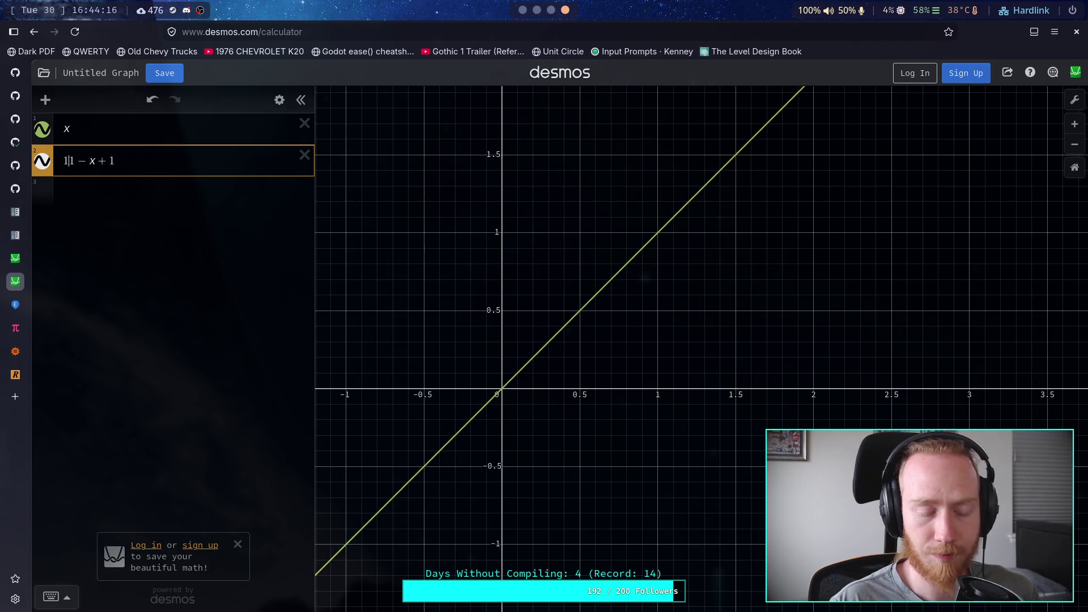
{"action": "left_click", "coordinate": [305, 155]}
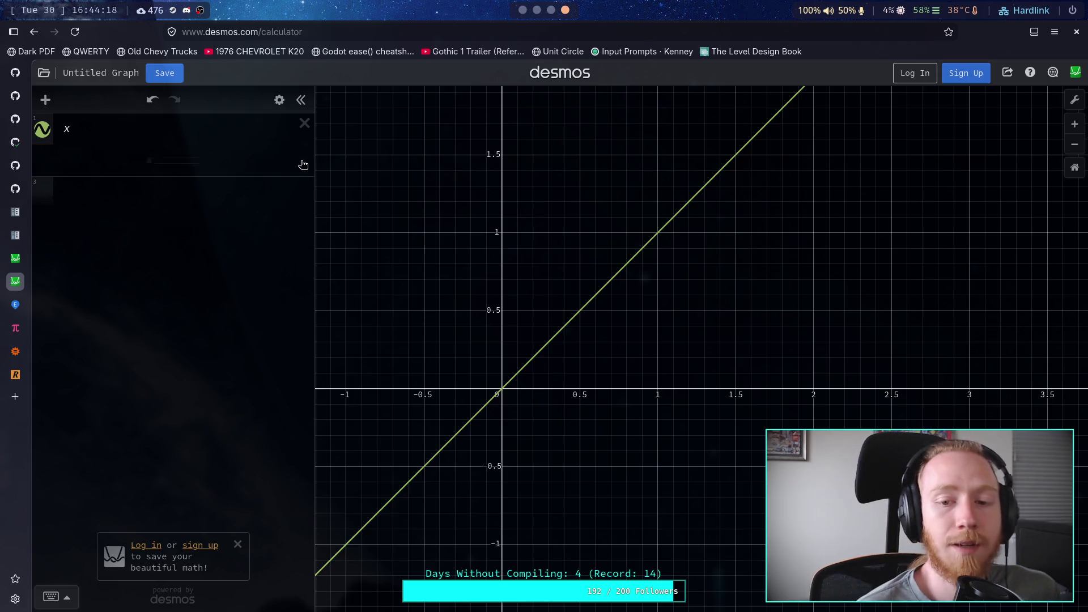
Zoom around the origin and add sqrt(x) as a second expression beside x.
{"action": "scroll", "coordinate": [512, 394], "scroll_direction": "up", "scroll_amount": 3}
{"action": "scroll", "coordinate": [524, 380], "scroll_direction": "up", "scroll_amount": 2}
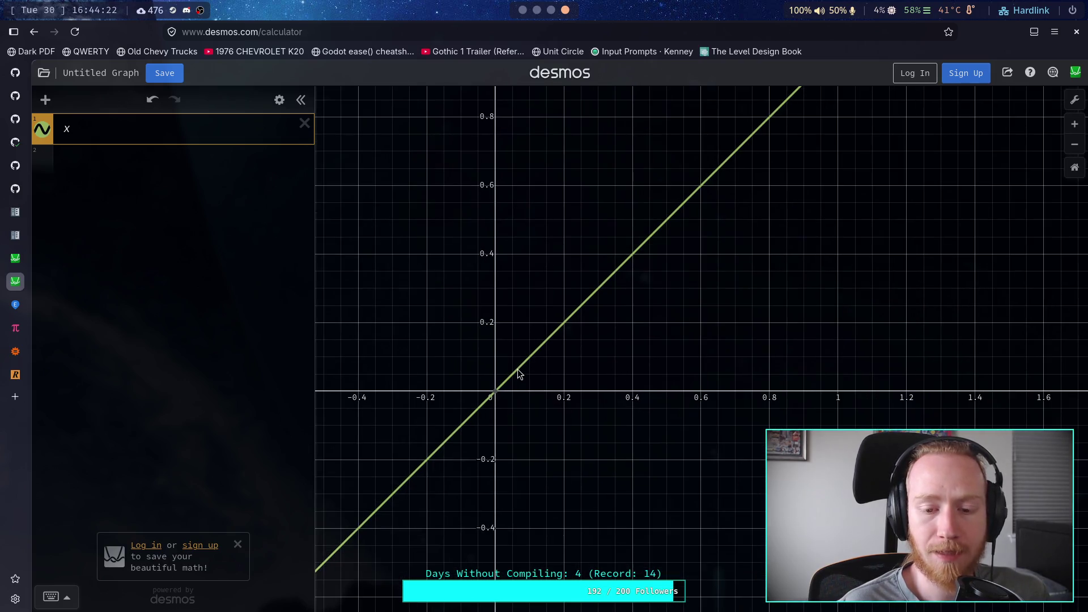
{"action": "mouse_move", "coordinate": [497, 398]}
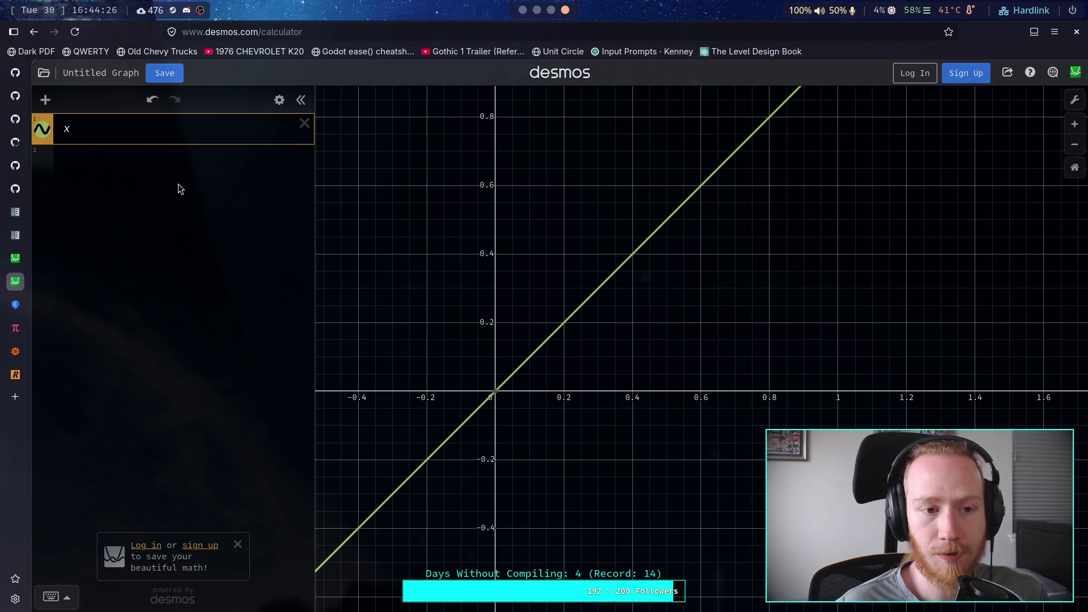
{"action": "left_click", "coordinate": [150, 155]}
{"action": "type", "text": "sqrt"}
{"action": "type", "text": "x"}
{"action": "scroll", "coordinate": [440, 422], "scroll_direction": "down", "scroll_amount": 5}
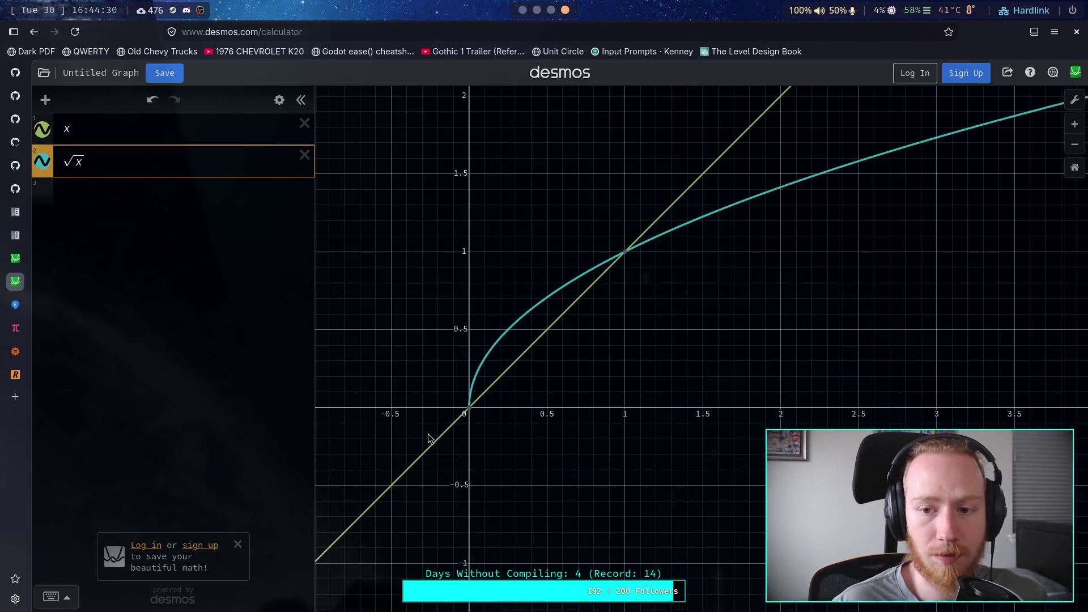
{"action": "scroll", "coordinate": [471, 413], "scroll_direction": "up", "scroll_amount": 2}
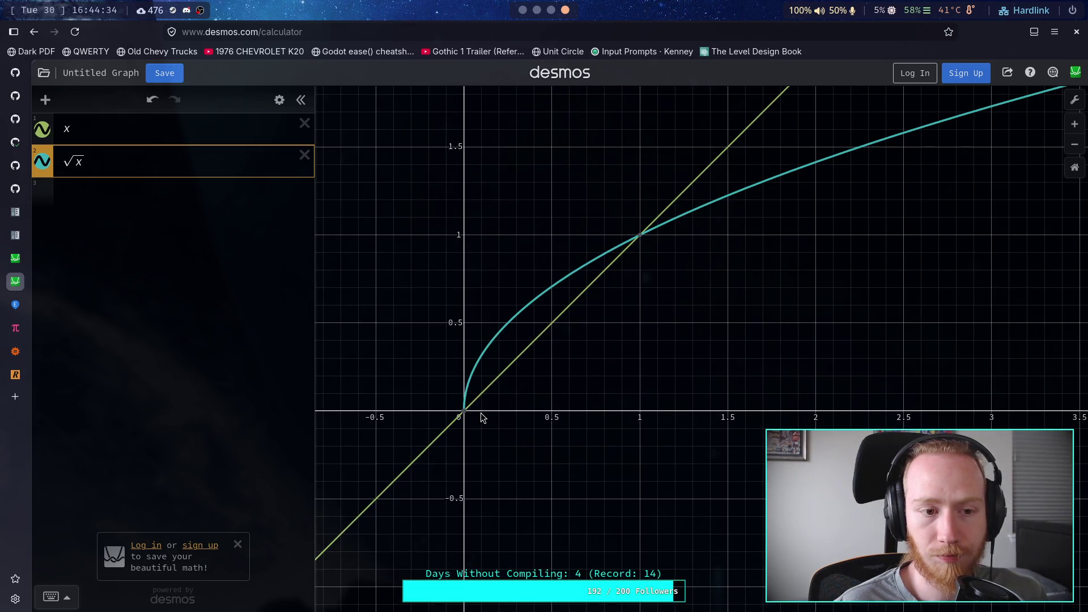
{"action": "scroll", "coordinate": [480, 418], "scroll_direction": "down", "scroll_amount": 3}
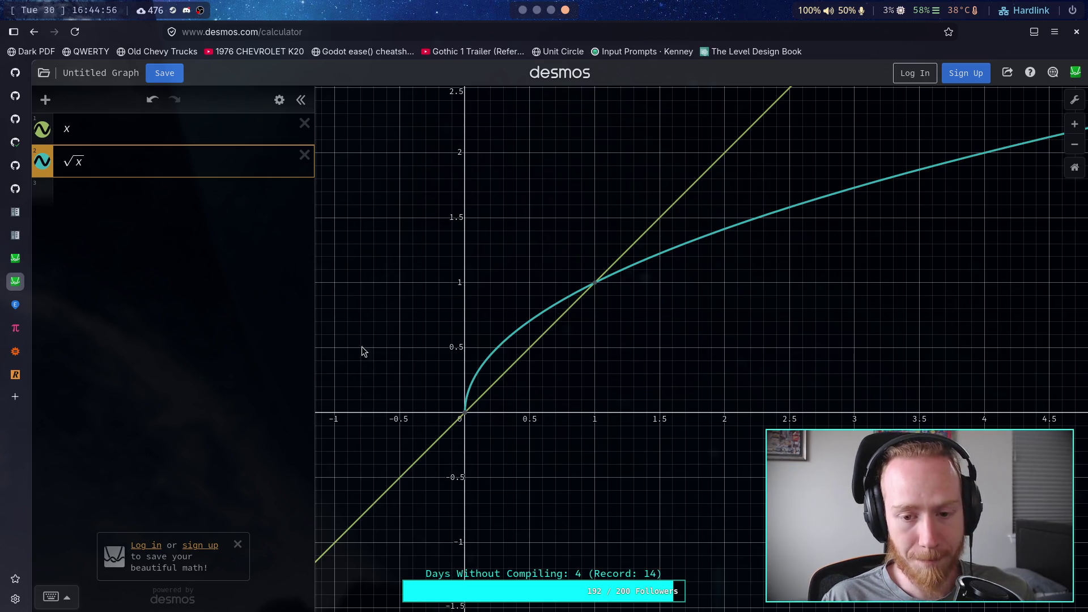
Replace the square-root curve with a new power of x and wrap x in absolute-value bars.
{"action": "left_click", "coordinate": [302, 164]}
{"action": "left_click", "coordinate": [149, 160]}
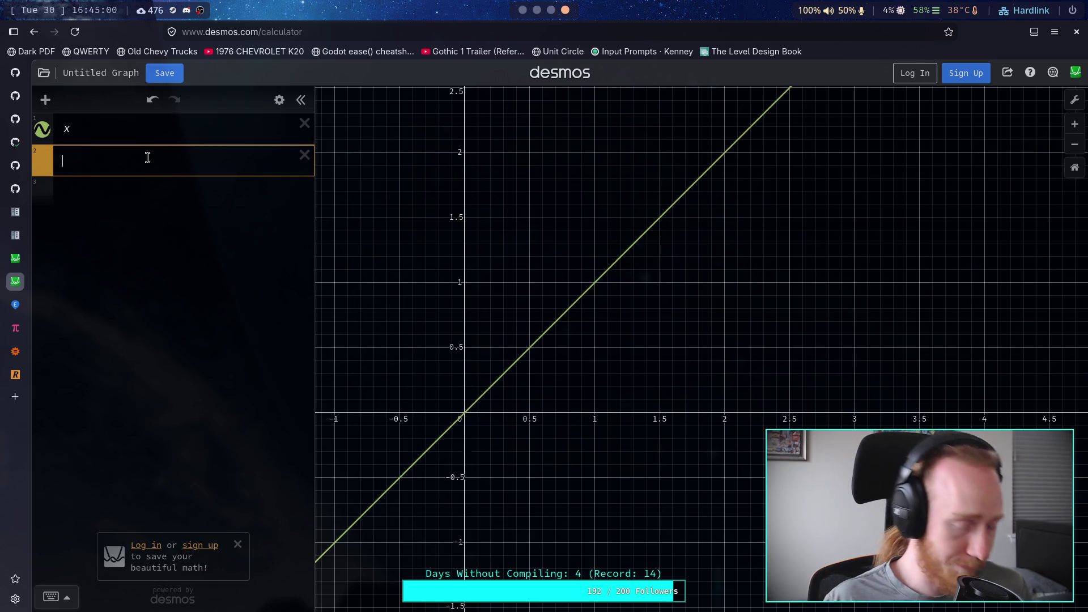
{"action": "type", "text": "x^2"}
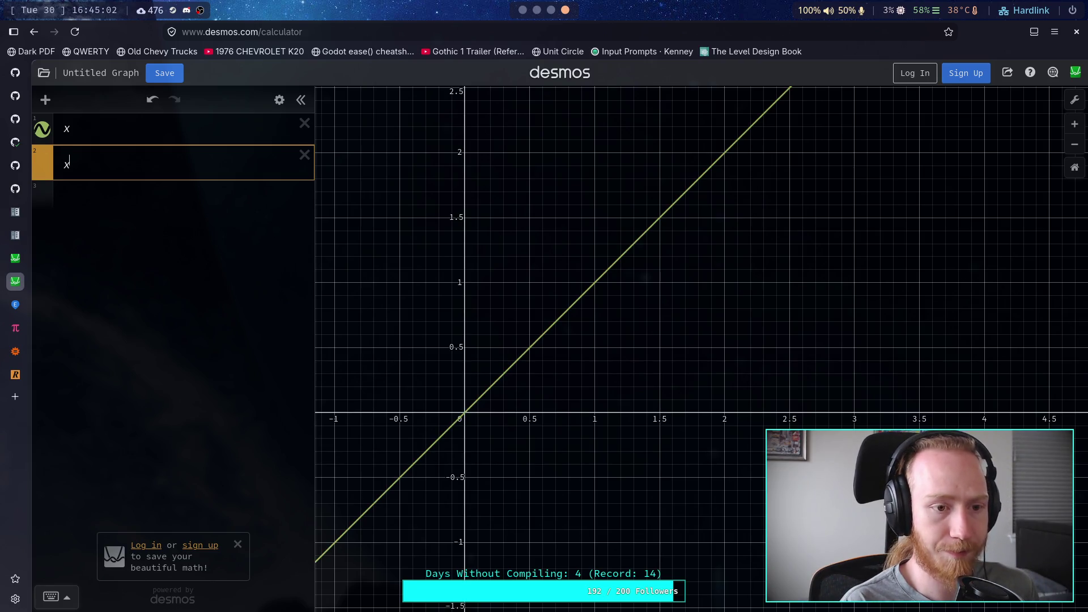
{"action": "key", "text": "shift+Left"}
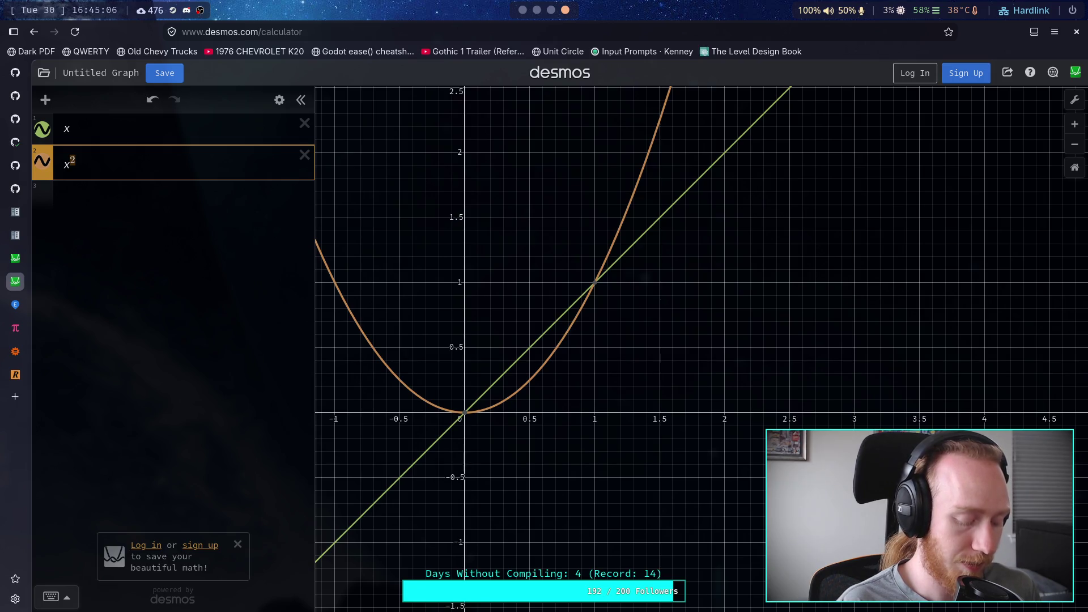
{"action": "type", "text": "5/3"}
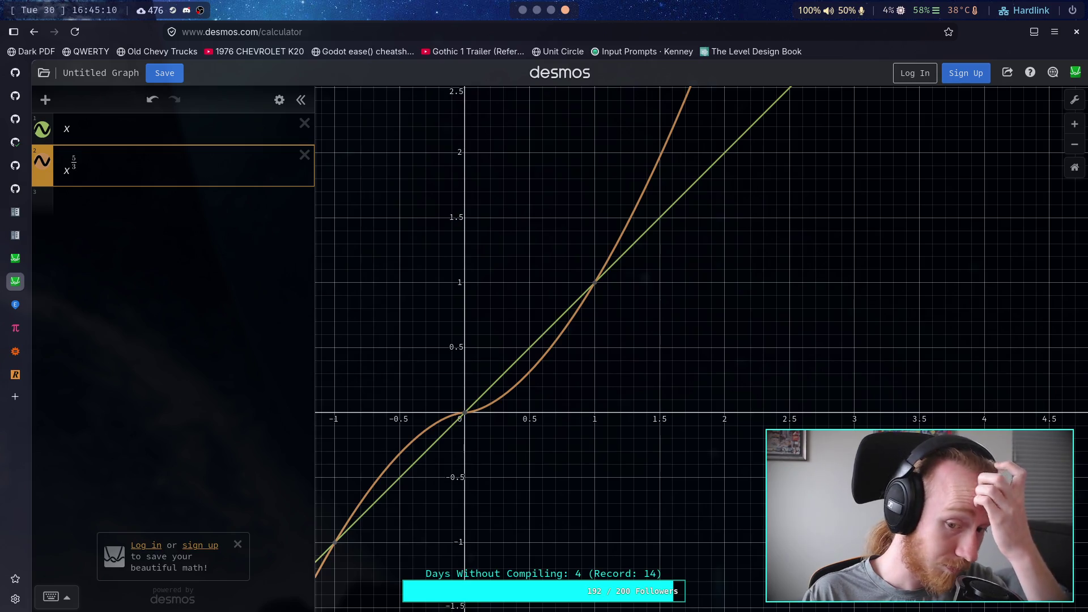
{"action": "key", "text": "shift+Left"}
{"action": "key", "text": "shift+Left"}
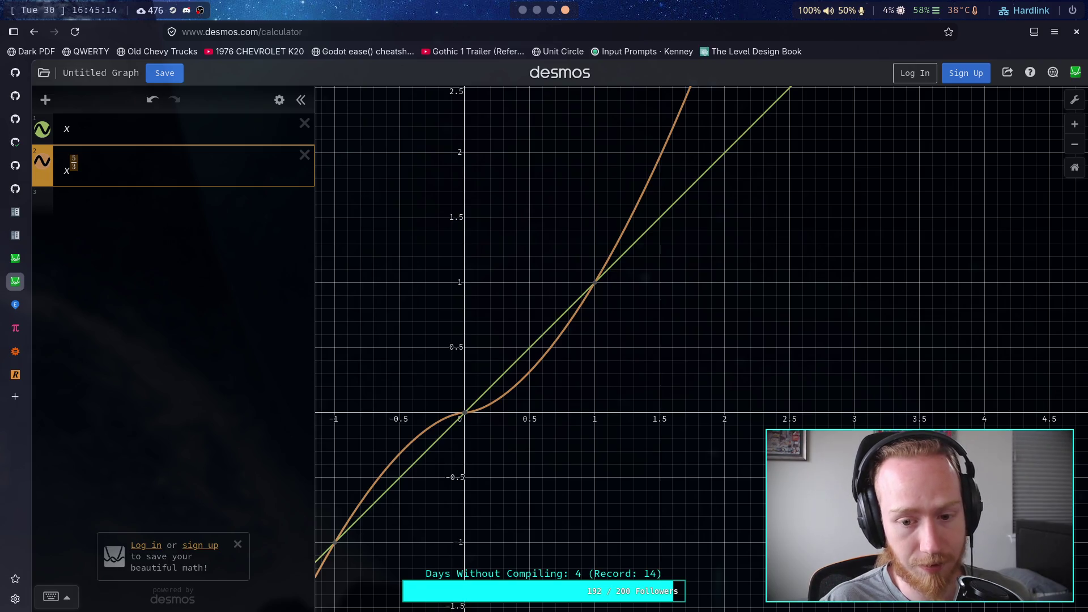
{"action": "type", "text": "2"}
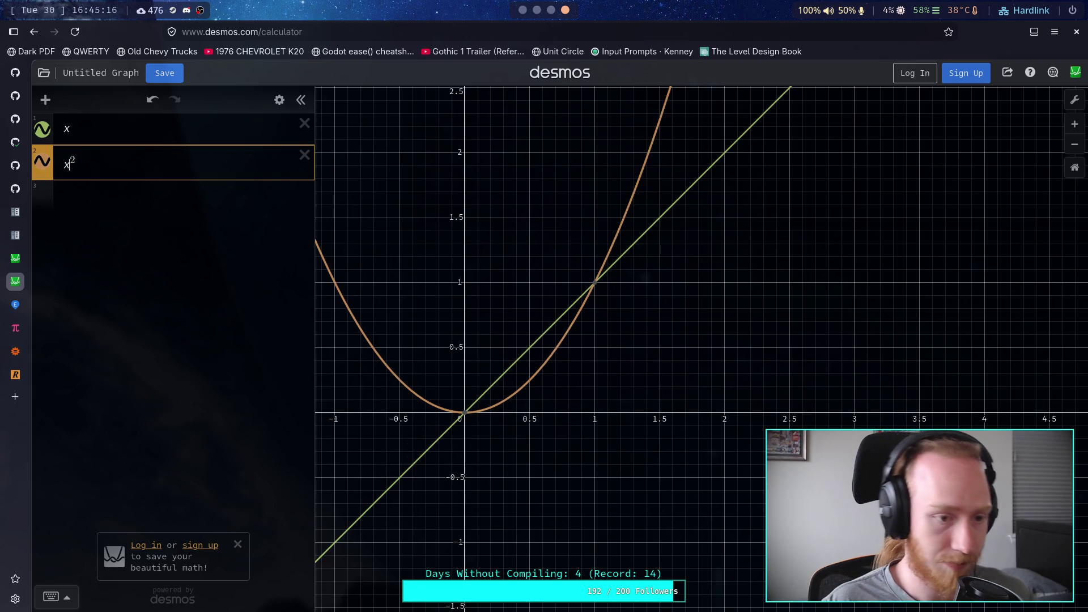
{"action": "key", "text": "shift+Right"}
{"action": "type", "text": "|"}
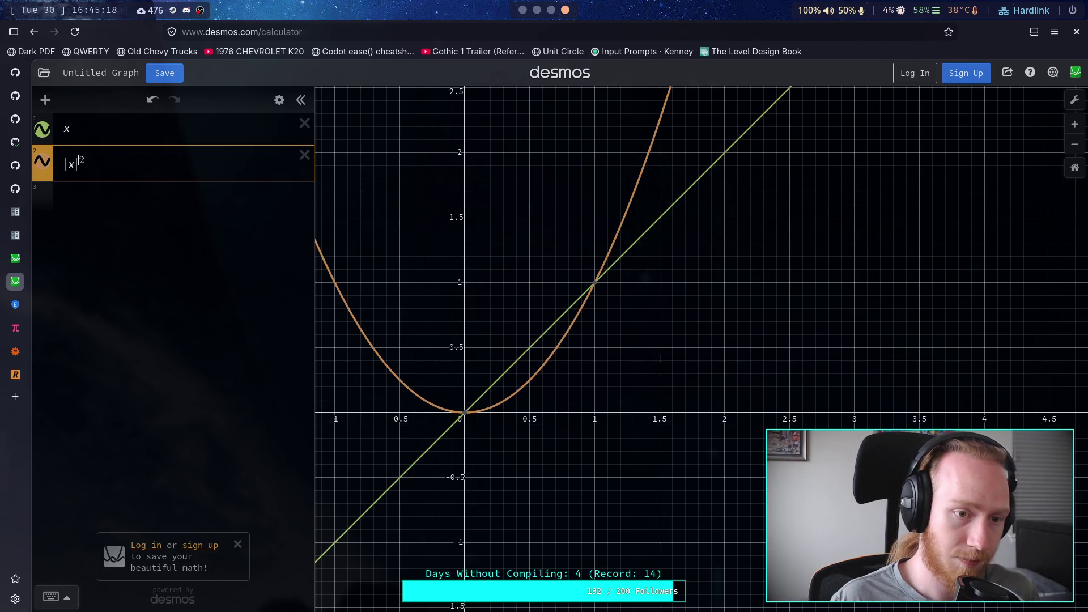
Try exponents 3, 4 and 1.12, settle on |x|^1.15, then go back to Godot.
{"action": "key", "text": "shift+Right"}
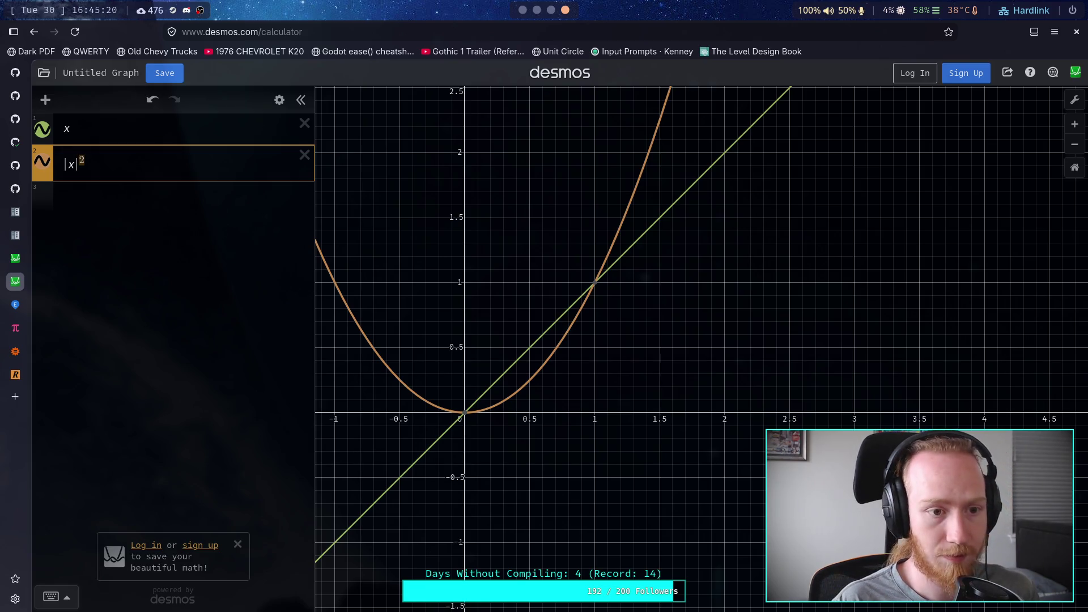
{"action": "type", "text": "3"}
{"action": "key", "text": "shift+Left"}
{"action": "type", "text": "4"}
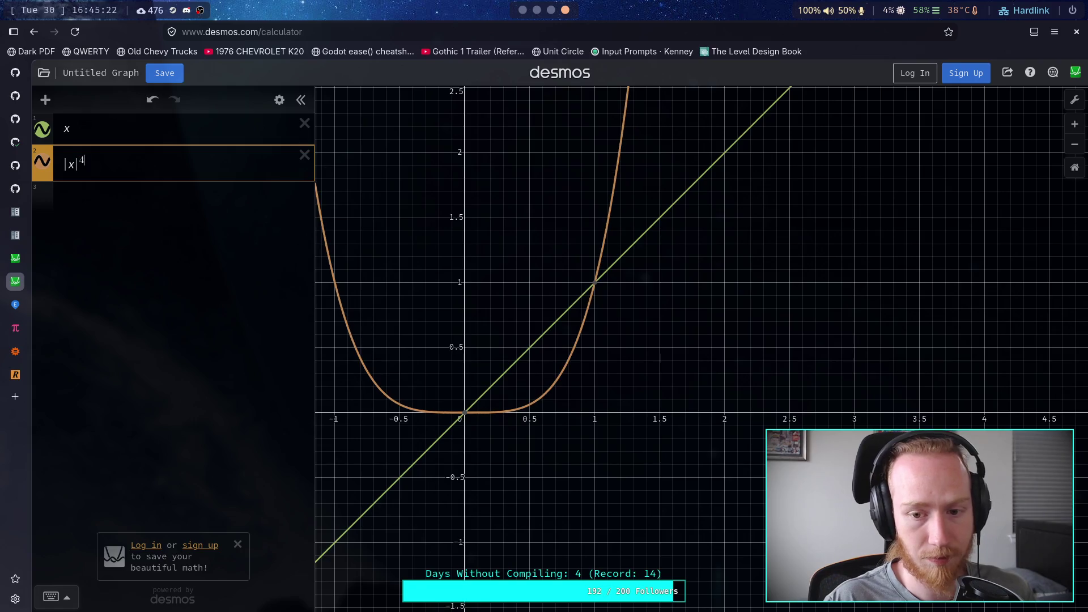
{"action": "key", "text": "shift+Left"}
{"action": "type", "text": "1"}
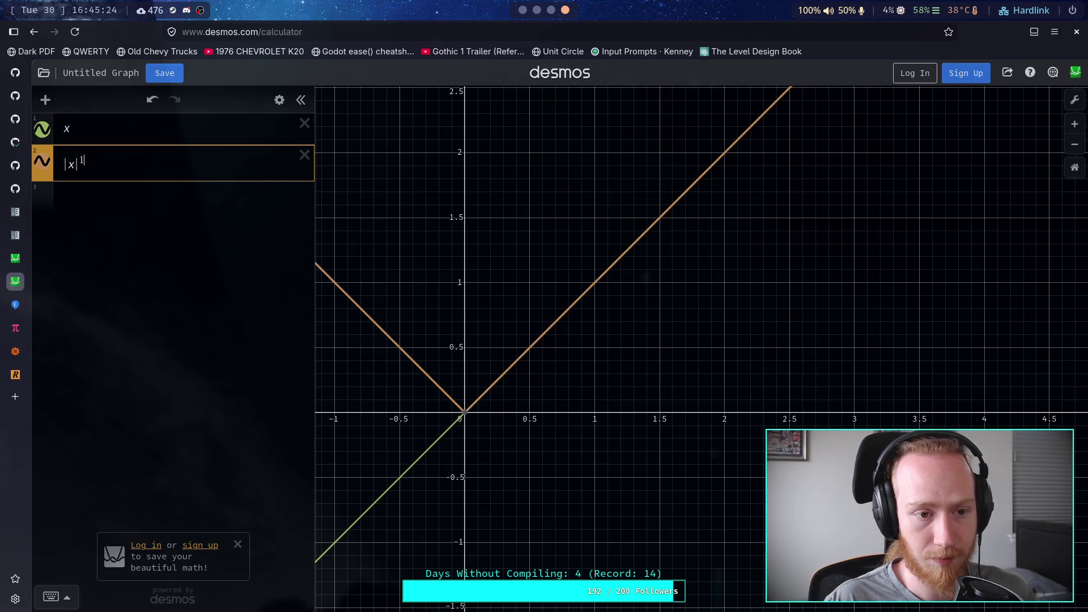
{"action": "type", "text": ".12"}
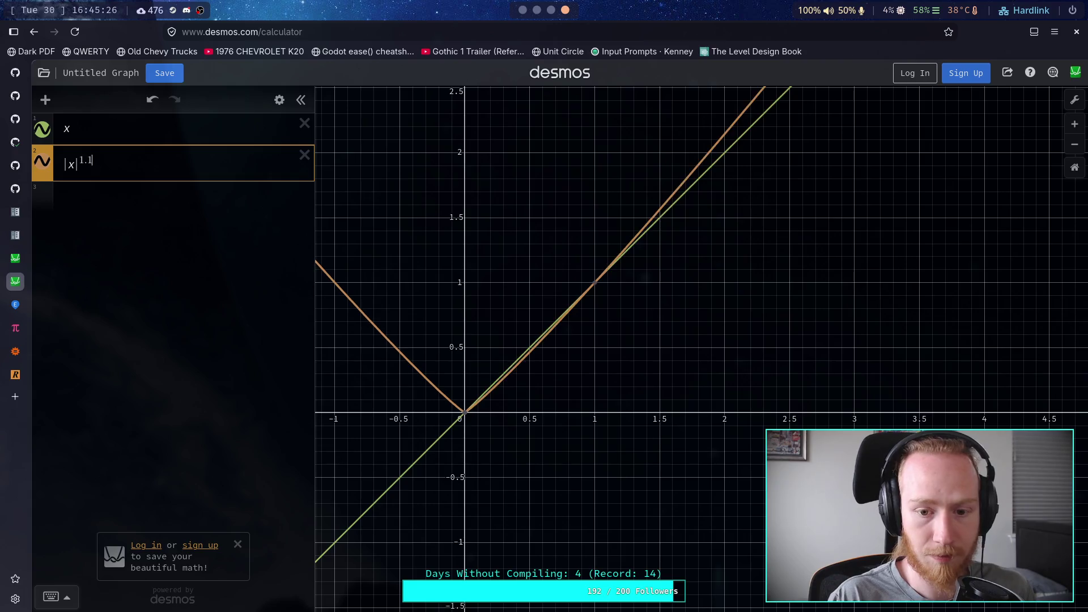
{"action": "key", "text": "shift+Left"}
{"action": "type", "text": "3"}
{"action": "key", "text": "shift+Left"}
{"action": "type", "text": "4"}
{"action": "key", "text": "shift+Left"}
{"action": "type", "text": "5"}
{"action": "key", "text": "Left"}
{"action": "key", "text": "Left"}
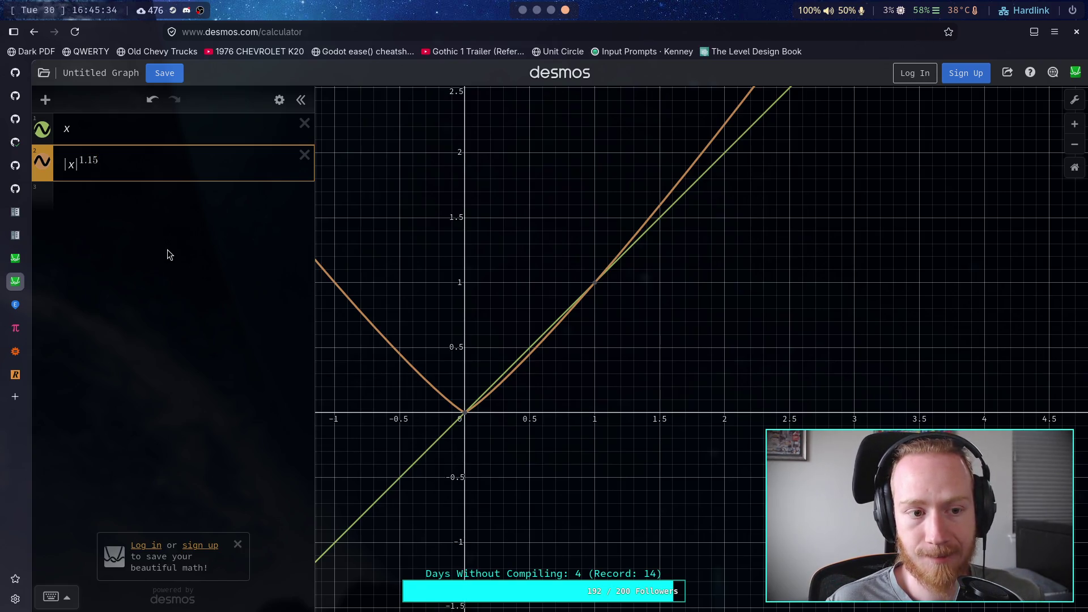
{"action": "key", "text": "super+1"}
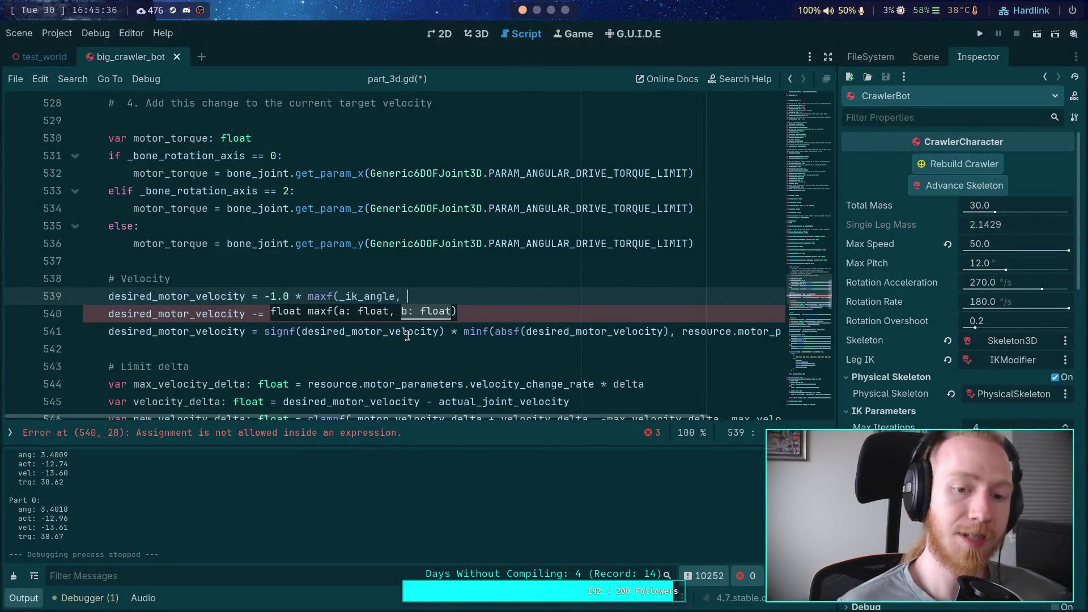
Dismiss the maxf hint, put the caret back on line 539, then bring Desmos back up.
{"action": "left_click", "coordinate": [407, 335]}
{"action": "left_click", "coordinate": [461, 299]}
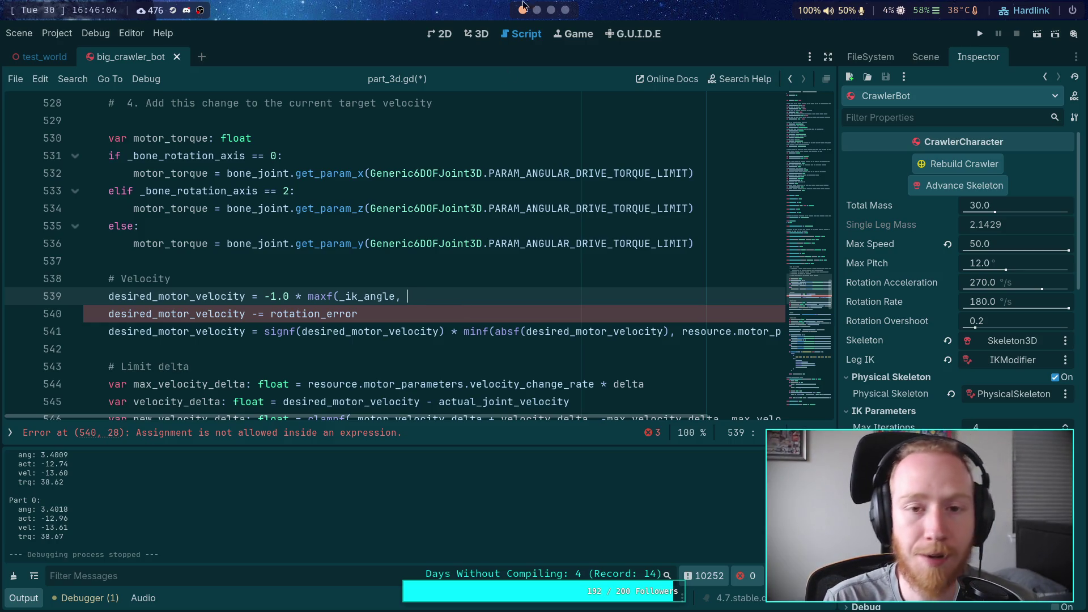
{"action": "left_click", "coordinate": [565, 10]}
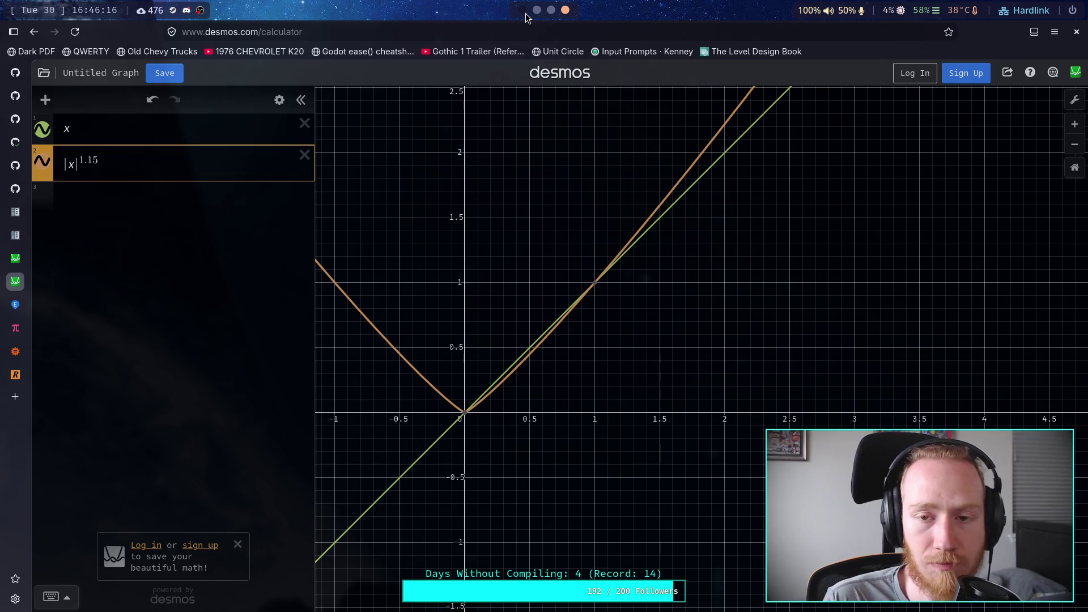
Change the exponent to 2, then replace the whole curve with sqrt x and return to Godot.
{"action": "left_click_drag", "start_coordinate": [80, 159], "coordinate": [107, 163]}
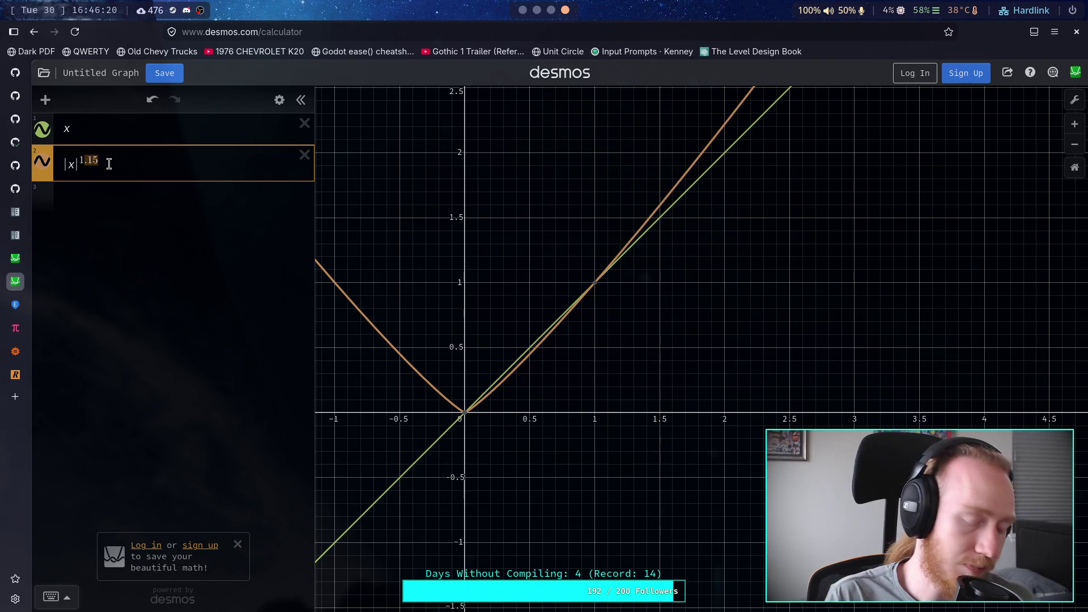
{"action": "type", "text": "2"}
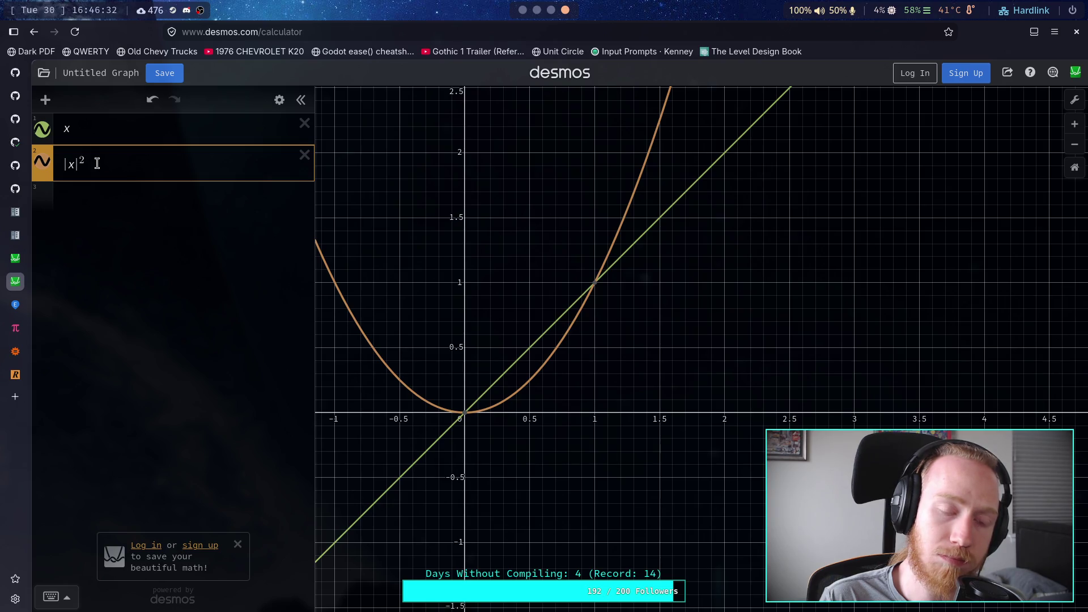
{"action": "left_click_drag", "start_coordinate": [97, 163], "coordinate": [64, 166]}
{"action": "type", "text": "sqrt"}
{"action": "type", "text": "x"}
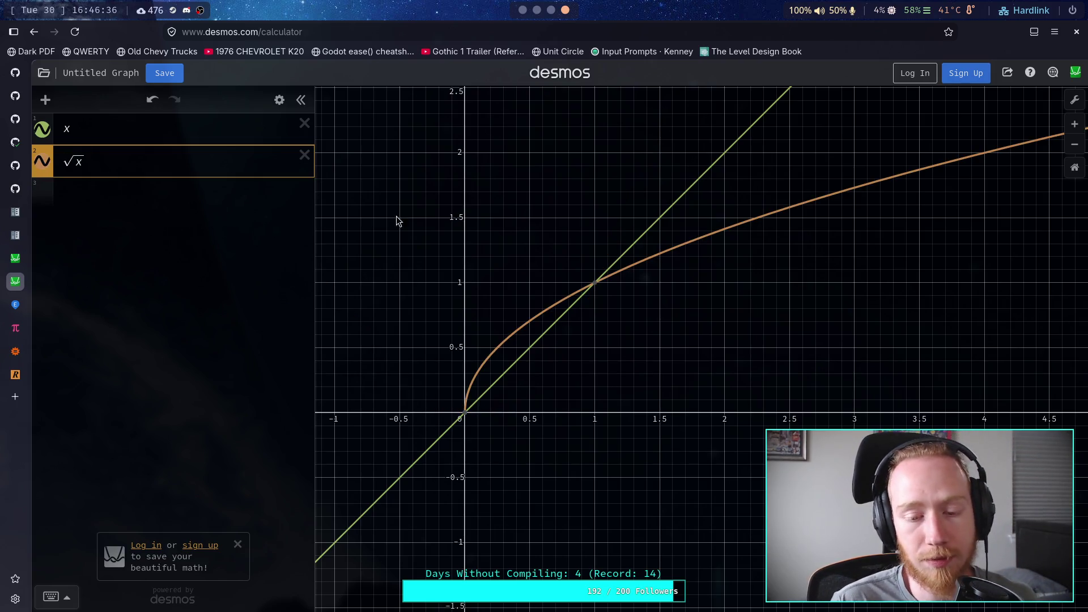
{"action": "left_click", "coordinate": [523, 9]}
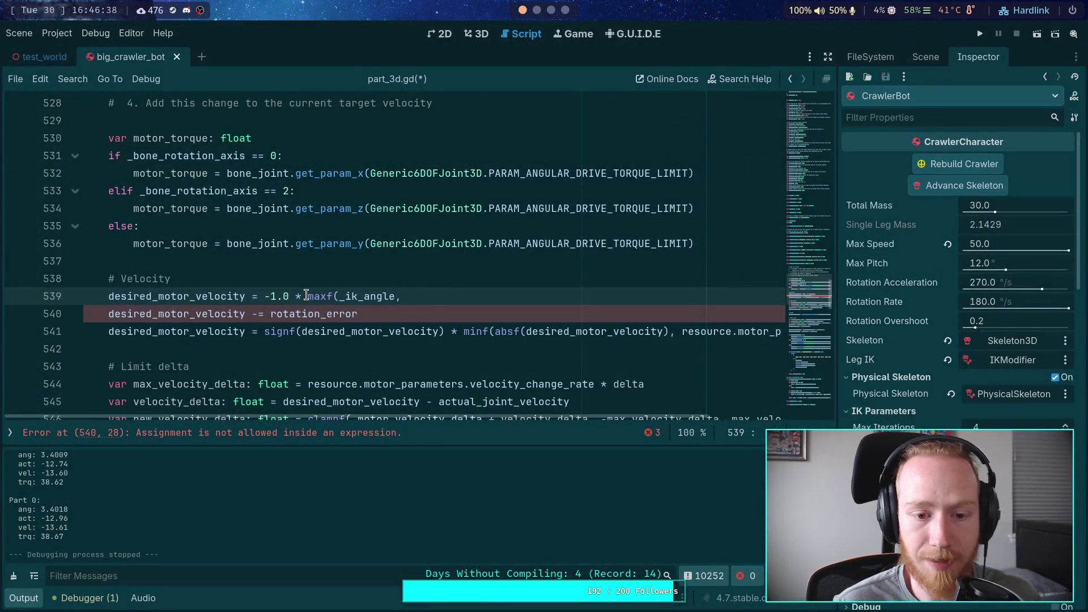
Replace maxf with sqrt on line 539 and save part_3d.gd.
{"action": "double_click", "coordinate": [311, 296]}
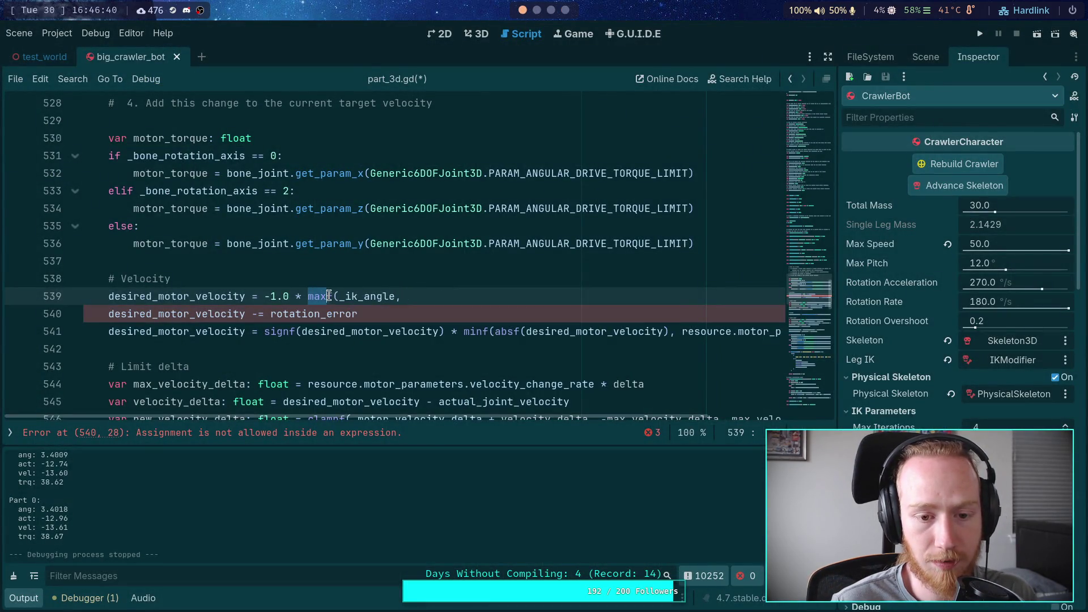
{"action": "type", "text": "sqrt"}
{"action": "left_click", "coordinate": [458, 299]}
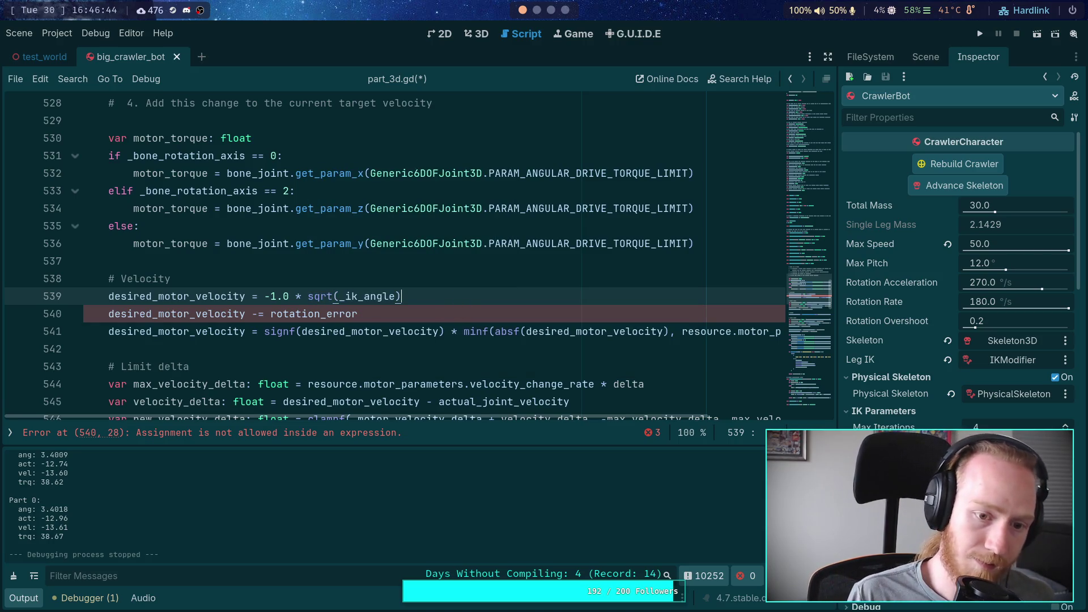
{"action": "key", "text": "ctrl+s"}
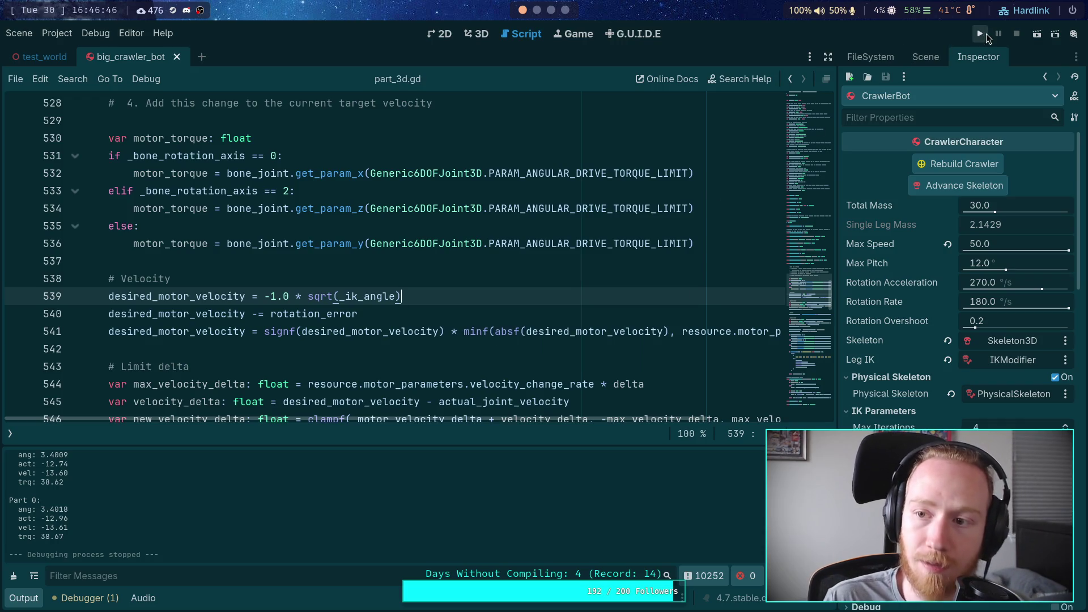
Run the project, step physics one tick, then stop the game.
{"action": "left_click", "coordinate": [985, 33]}
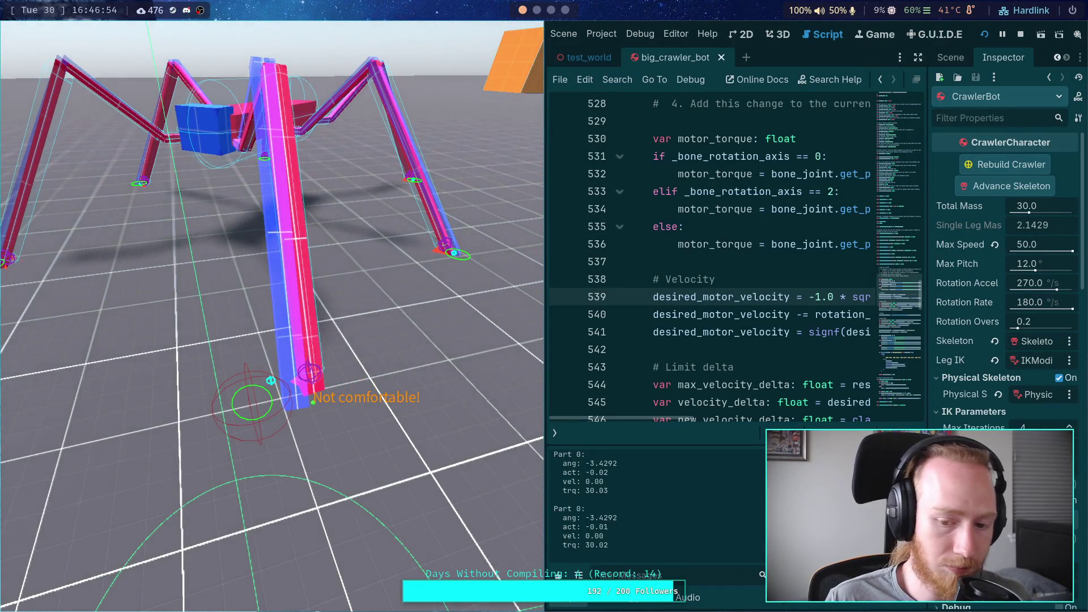
{"action": "key", "text": "period"}
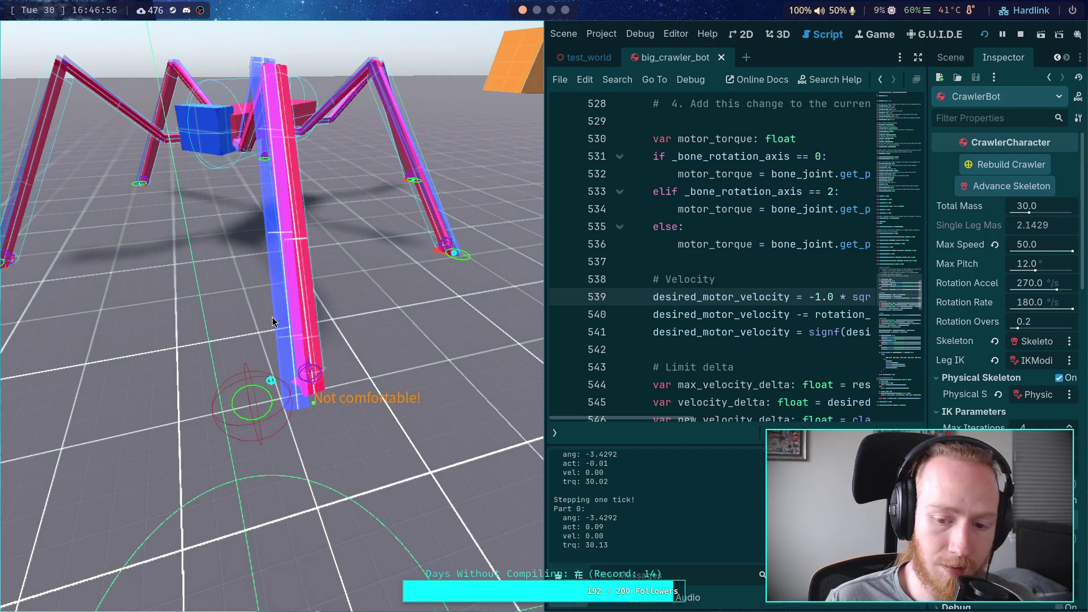
{"action": "left_click", "coordinate": [1019, 34]}
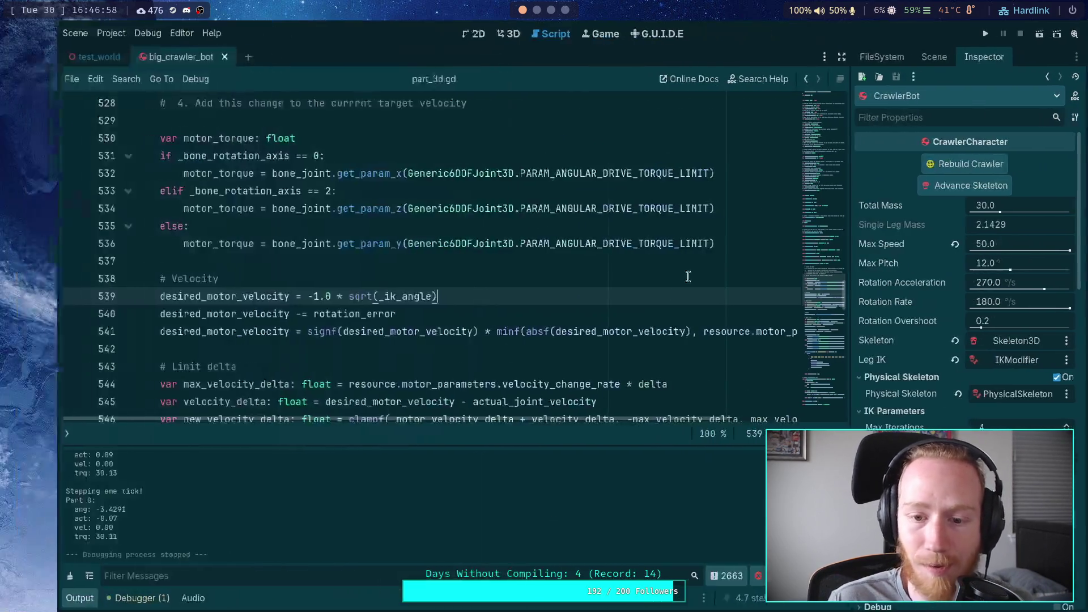
Wrap the sqrt argument in absf so it reads sqrt(absf(_ik_angle)).
{"action": "left_click", "coordinate": [338, 297]}
{"action": "type", "text": "abs"}
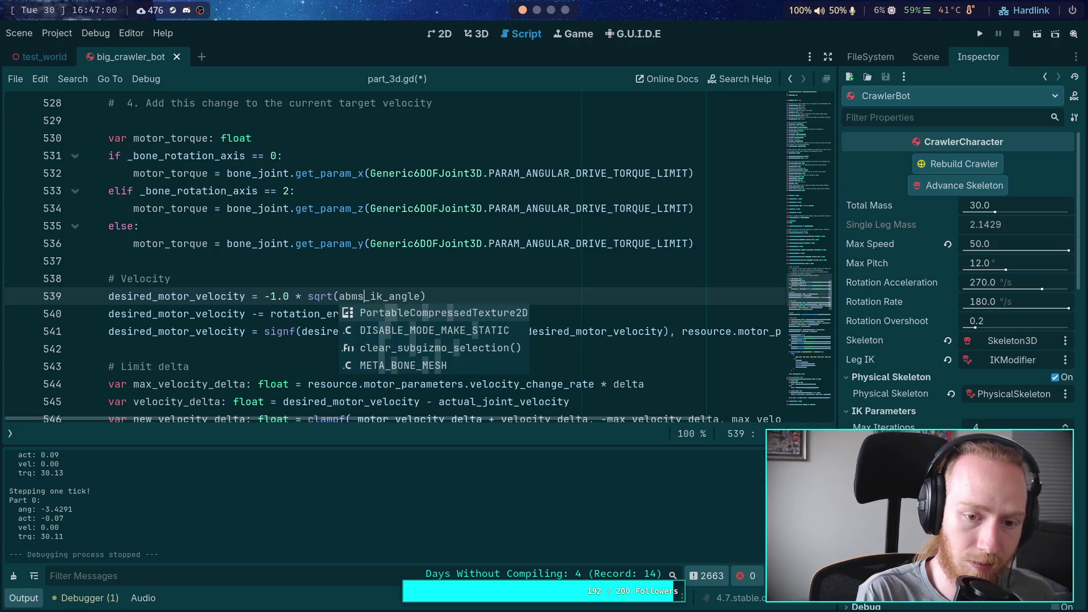
{"action": "key", "text": "Down"}
{"action": "key", "text": "Return"}
{"action": "key", "text": "Delete"}
{"action": "key", "text": "Right"}
{"action": "key", "text": "Right"}
{"action": "key", "text": "Right"}
{"action": "key", "text": "Right"}
{"action": "key", "text": "Right"}
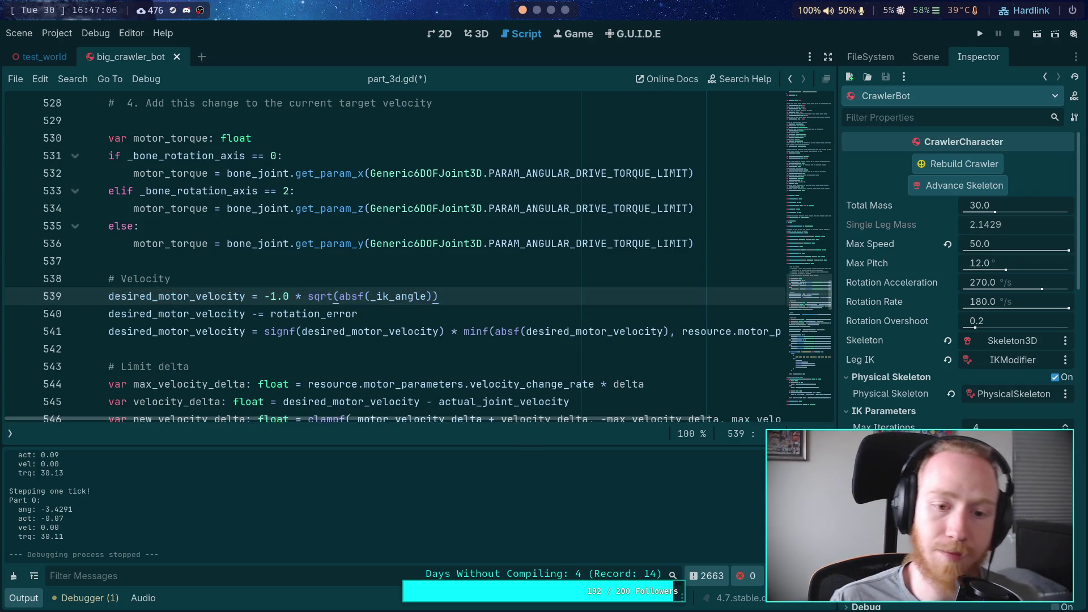
{"action": "left_click", "coordinate": [315, 298]}
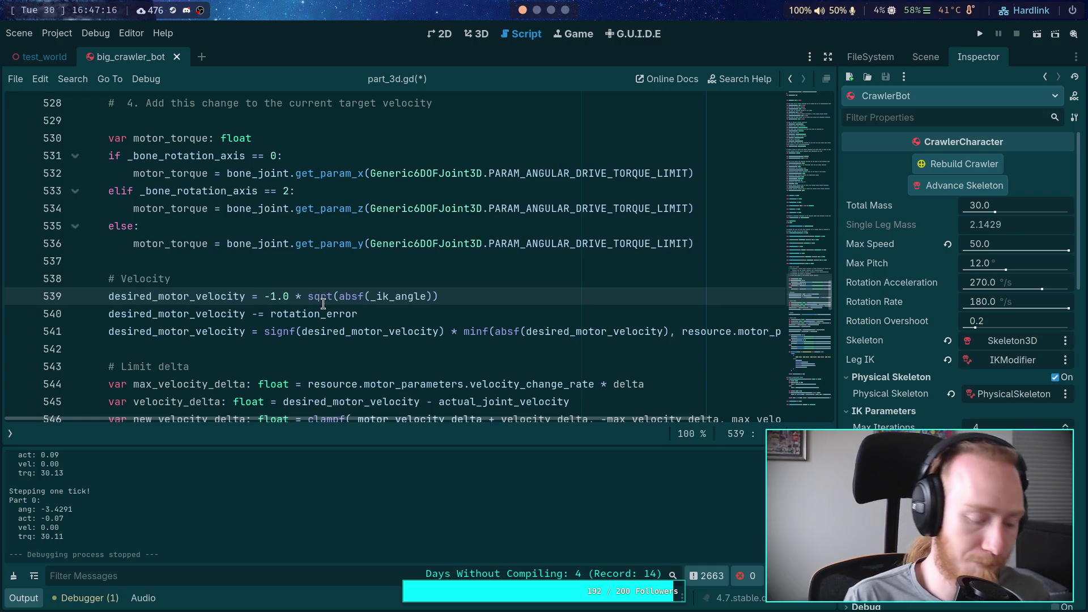
{"action": "type", "text": "("}
{"action": "key", "text": "BackSpace"}
{"action": "key", "text": "BackSpace"}
{"action": "type", "text": "*"}
{"action": "key", "text": "BackSpace"}
{"action": "key", "text": "BackSpace"}
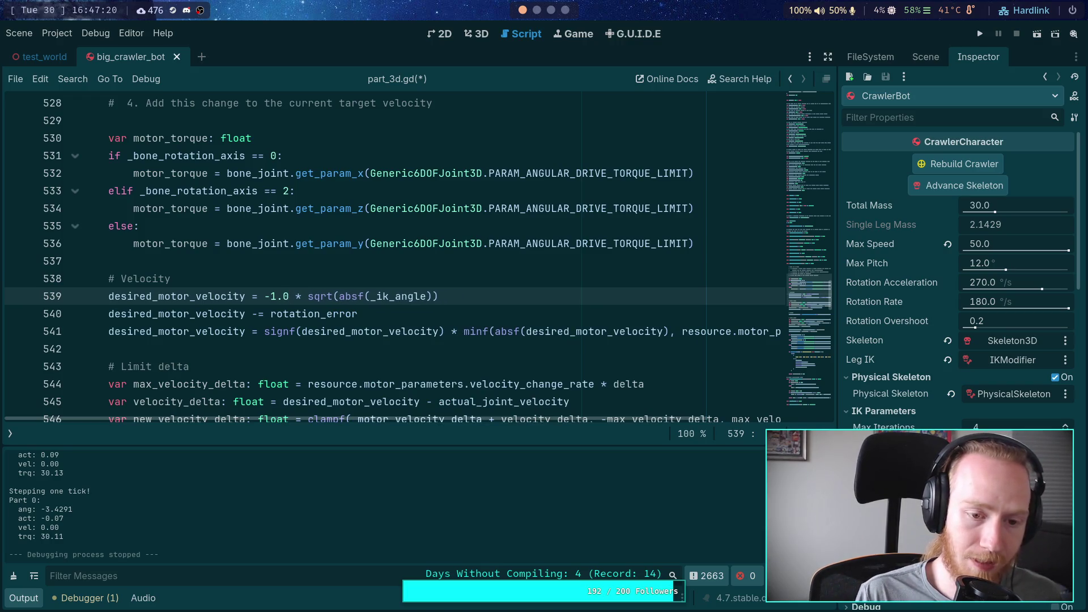
Replace -1.0 with signf(-_ik_angle), save part_3d.gd and run the project.
{"action": "key", "text": "shift+Left"}
{"action": "key", "text": "shift+Left"}
{"action": "key", "text": "shift+Left"}
{"action": "type", "text": "signf"}
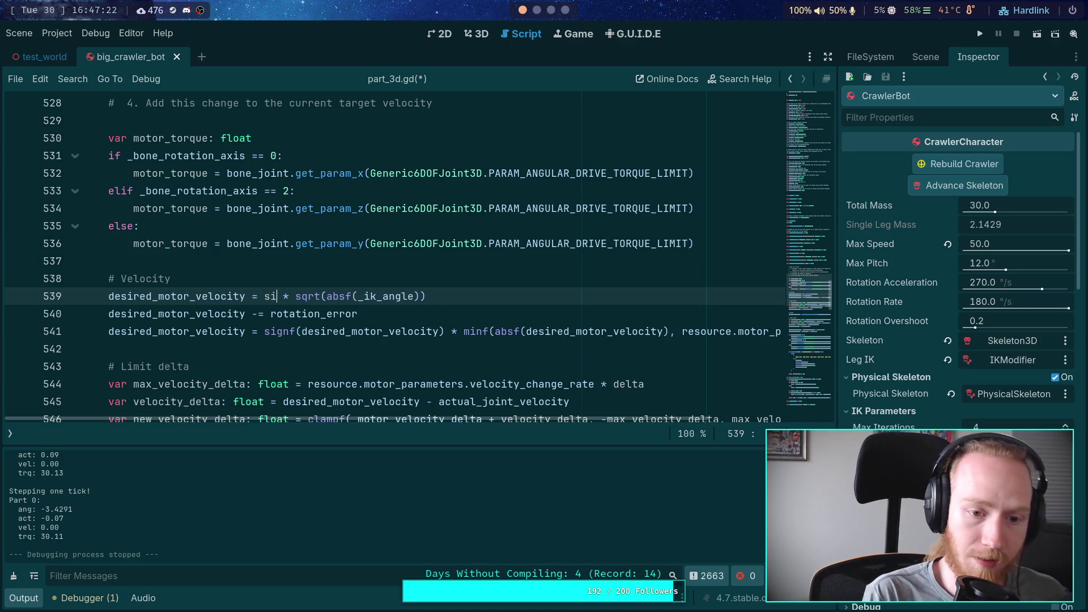
{"action": "key", "text": "Return"}
{"action": "type", "text": "-"}
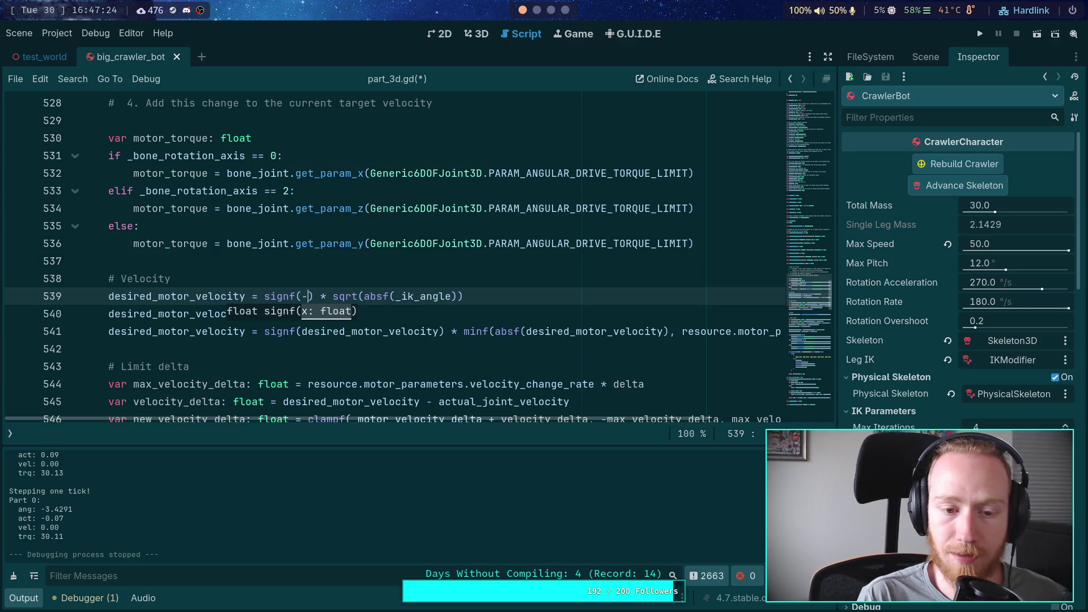
{"action": "key", "text": "Return"}
{"action": "key", "text": "BackSpace"}
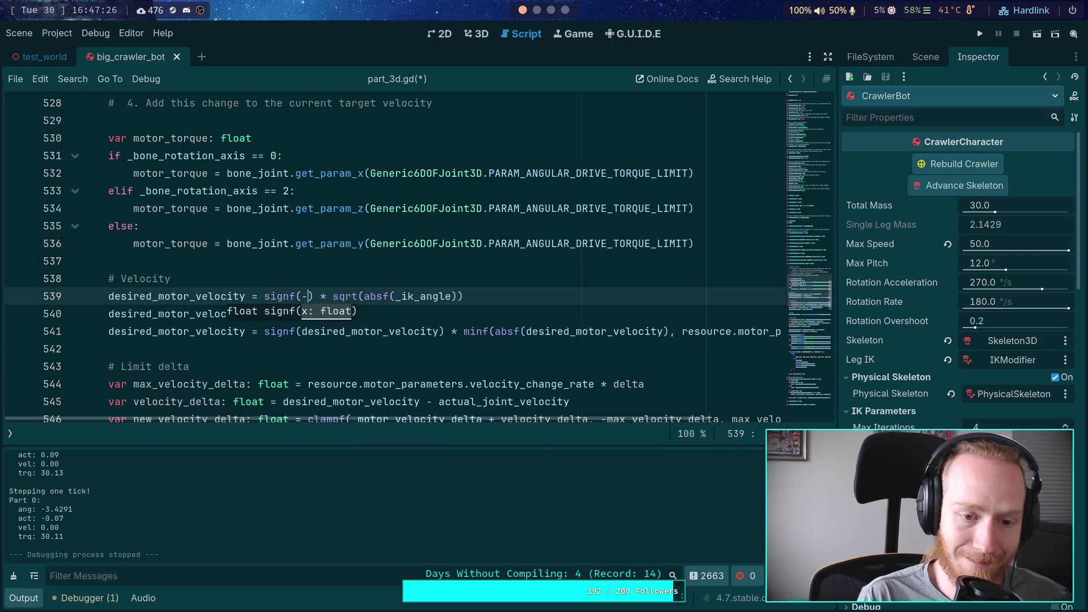
{"action": "type", "text": "_x"}
{"action": "key", "text": "BackSpace"}
{"action": "type", "text": "ixk"}
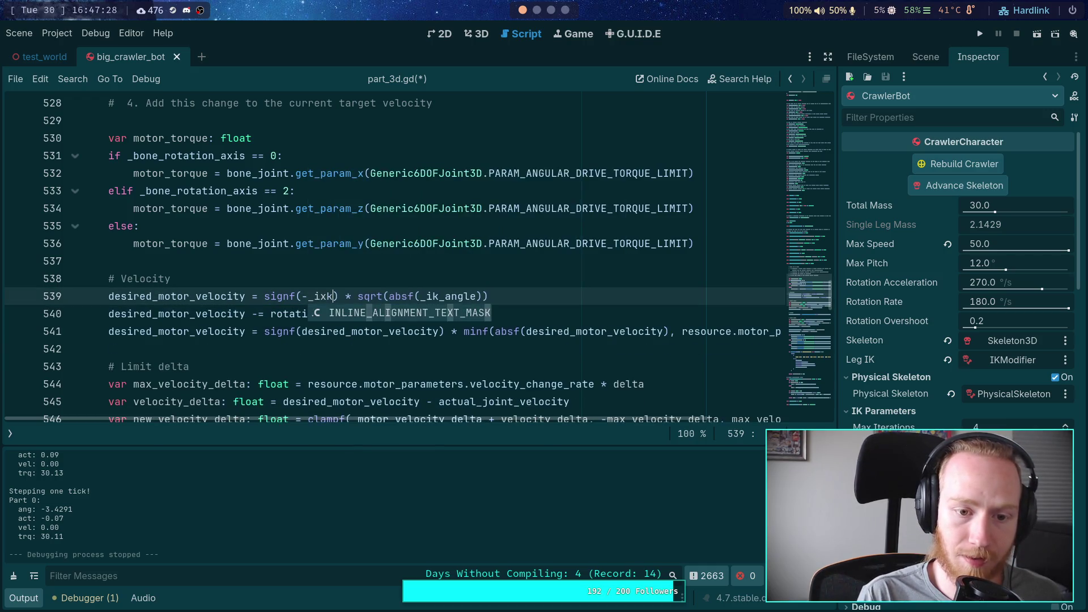
{"action": "key", "text": "BackSpace"}
{"action": "key", "text": "BackSpace"}
{"action": "type", "text": "k"}
{"action": "key", "text": "Return"}
{"action": "key", "text": "Right"}
{"action": "key", "text": "ctrl+s"}
{"action": "key", "text": "F5"}
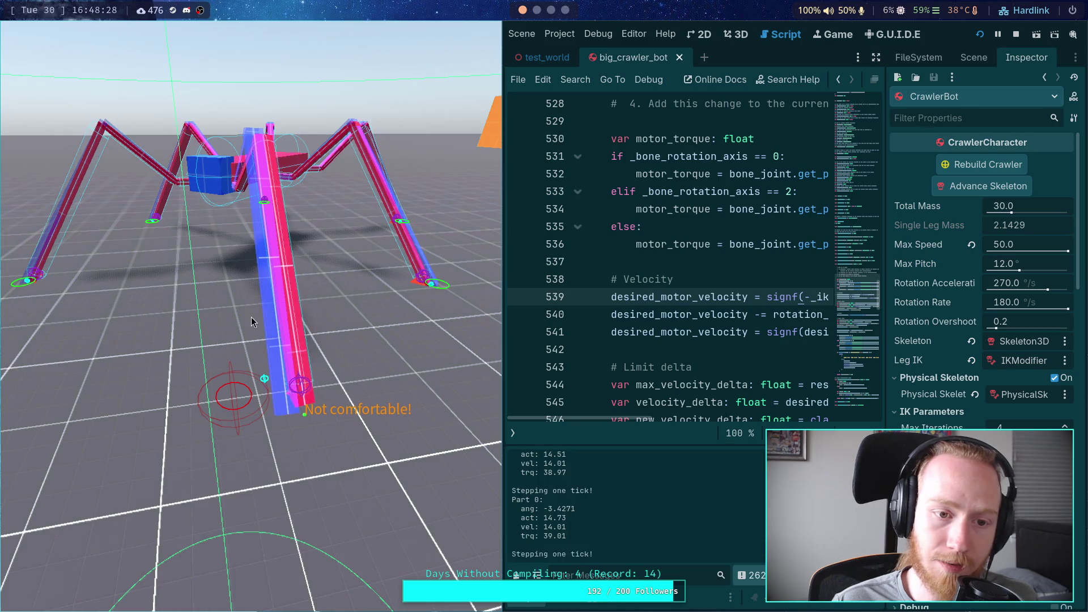
Slow the simulation time scale to 0.25, then switch workspaces away from Godot.
{"action": "key", "text": "minus"}
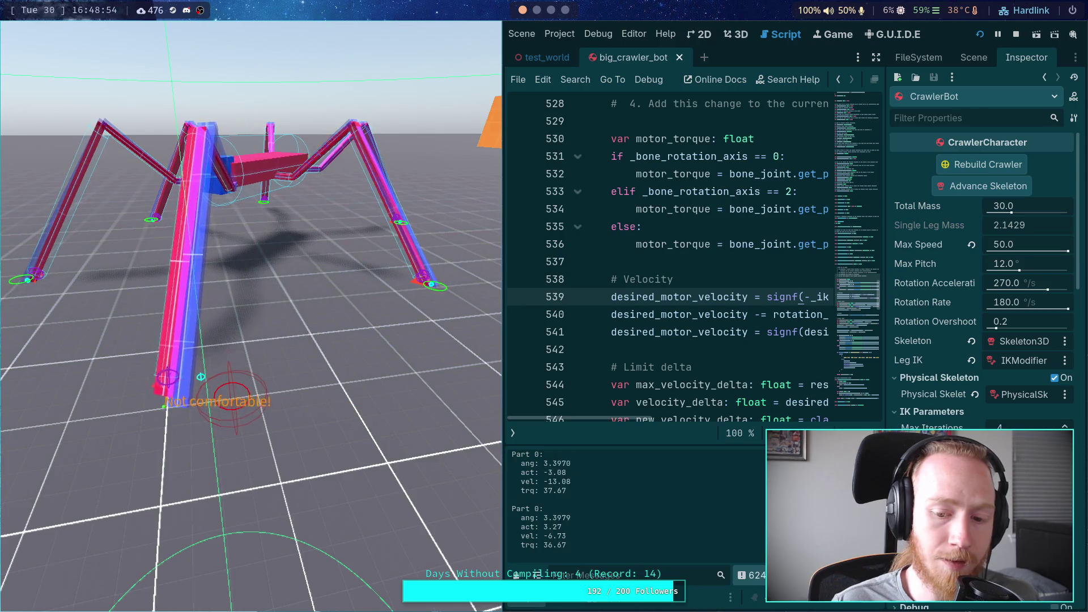
{"action": "mouse_move", "coordinate": [620, 422]}
{"action": "left_mouse_down"}
{"action": "mouse_move", "coordinate": [715, 410]}
{"action": "mouse_move", "coordinate": [672, 416]}
{"action": "left_mouse_up"}
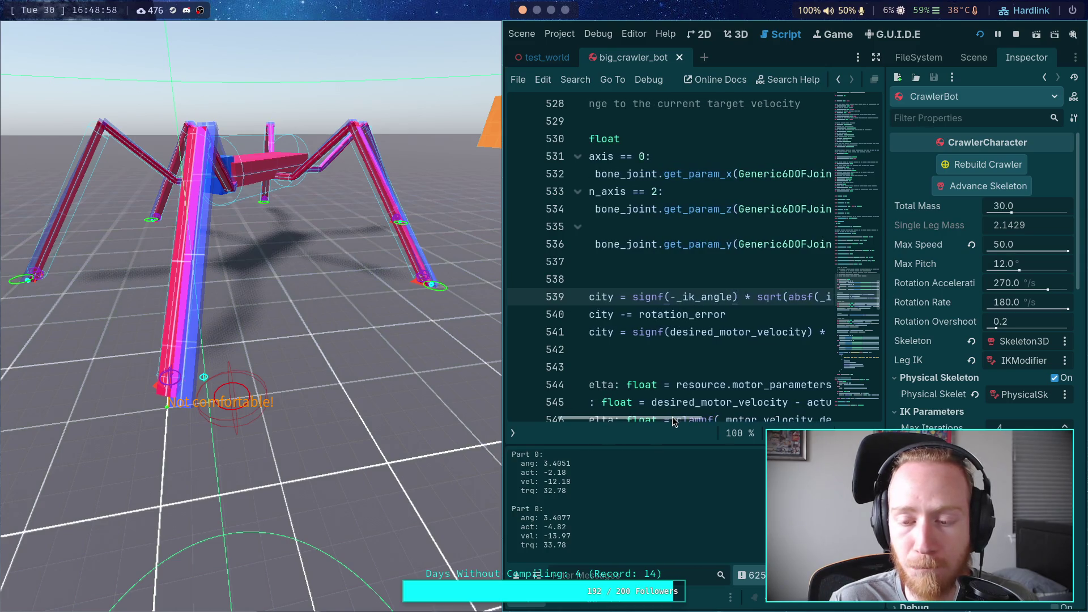
{"action": "scroll", "coordinate": [546, 17], "scroll_direction": "down", "scroll_amount": 3}
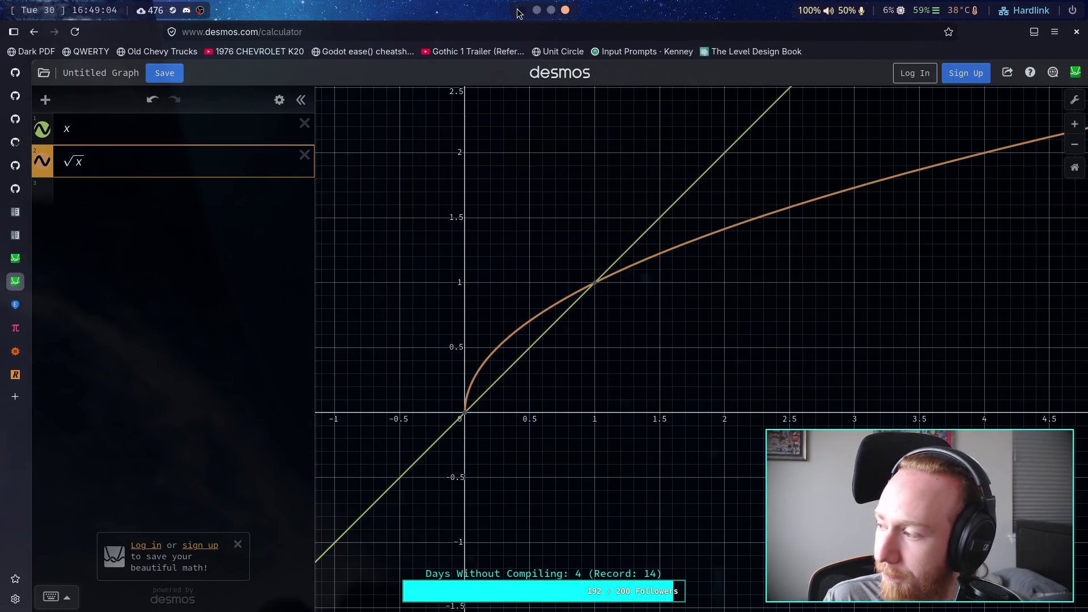
Add a new expression row e-1, evaluating to 1.71828.
{"action": "left_click", "coordinate": [162, 192]}
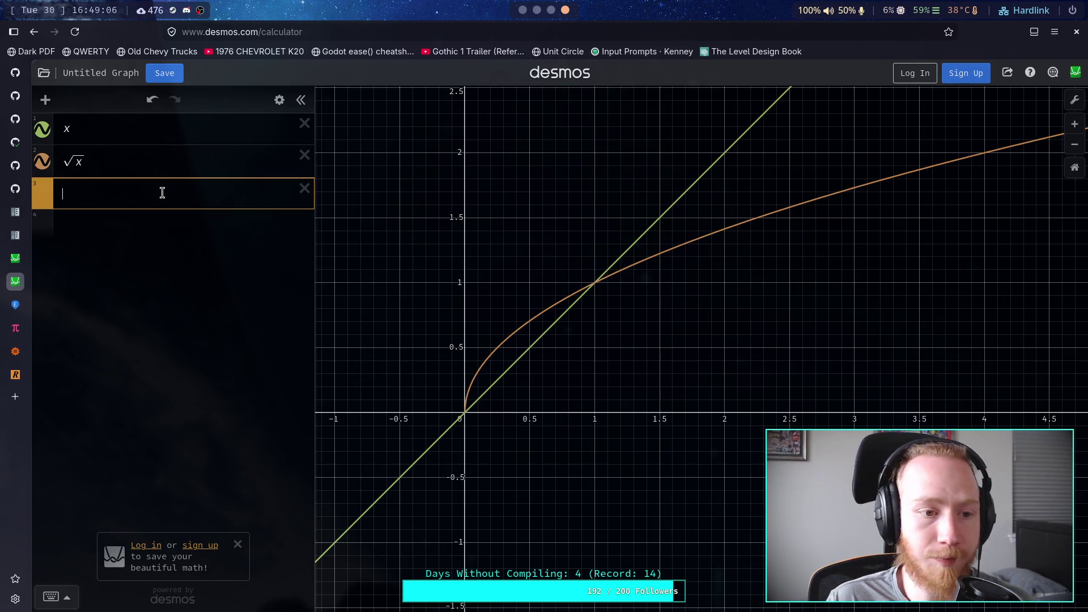
{"action": "type", "text": "1-u"}
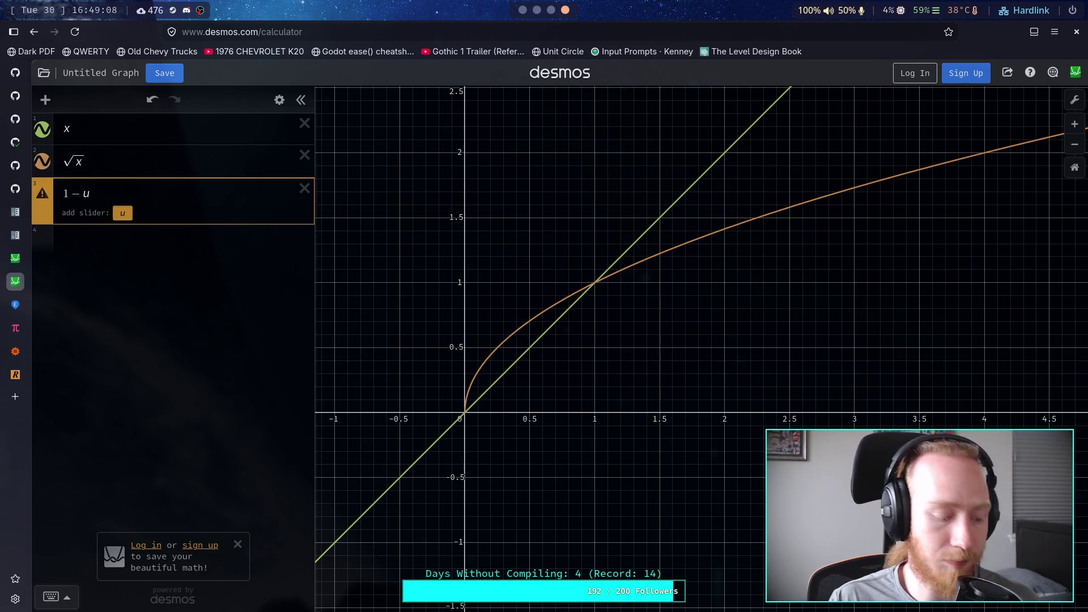
{"action": "key", "text": "BackSpace"}
{"action": "type", "text": "e"}
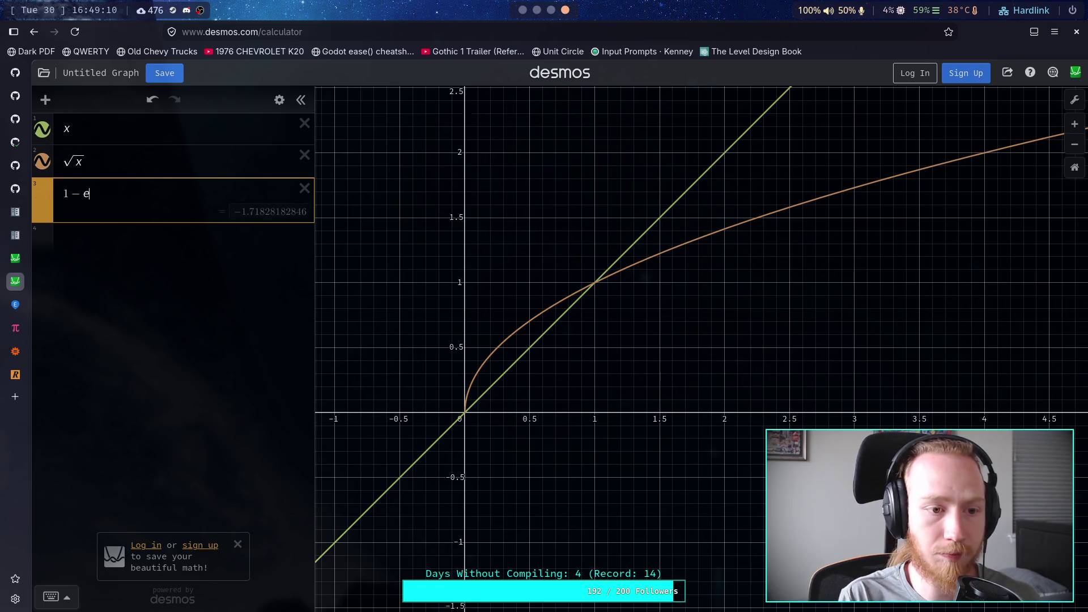
{"action": "left_click_drag", "start_coordinate": [81, 196], "coordinate": [69, 197]}
{"action": "key", "text": "BackSpace"}
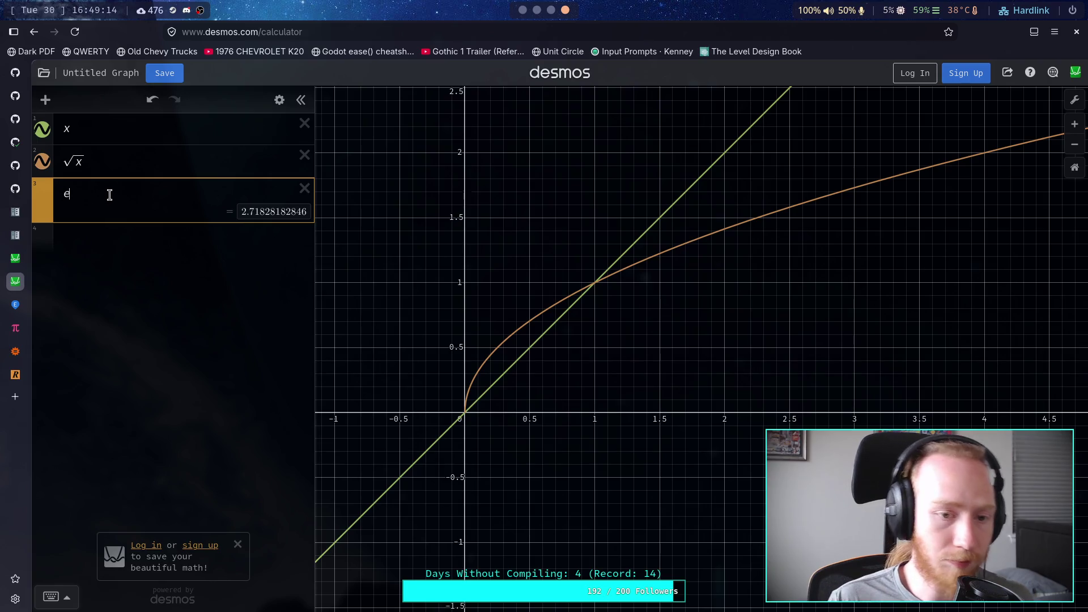
{"action": "type", "text": "-1"}
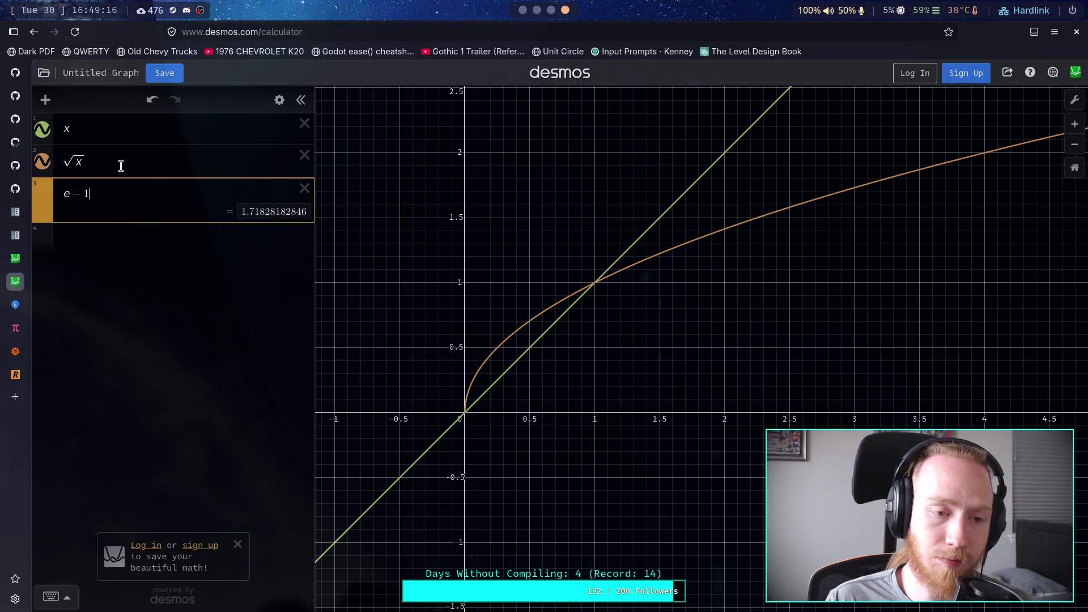
Replace √x in row 2 with x^(e-1), then switch back to Godot.
{"action": "left_click_drag", "start_coordinate": [131, 162], "coordinate": [80, 161]}
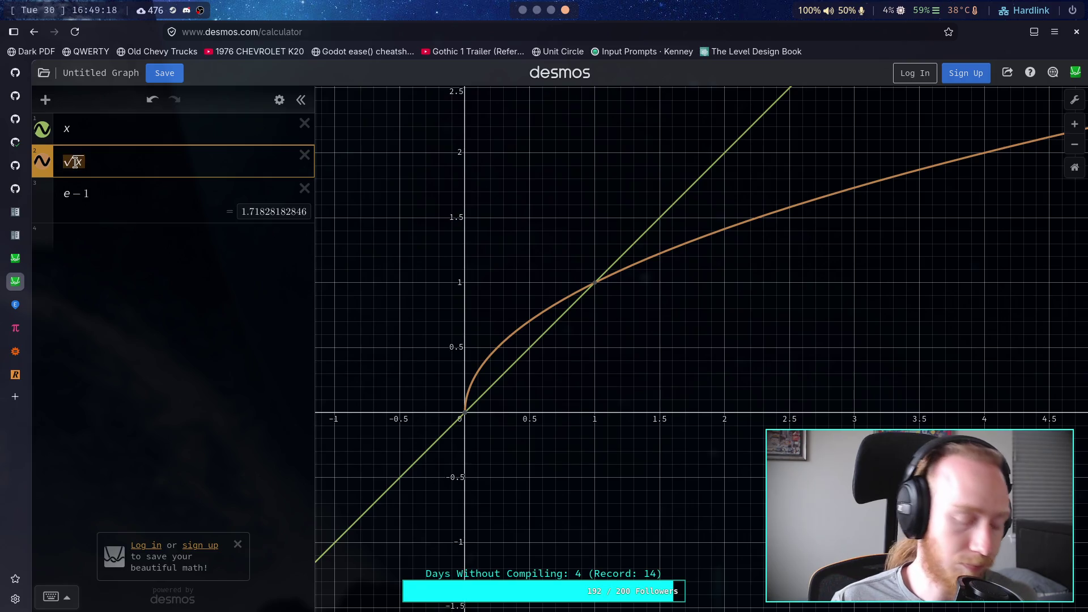
{"action": "type", "text": "x*"}
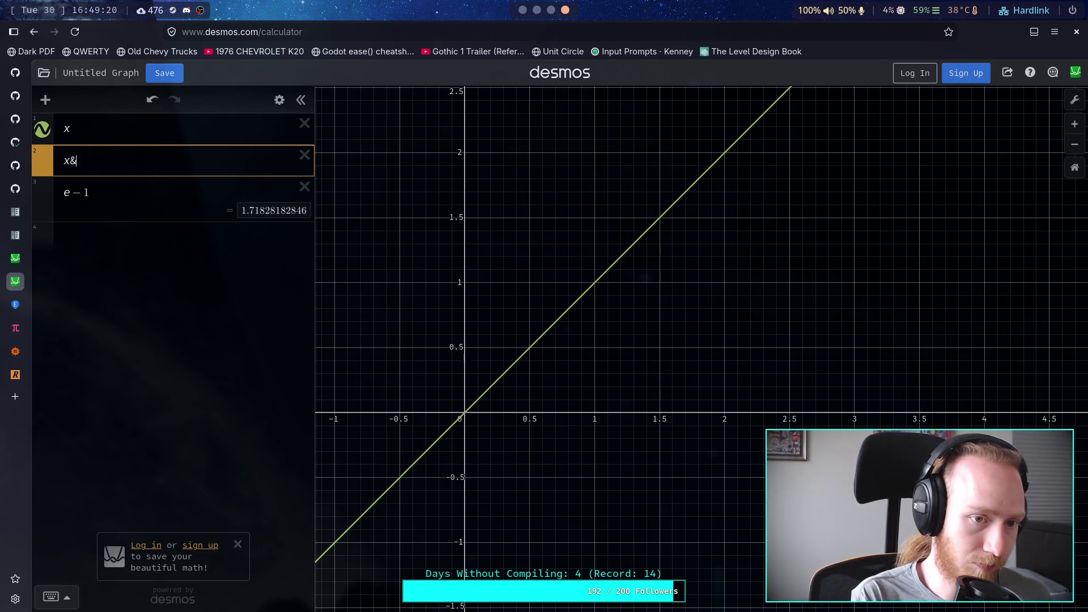
{"action": "key", "text": "BackSpace"}
{"action": "type", "text": "^"}
{"action": "key", "text": "BackSpace"}
{"action": "type", "text": "^"}
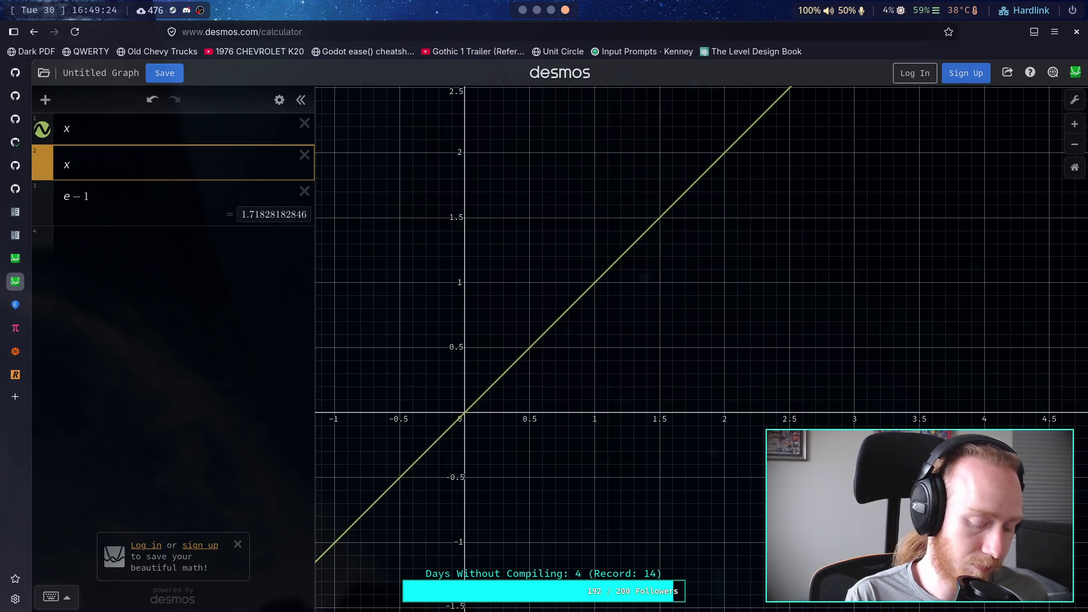
{"action": "type", "text": "e"}
{"action": "key", "text": "Right"}
{"action": "type", "text": "-1"}
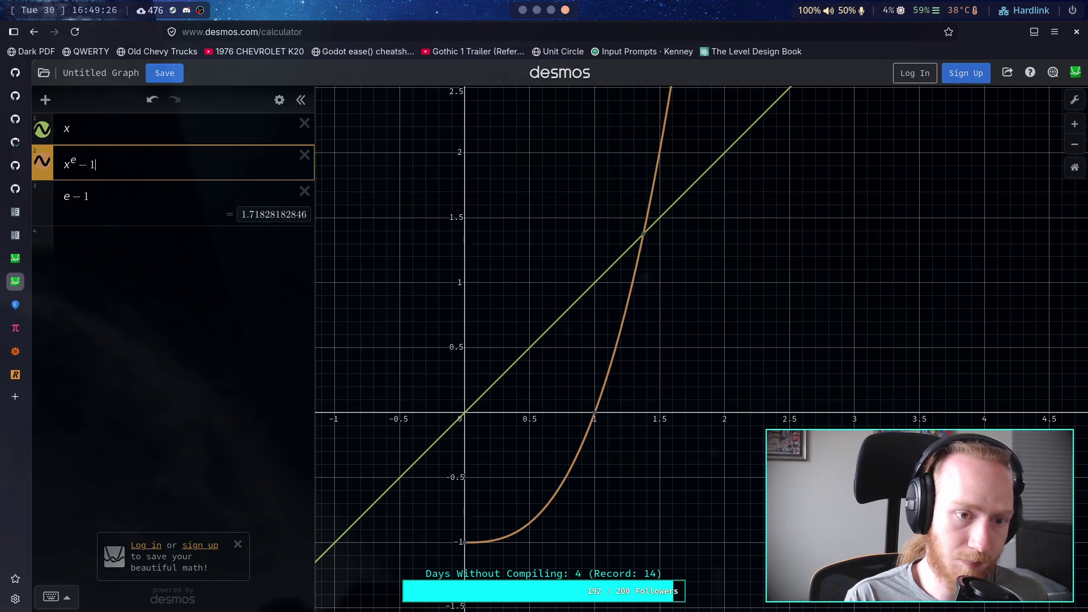
{"action": "left_click", "coordinate": [73, 158]}
{"action": "type", "text": "-1"}
{"action": "key", "text": "BackSpace"}
{"action": "type", "text": "("}
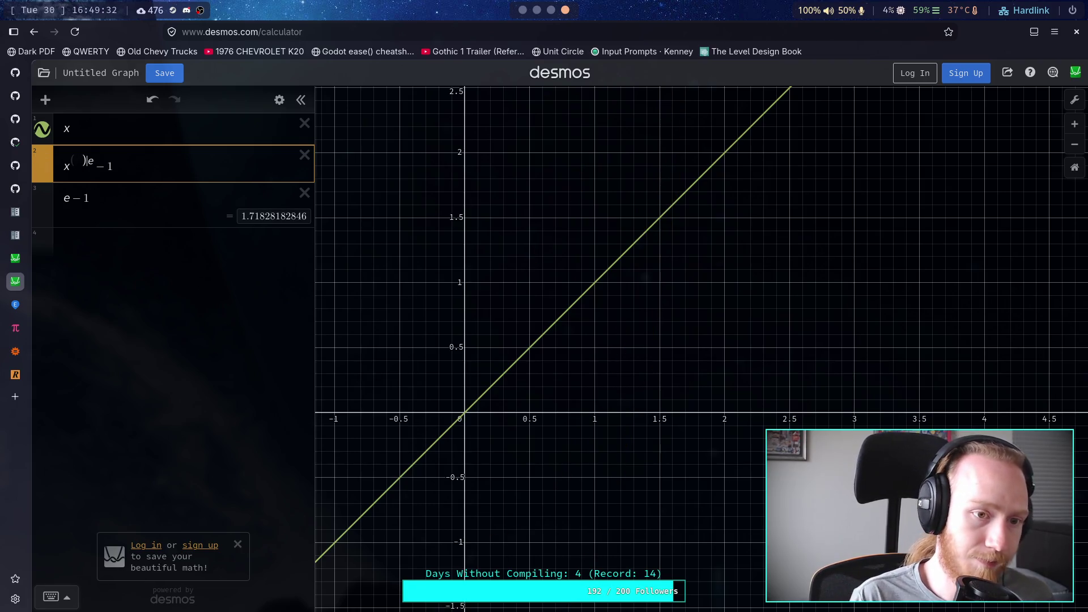
{"action": "key", "text": "BackSpace"}
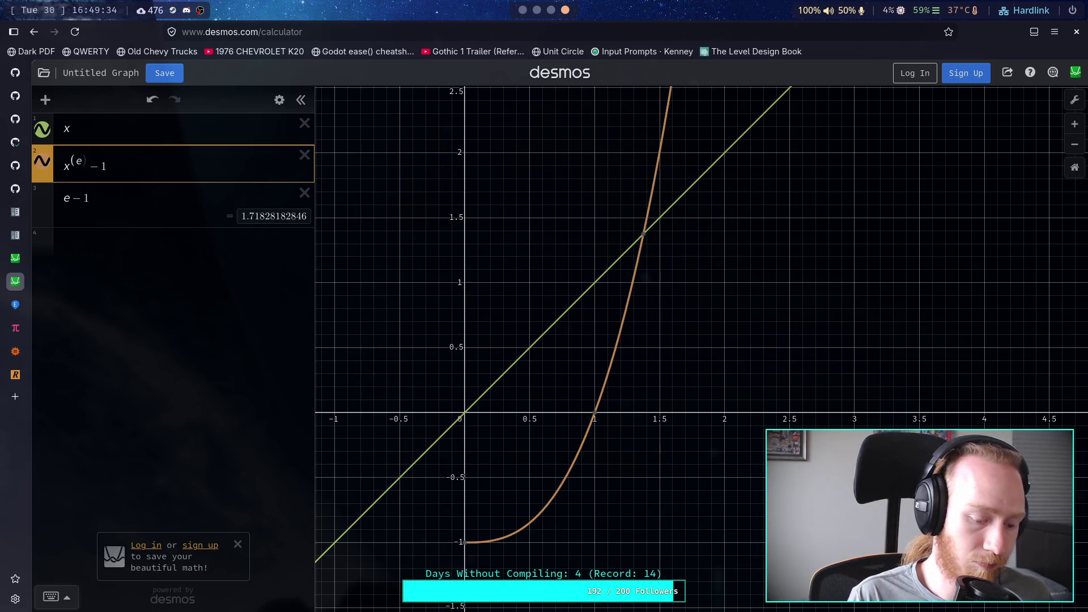
{"action": "key", "text": "Right"}
{"action": "type", "text": "-1"}
{"action": "key", "text": "Delete"}
{"action": "key", "text": "Delete"}
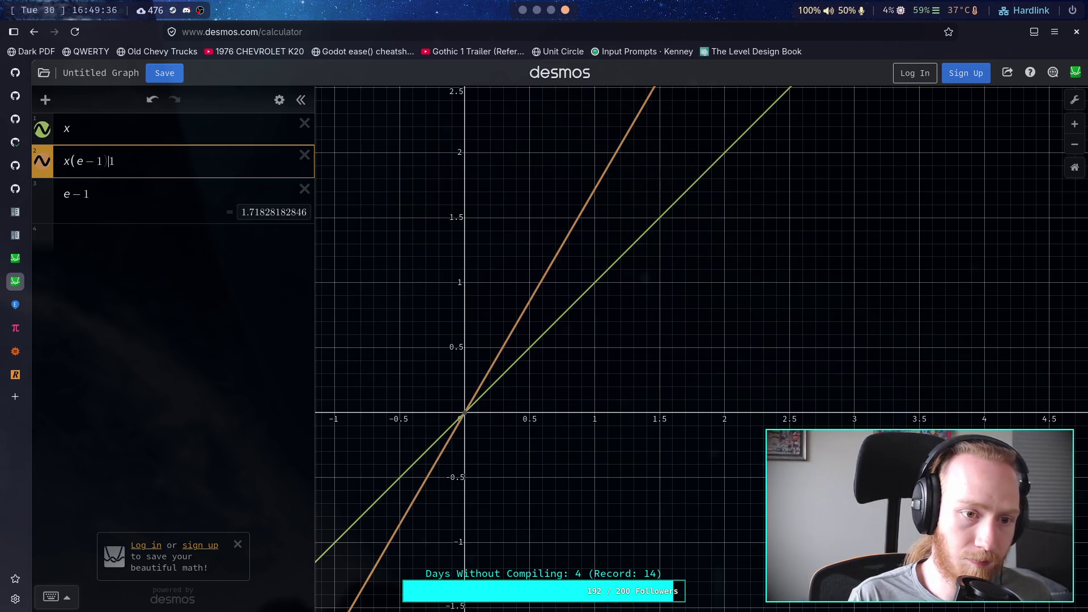
{"action": "key", "text": "BackSpace"}
{"action": "key", "text": "BackSpace"}
{"action": "key", "text": "BackSpace"}
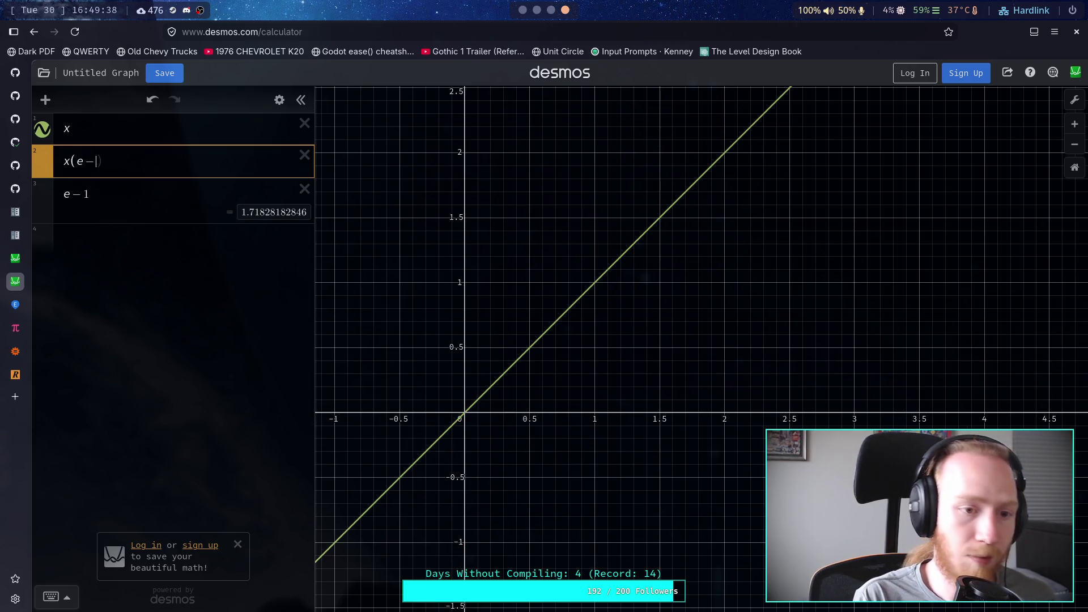
{"action": "type", "text": "^e"}
{"action": "key", "text": "BackSpace"}
{"action": "type", "text": "(e"}
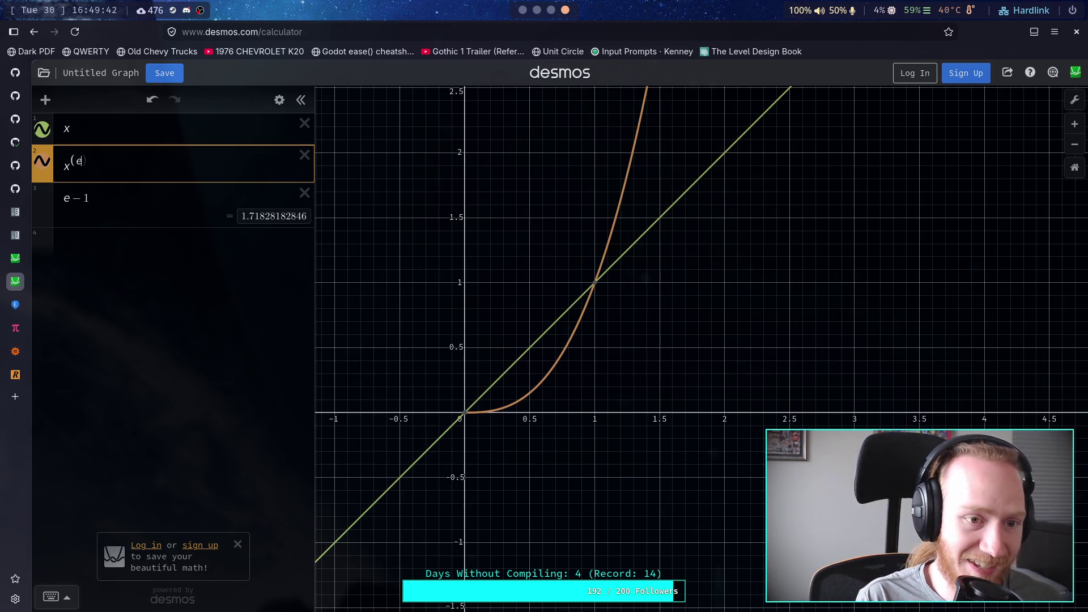
{"action": "type", "text": "-1"}
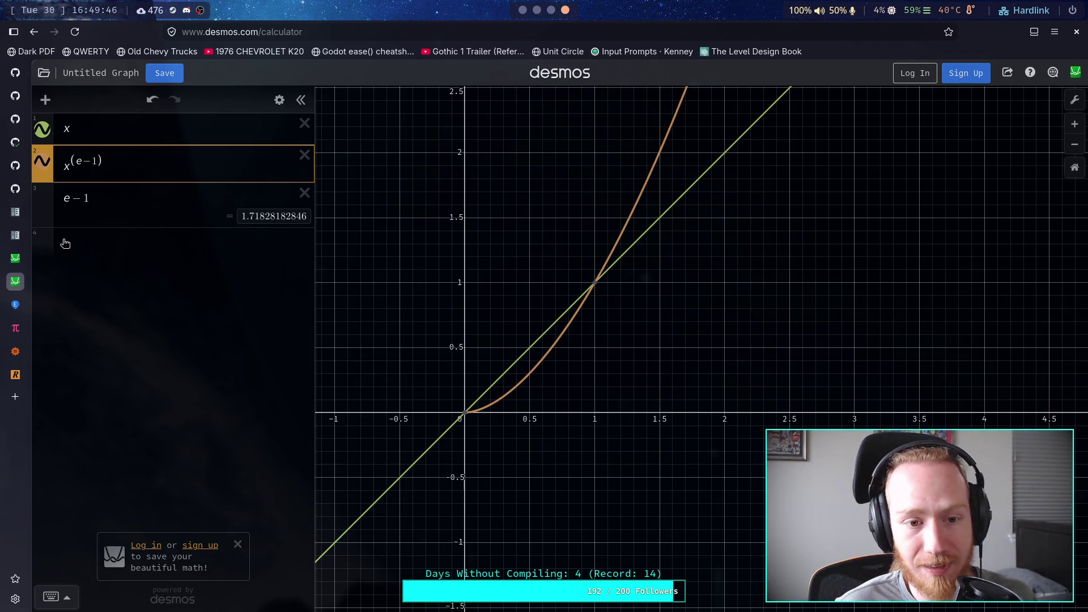
{"action": "left_click", "coordinate": [132, 196]}
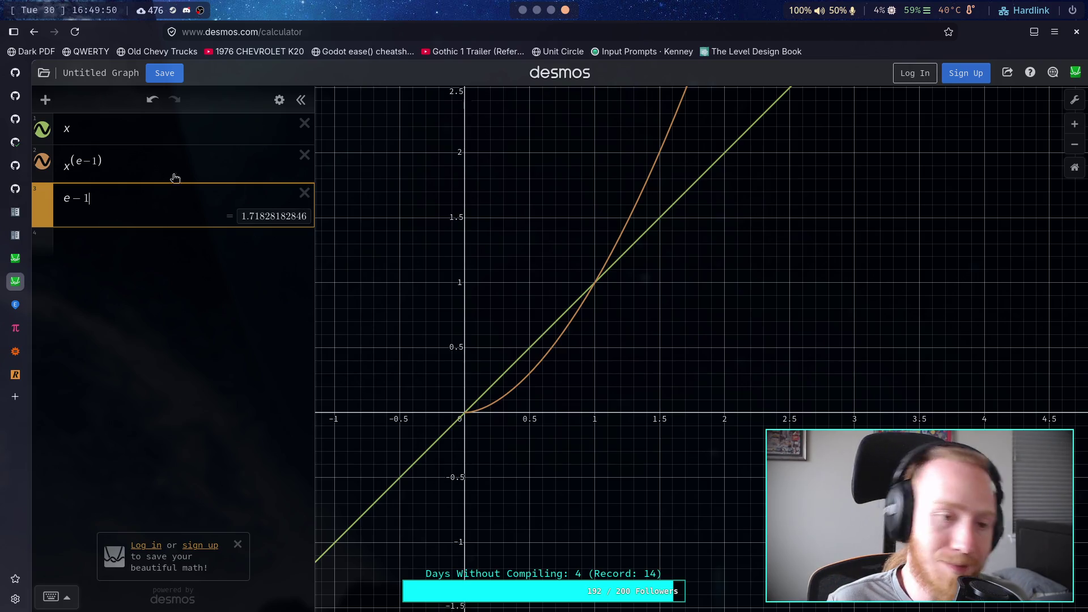
{"action": "double_click", "coordinate": [87, 161]}
{"action": "left_click", "coordinate": [522, 9]}
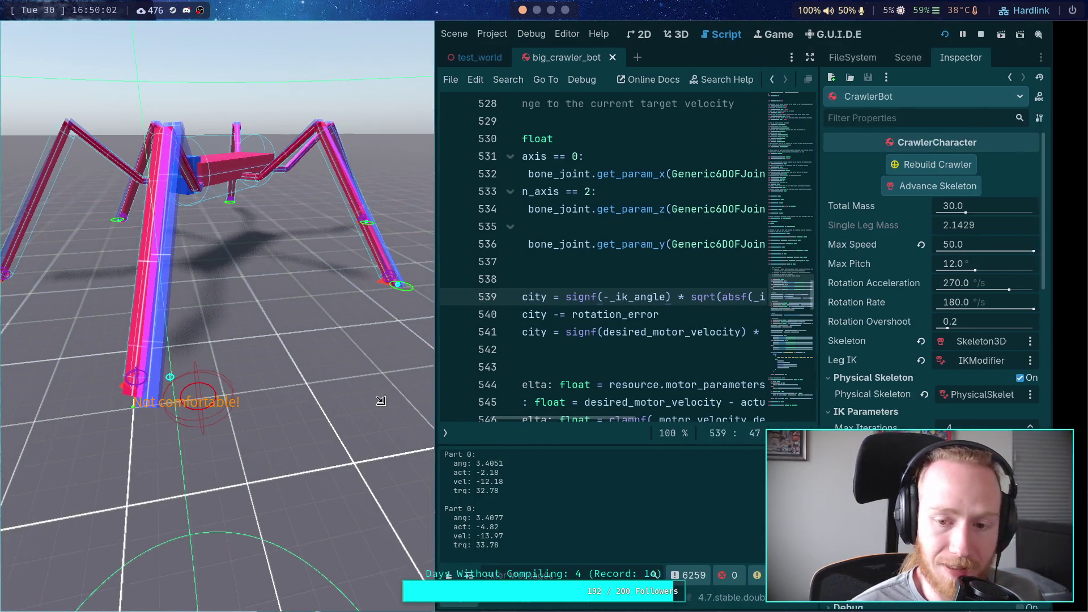
Widen the script editor and scroll to the motor velocity and delta-limit code.
{"action": "left_click_drag", "start_coordinate": [854, 371], "coordinate": [885, 371]}
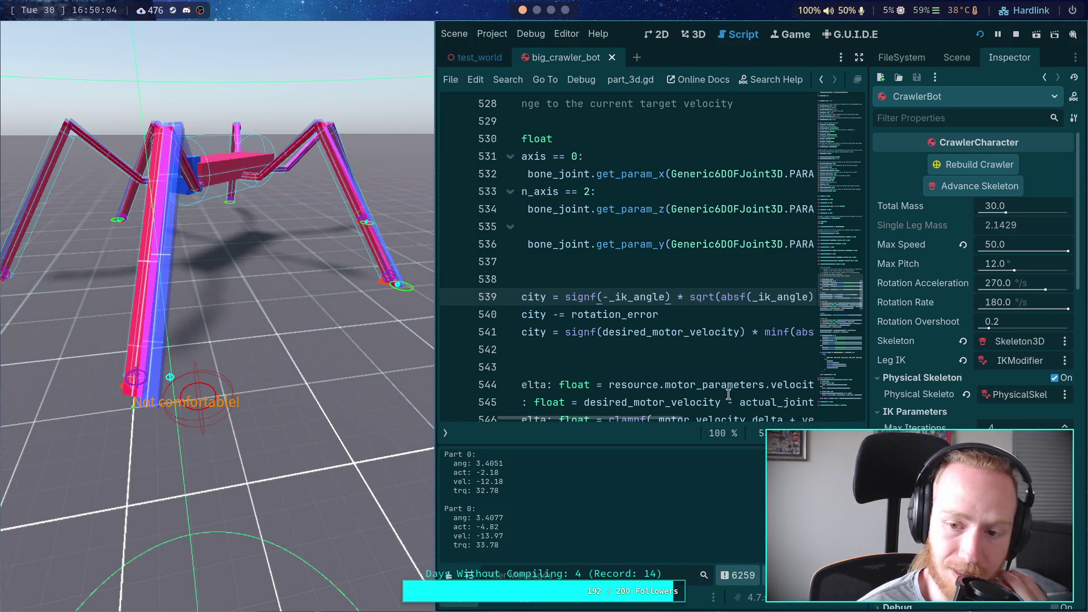
{"action": "left_click_drag", "start_coordinate": [569, 420], "coordinate": [621, 355]}
{"action": "left_click", "coordinate": [622, 356]}
{"action": "scroll", "coordinate": [652, 362], "scroll_direction": "up", "scroll_amount": 20}
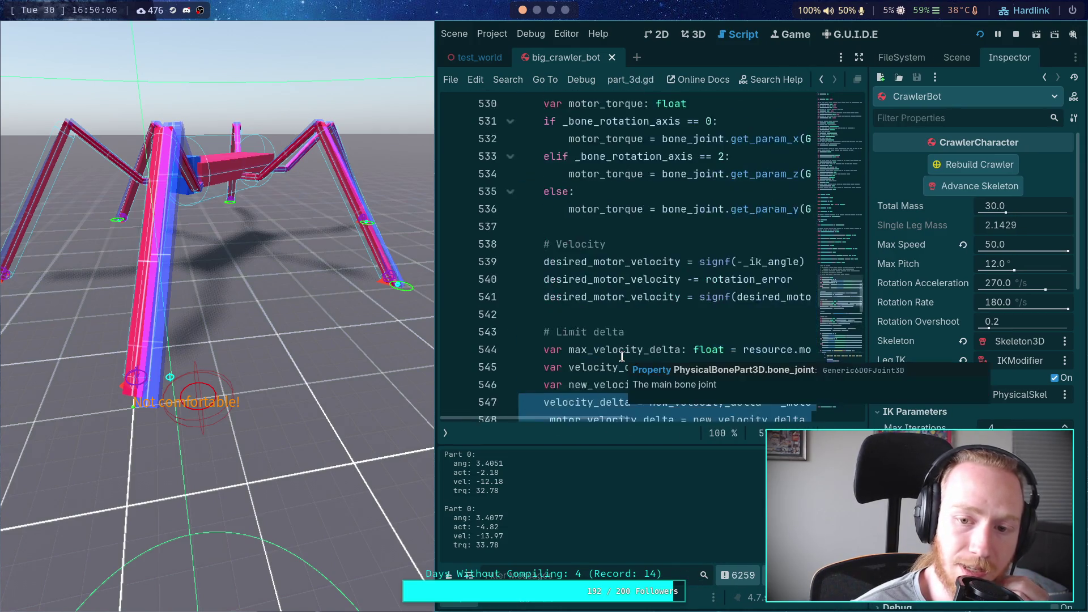
{"action": "scroll", "coordinate": [692, 371], "scroll_direction": "up", "scroll_amount": 6}
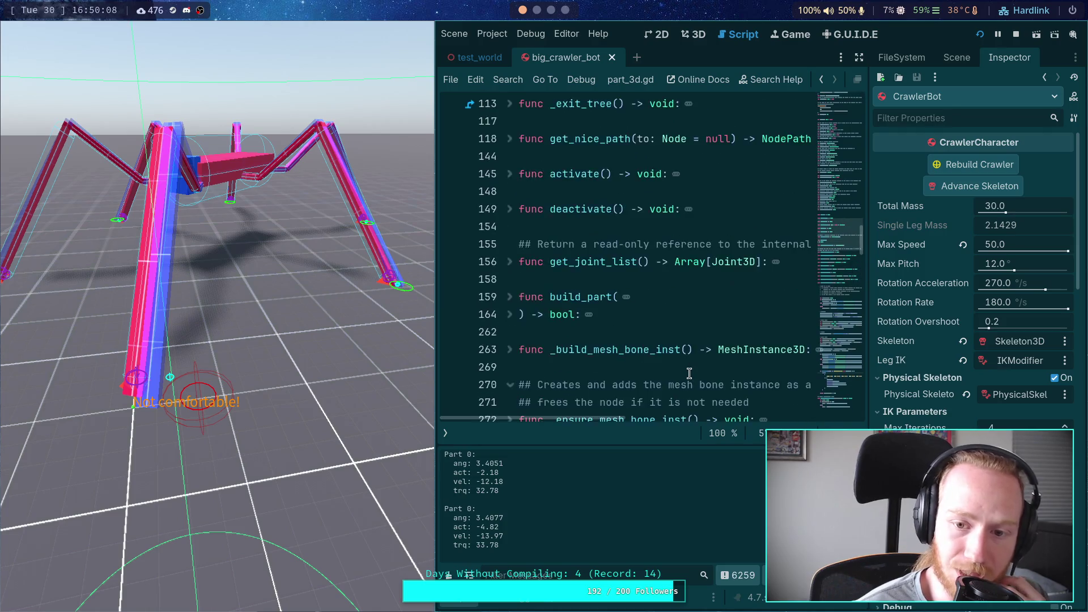
{"action": "scroll", "coordinate": [689, 373], "scroll_direction": "down", "scroll_amount": 15}
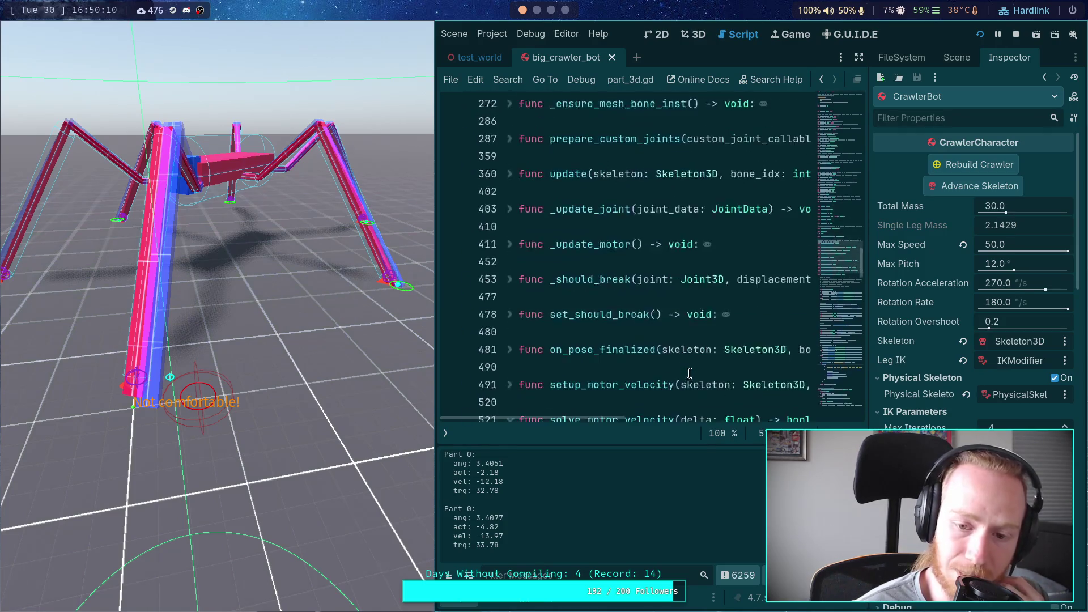
{"action": "scroll", "coordinate": [689, 374], "scroll_direction": "down", "scroll_amount": 4}
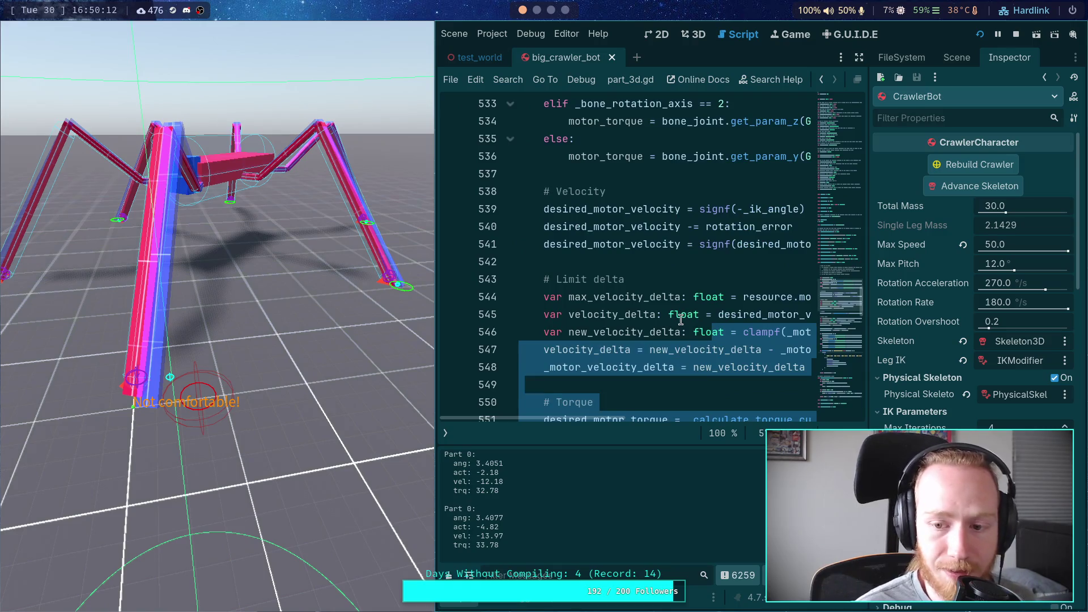
Place the caret on blank line 549 and show the CrawlerBot scene tree.
{"action": "left_click", "coordinate": [614, 370]}
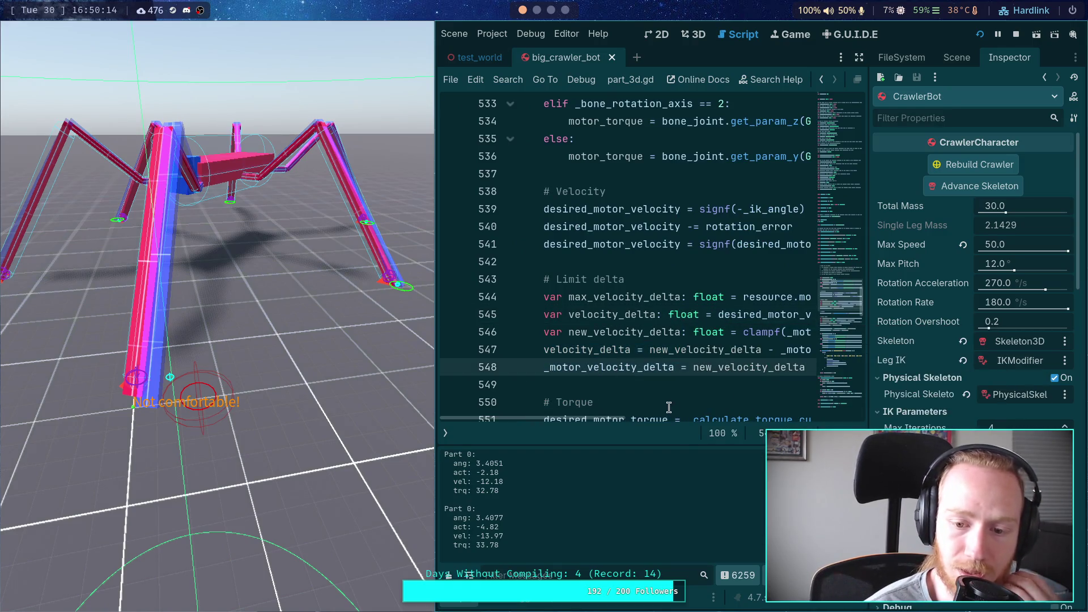
{"action": "left_click", "coordinate": [672, 389]}
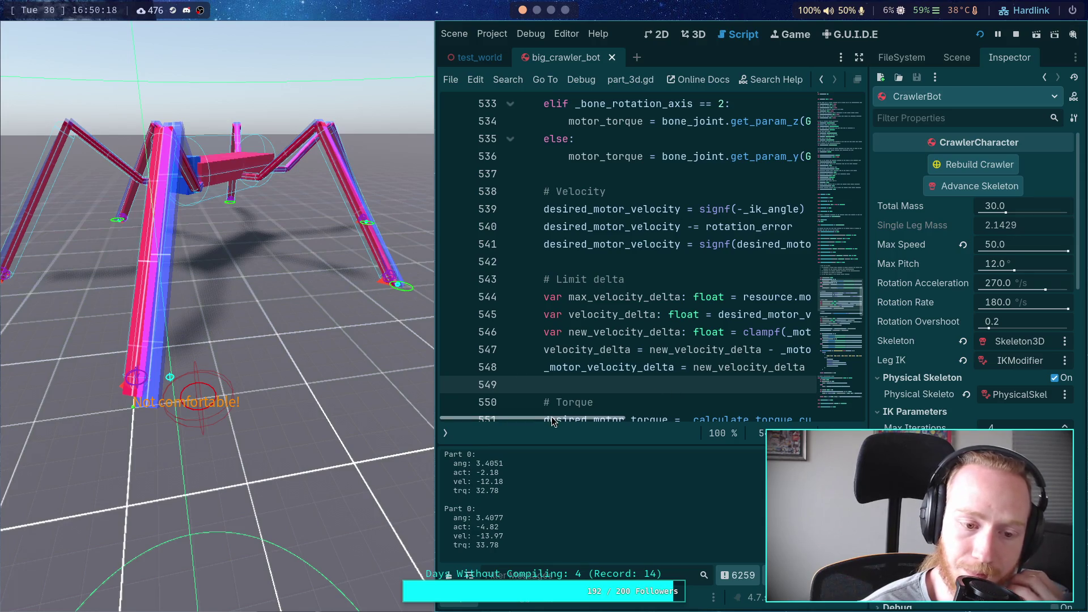
{"action": "mouse_move", "coordinate": [550, 413]}
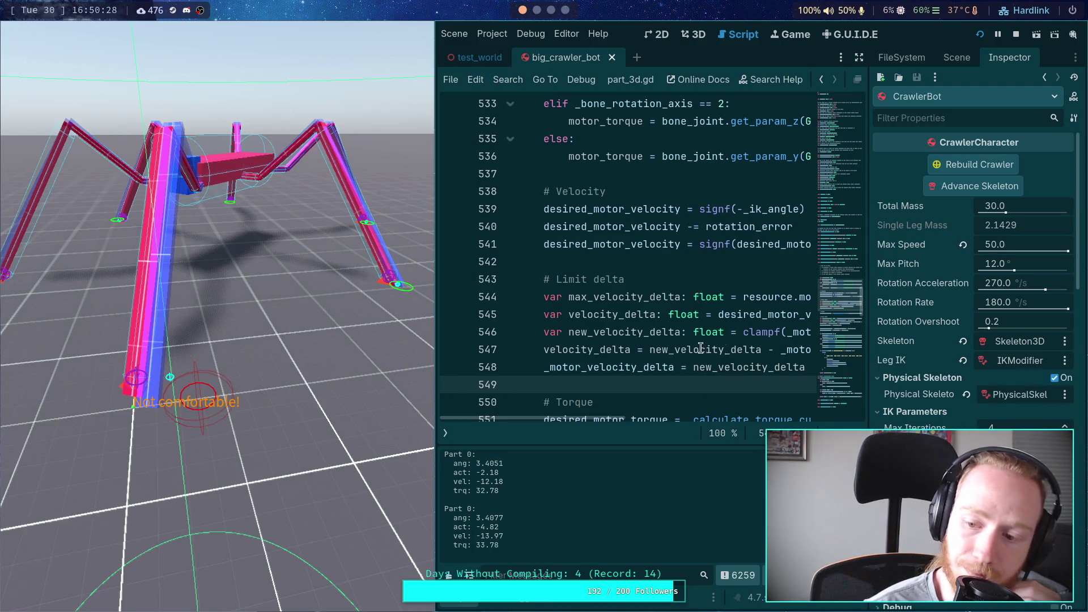
{"action": "left_click", "coordinate": [956, 57]}
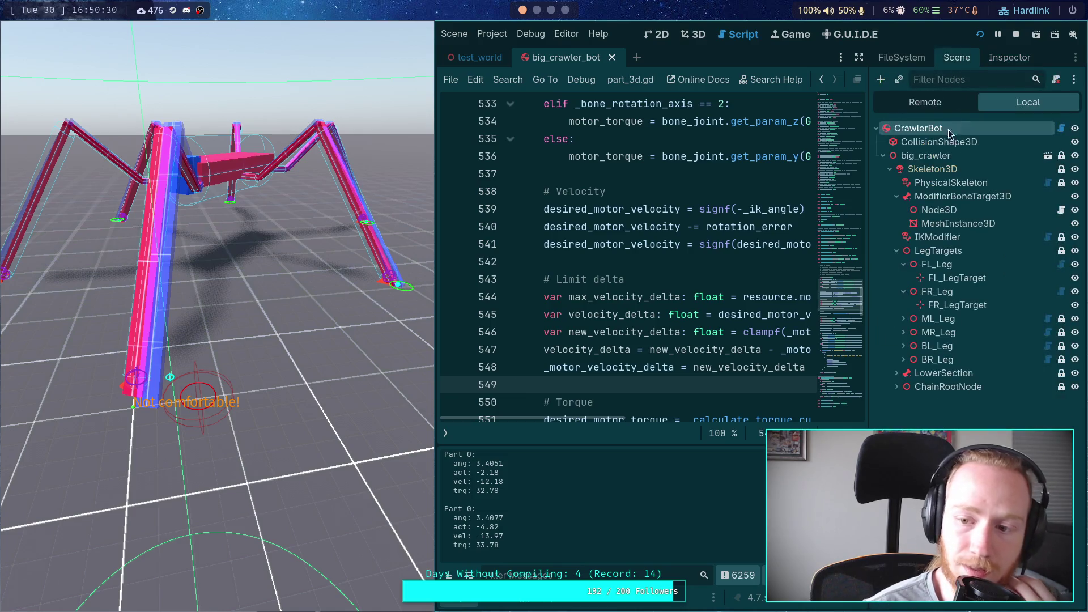
Expand FL_Leg's FemurPartFLBR motor settings, edit Max Velocity (270.0), and rerun the game.
{"action": "left_click", "coordinate": [1007, 60]}
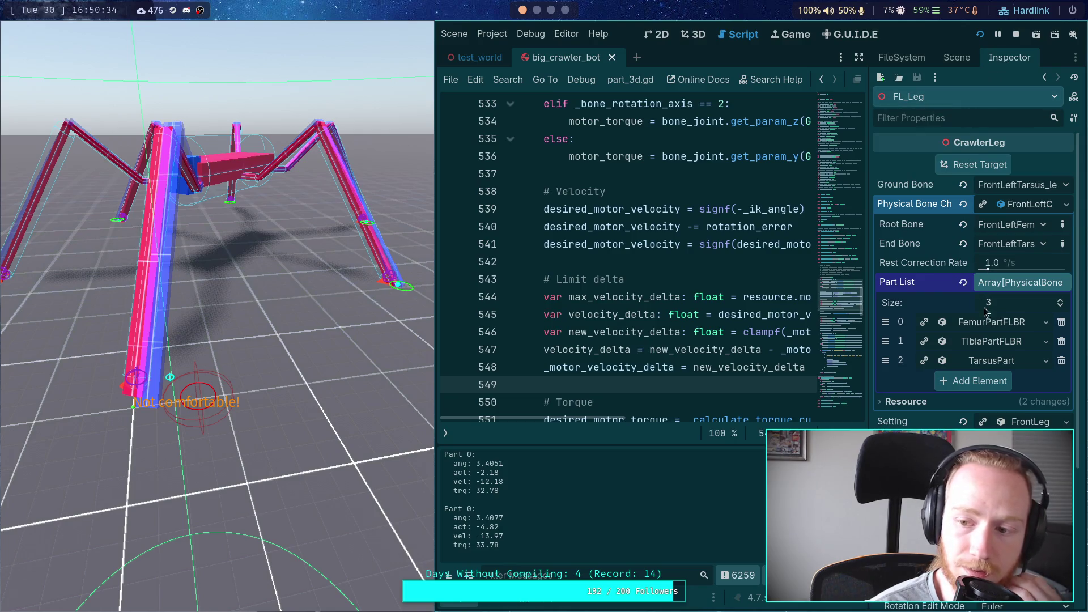
{"action": "left_click", "coordinate": [991, 324]}
{"action": "scroll", "coordinate": [991, 339], "scroll_direction": "down", "scroll_amount": 3}
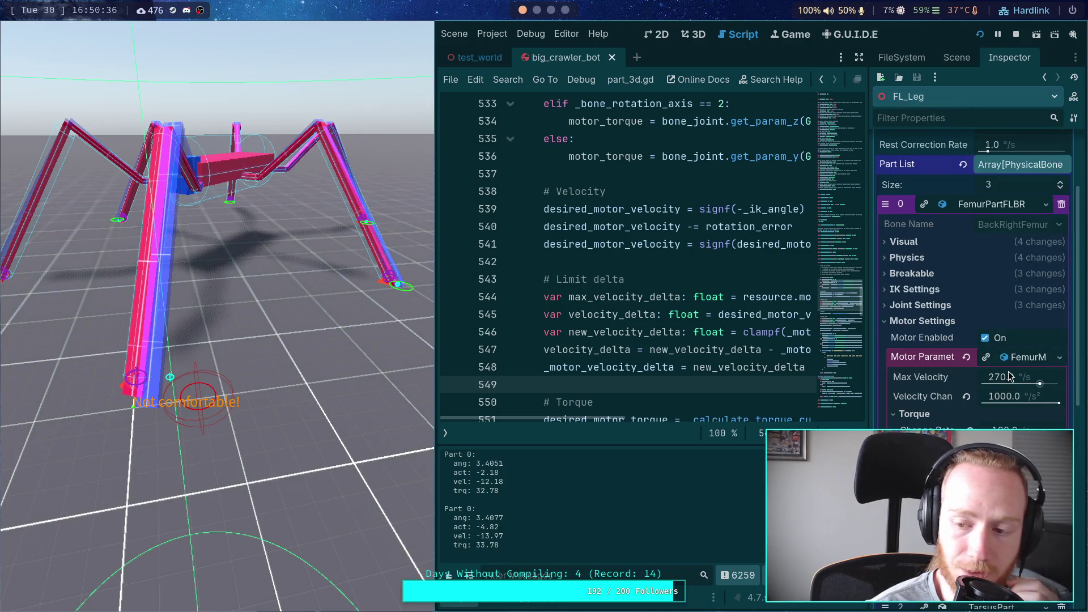
{"action": "left_click", "coordinate": [1009, 378]}
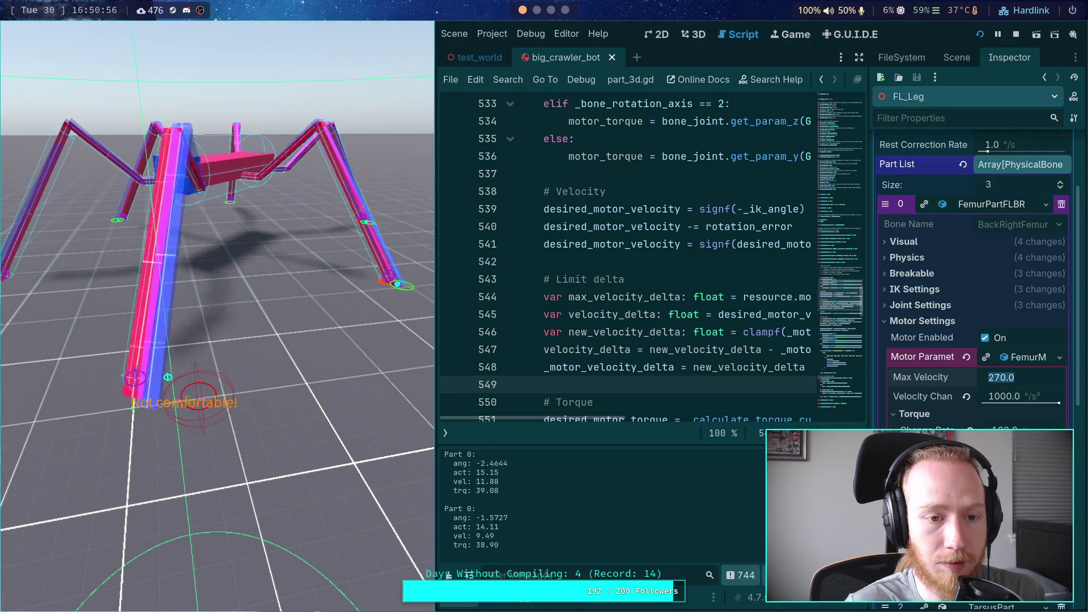
{"action": "key", "text": "F5"}
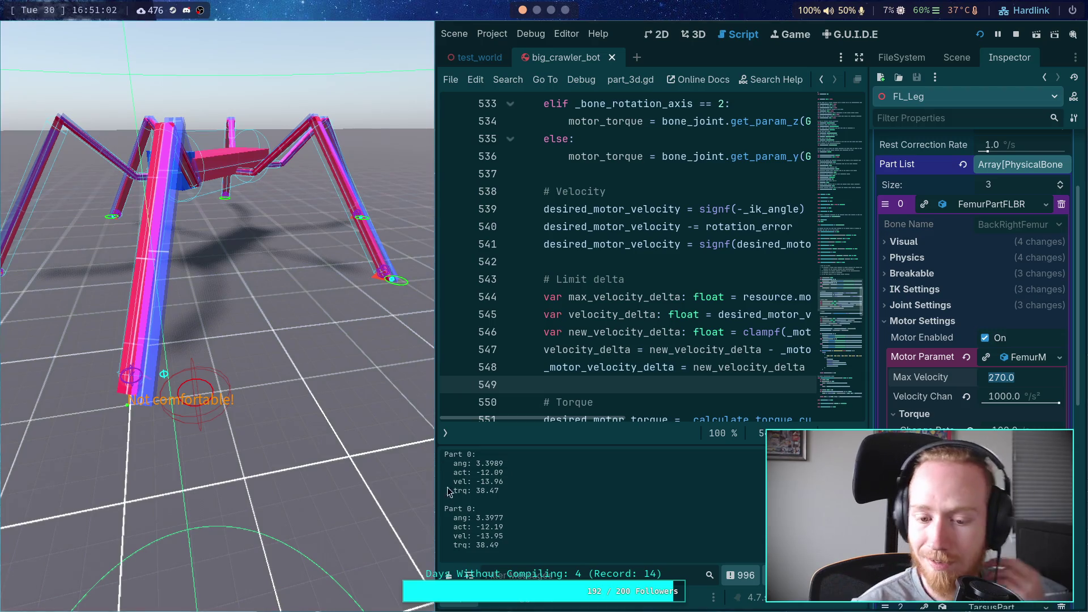
Clear the Output log, keep Max Velocity at 270, and start editing Velocity Change (1000.0).
{"action": "left_click", "coordinate": [453, 575]}
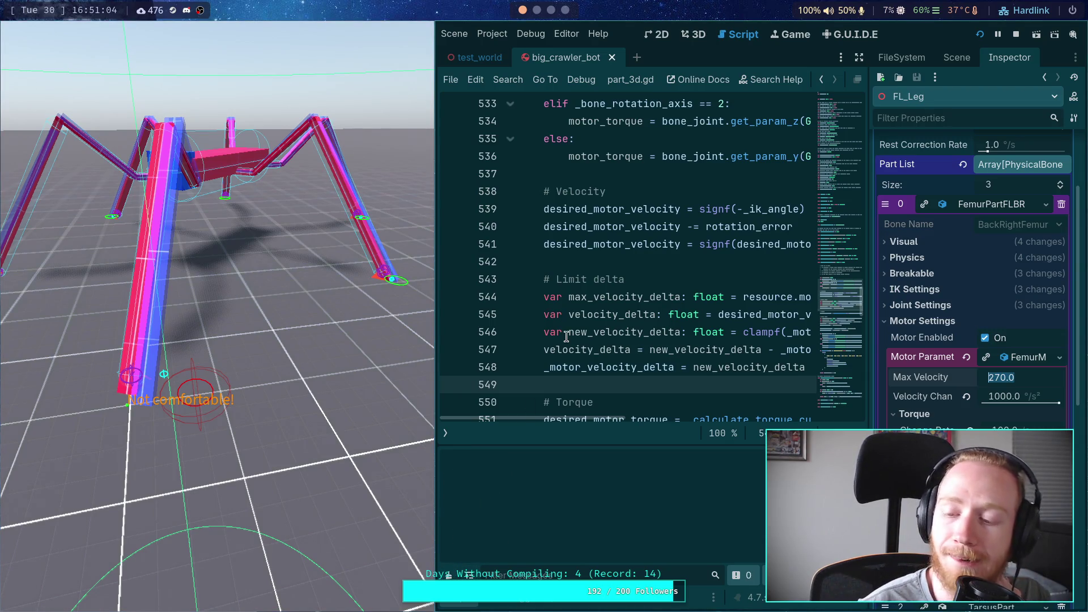
{"action": "left_click", "coordinate": [585, 383]}
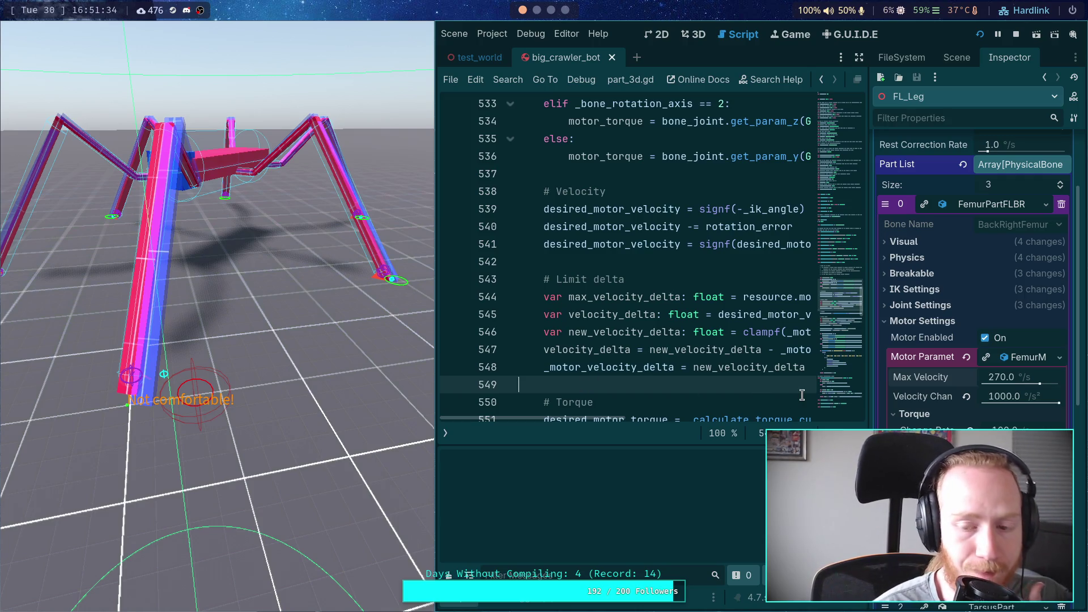
{"action": "left_click", "coordinate": [1009, 399]}
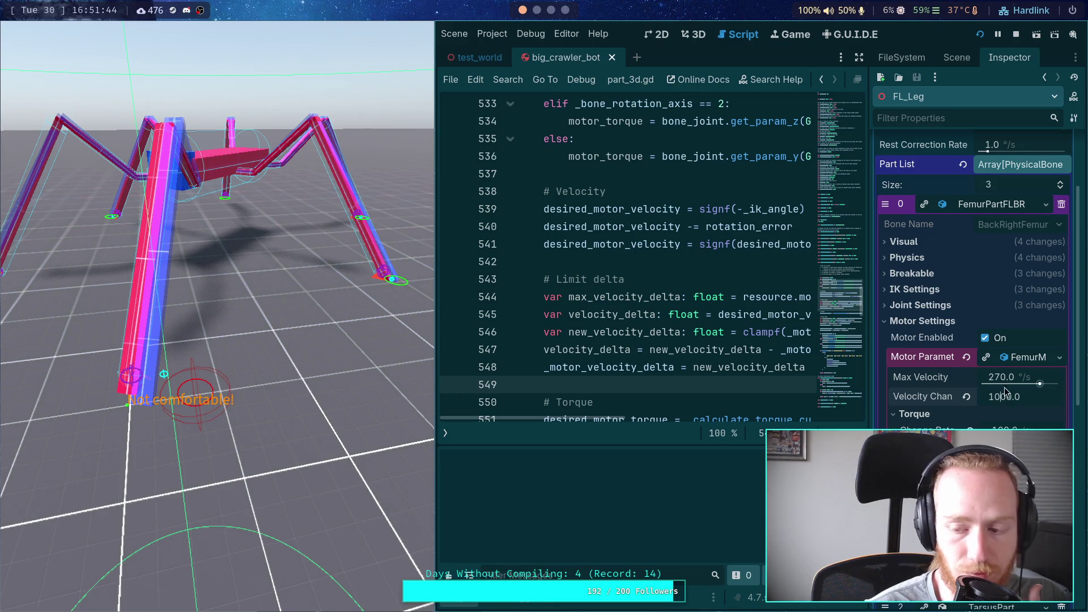
Try a velocity change value of 10000, then set it back to 1000.
{"action": "type", "text": "0"}
{"action": "key", "text": "Return"}
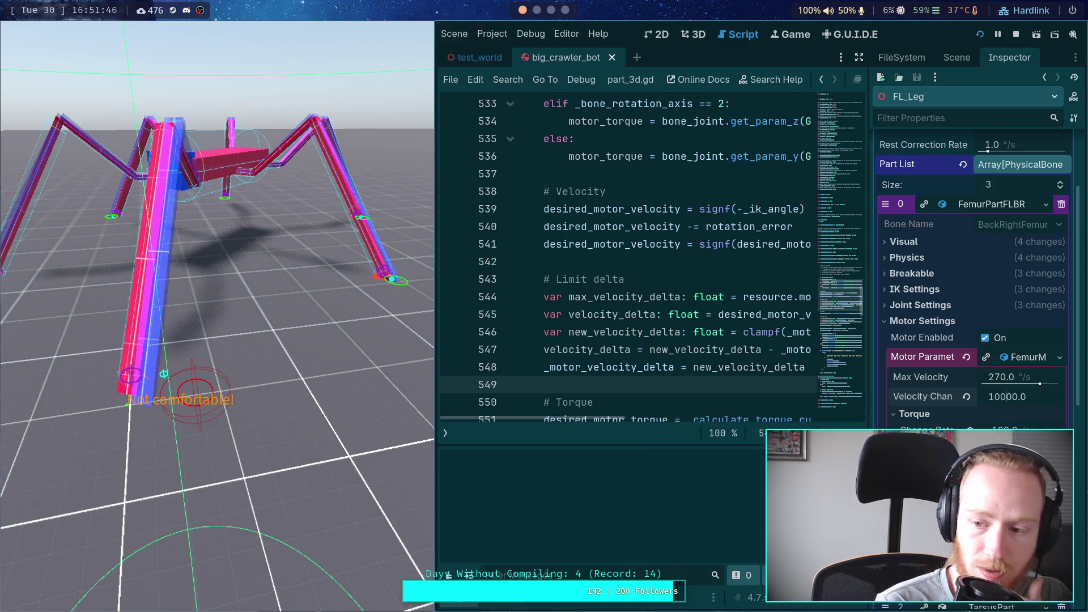
{"action": "left_click", "coordinate": [998, 396]}
{"action": "type", "text": "1000.0"}
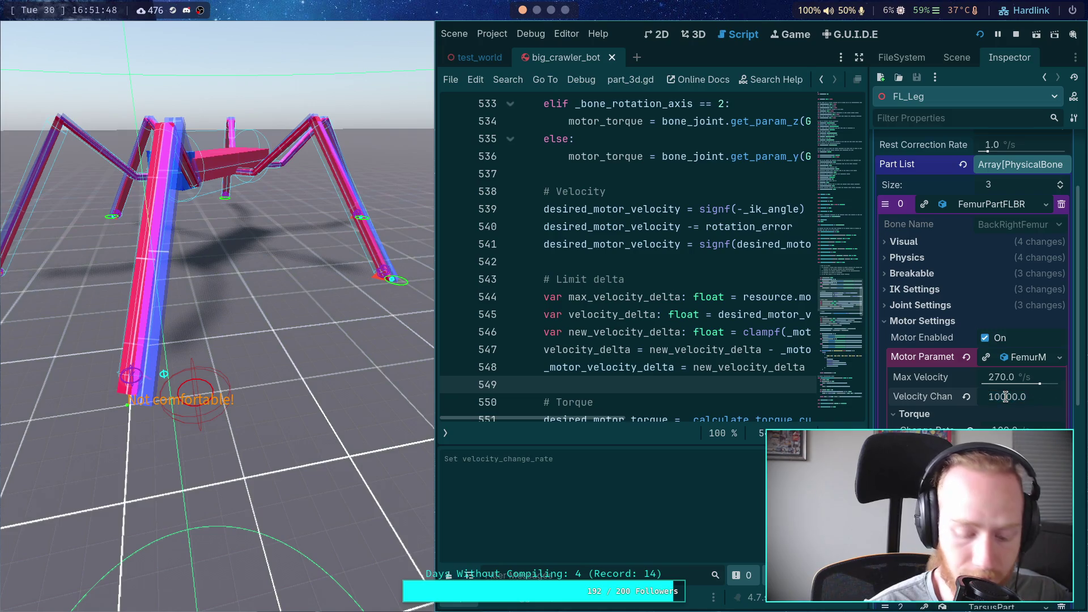
{"action": "key", "text": "Return"}
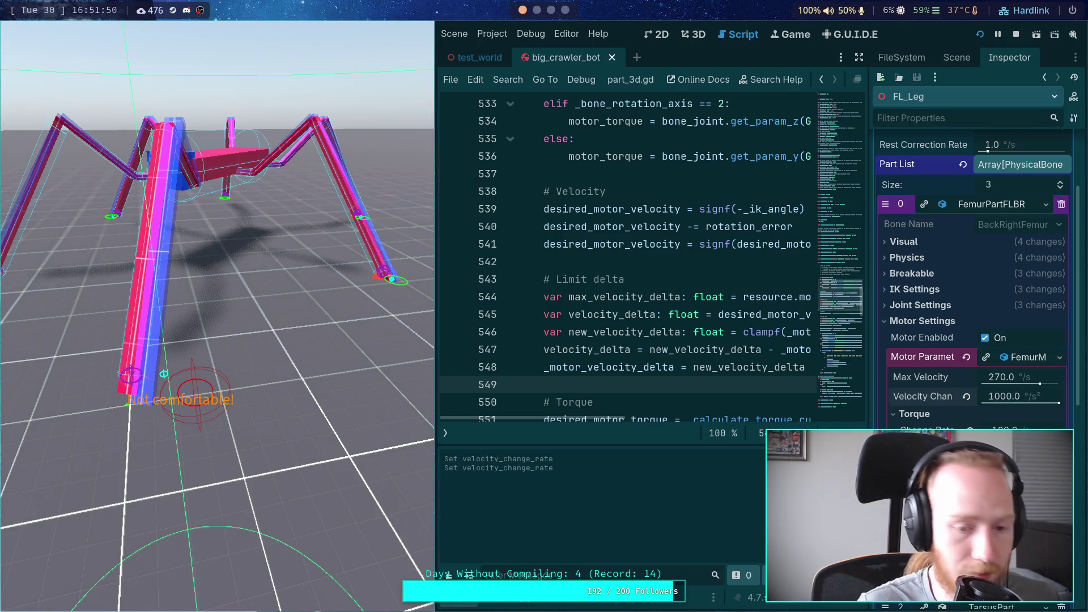
{"action": "left_click", "coordinate": [295, 361]}
Step physics tick by tick until the leg angle reaches -3.4275, then switch the motor to high torque.
{"action": "key", "text": "space"}
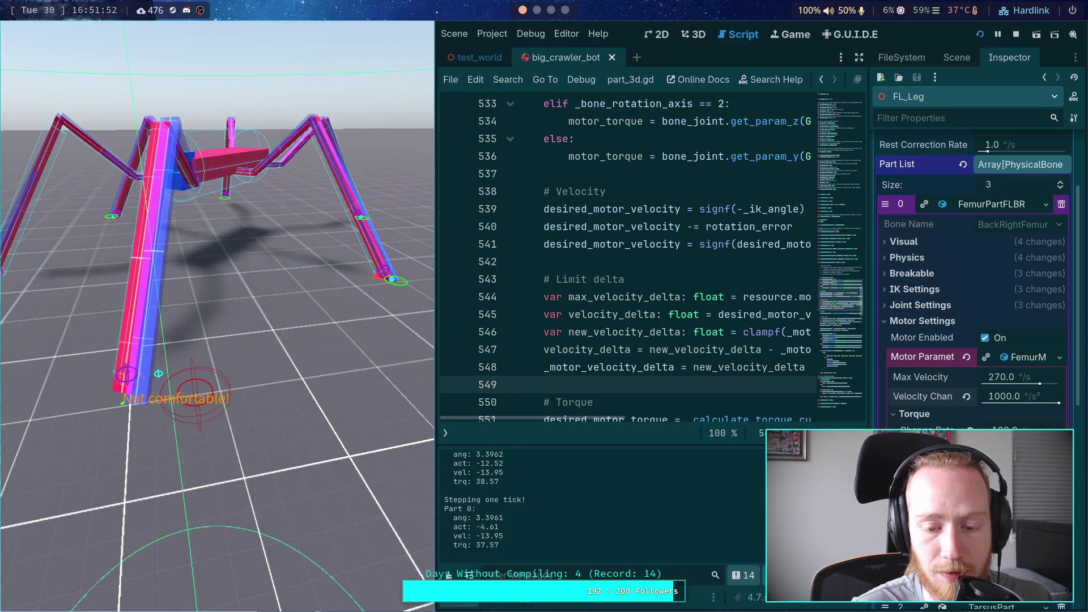
{"action": "key", "text": "space"}
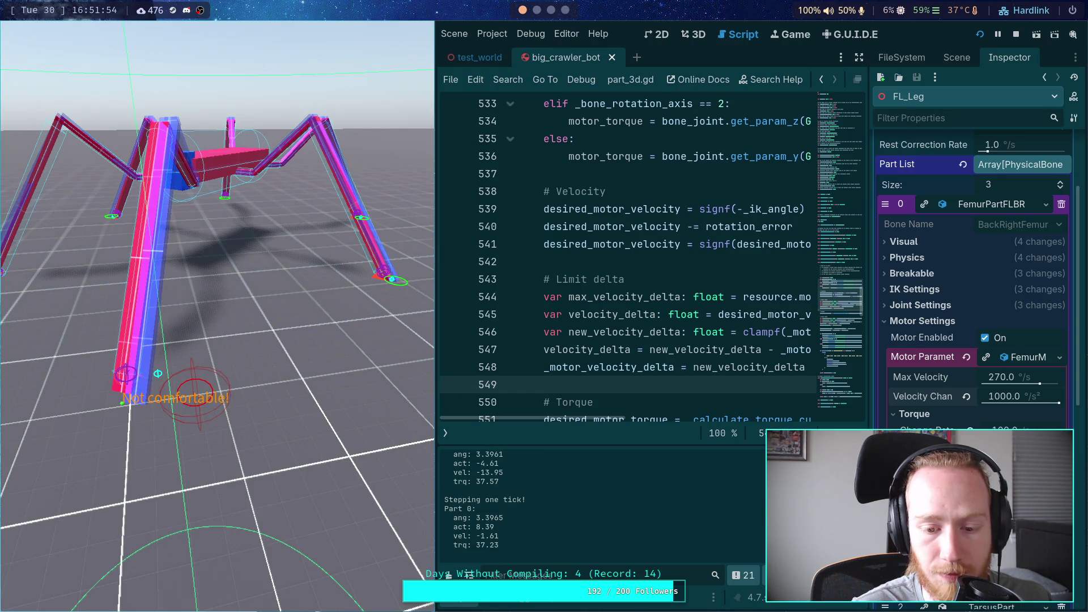
{"action": "key", "text": "space"}
{"action": "key", "text": "space"}
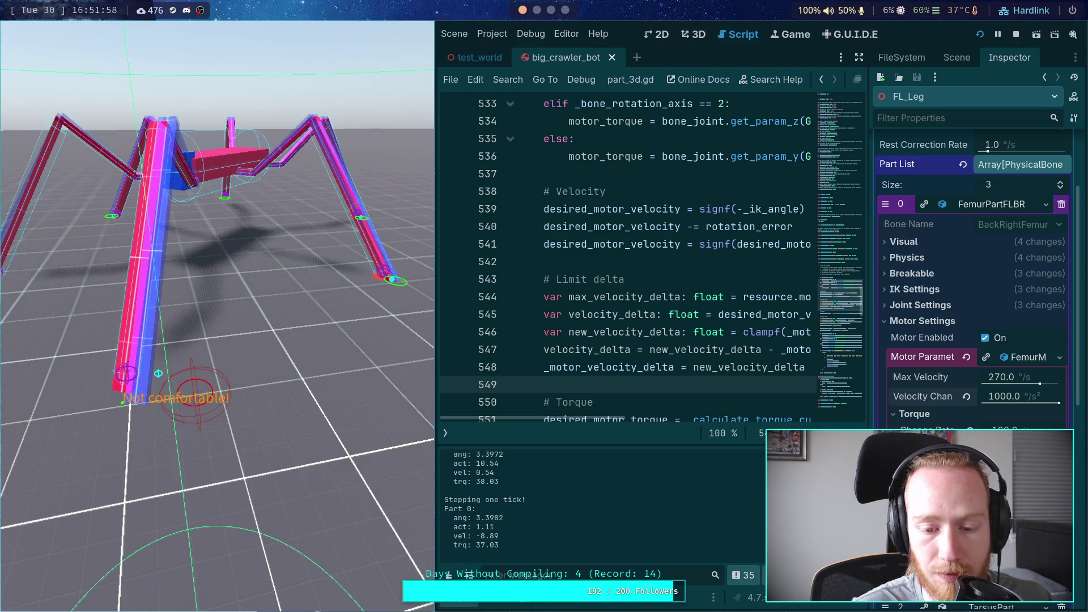
{"action": "key", "text": "space"}
{"action": "key", "text": "space"}
{"action": "key", "text": "space"}
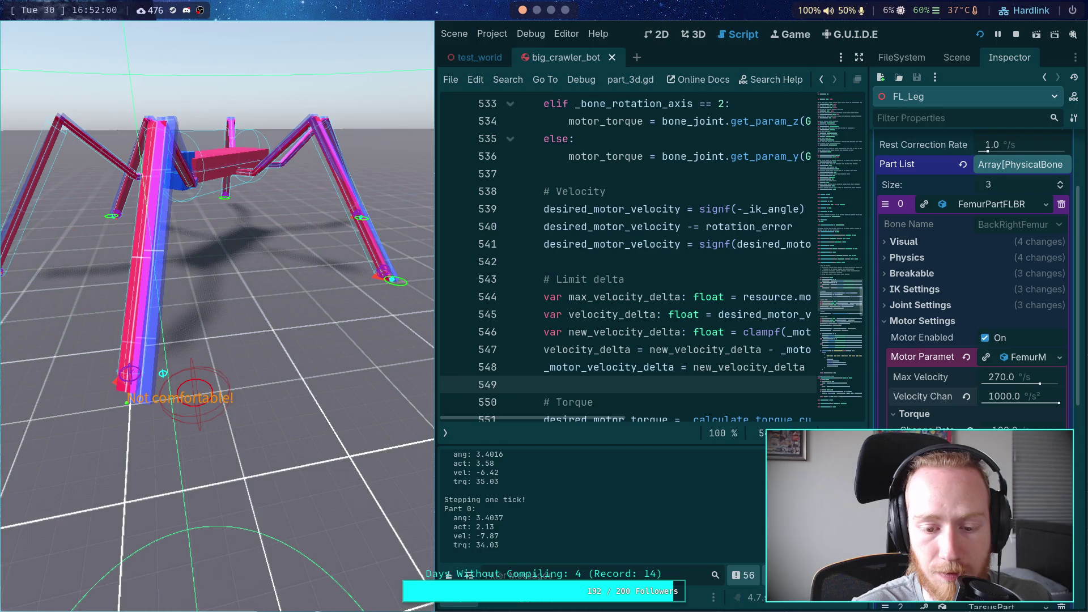
{"action": "key", "text": "space"}
{"action": "key", "text": "space"}
{"action": "key", "text": "space"}
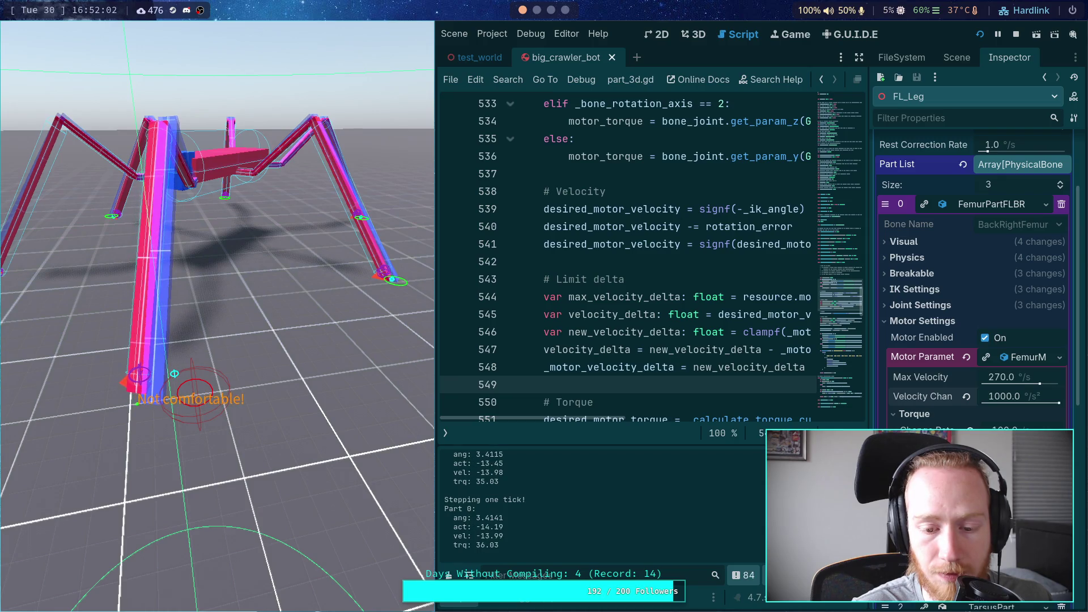
{"action": "key", "text": "space"}
{"action": "key", "text": "space"}
{"action": "key", "text": "space"}
{"action": "key", "text": "space"}
{"action": "key", "text": "space"}
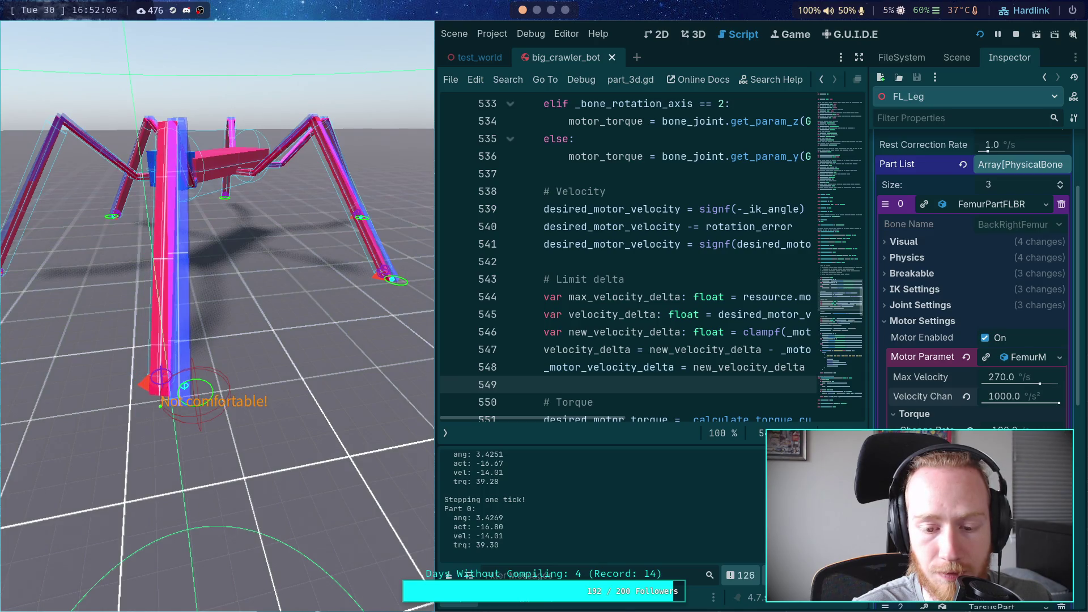
{"action": "key", "text": "space"}
{"action": "key", "text": "space"}
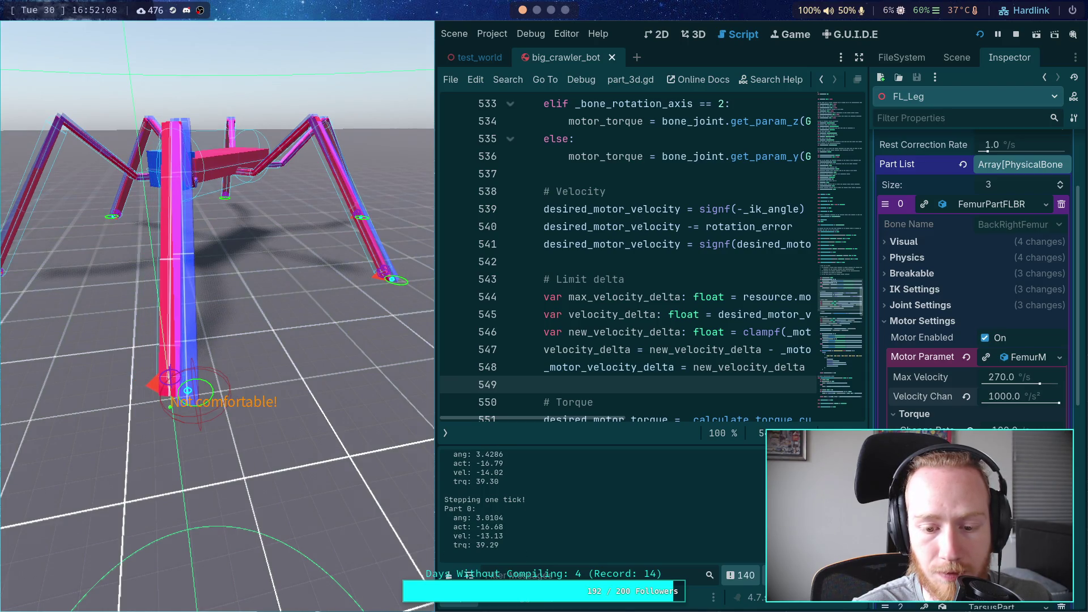
{"action": "key", "text": "space"}
{"action": "key", "text": "space"}
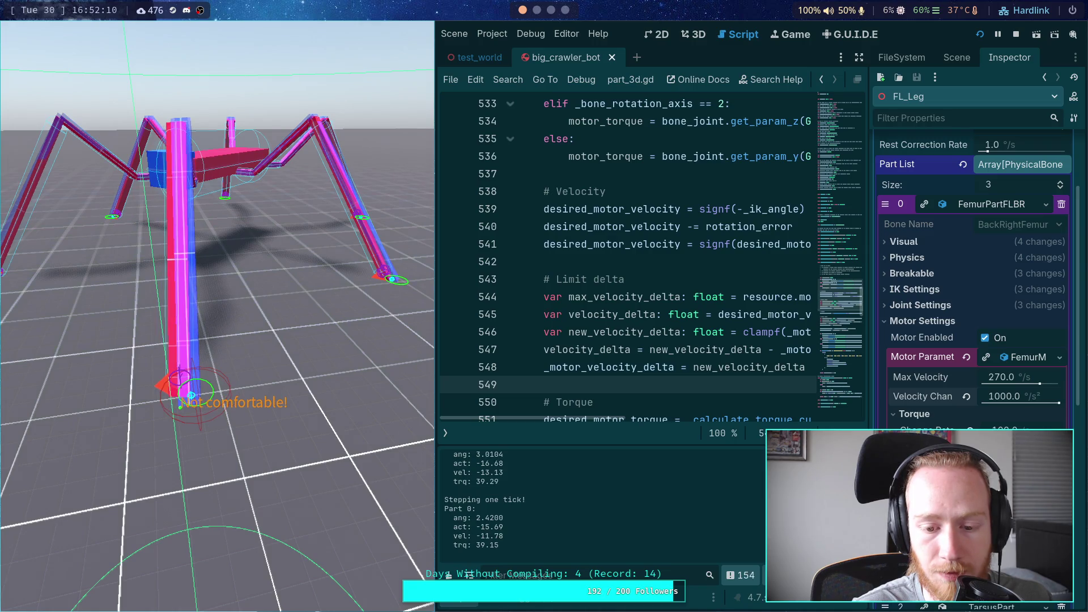
{"action": "key", "text": "space"}
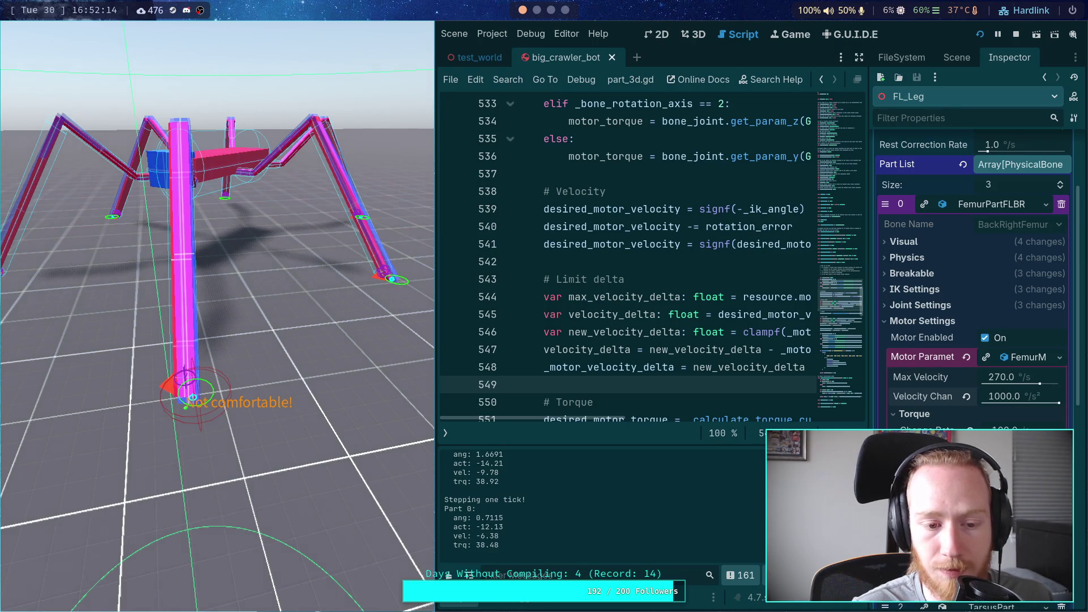
{"action": "key", "text": "space"}
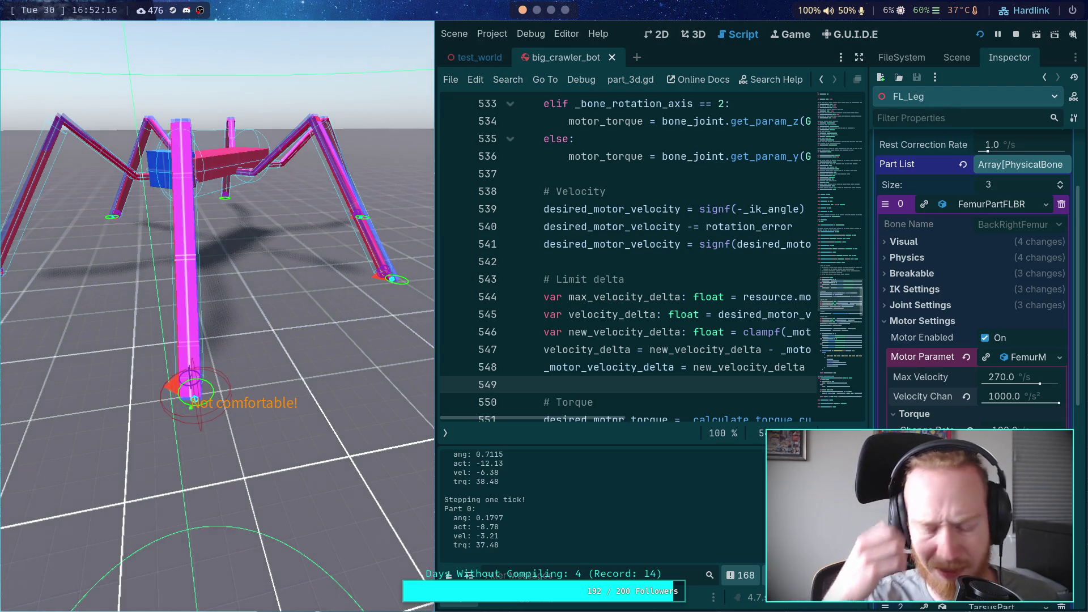
{"action": "key", "text": "space"}
{"action": "key", "text": "space"}
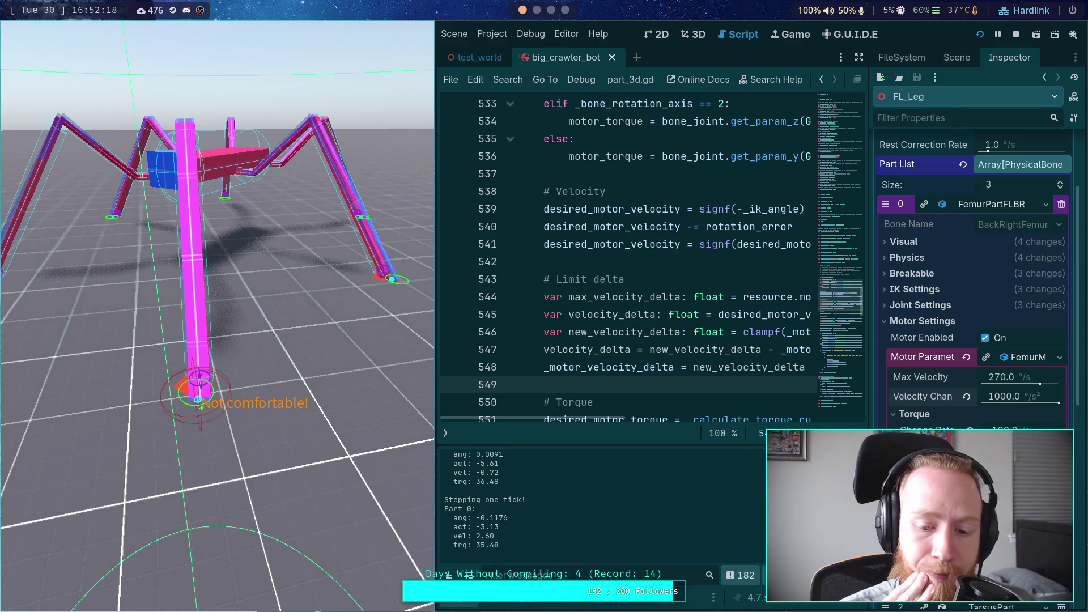
{"action": "key", "text": "space"}
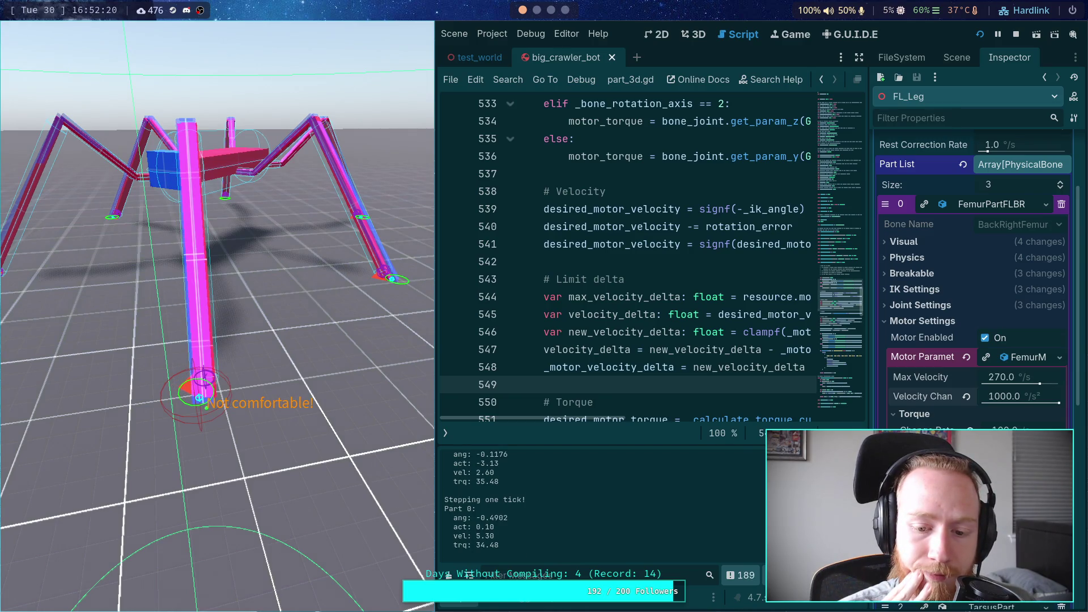
{"action": "key", "text": "space"}
{"action": "key", "text": "space"}
{"action": "key", "text": "space"}
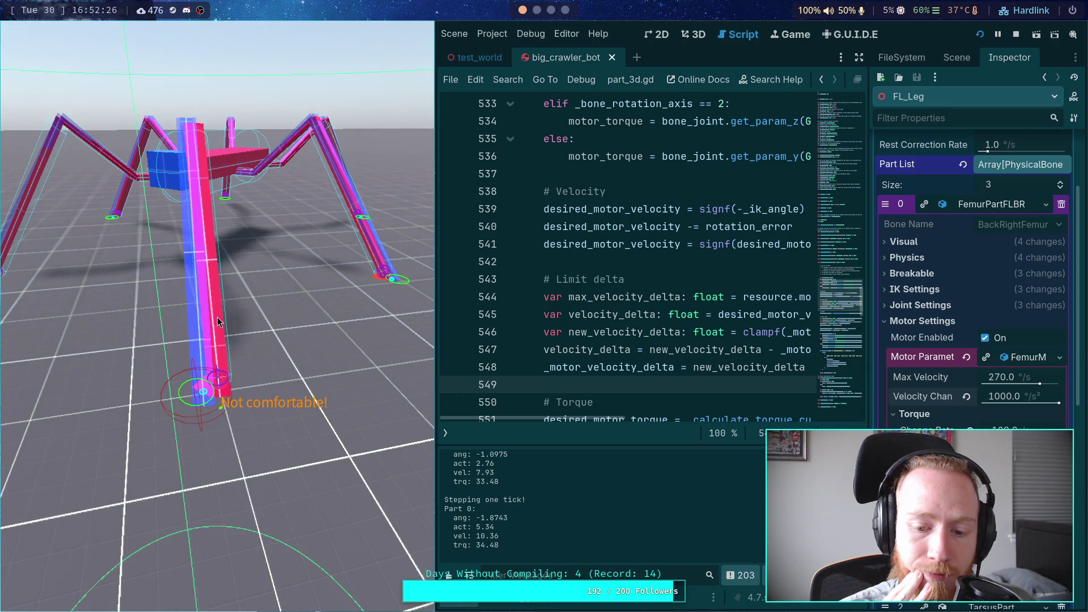
{"action": "key", "text": "space"}
{"action": "key", "text": "space"}
{"action": "key", "text": "space"}
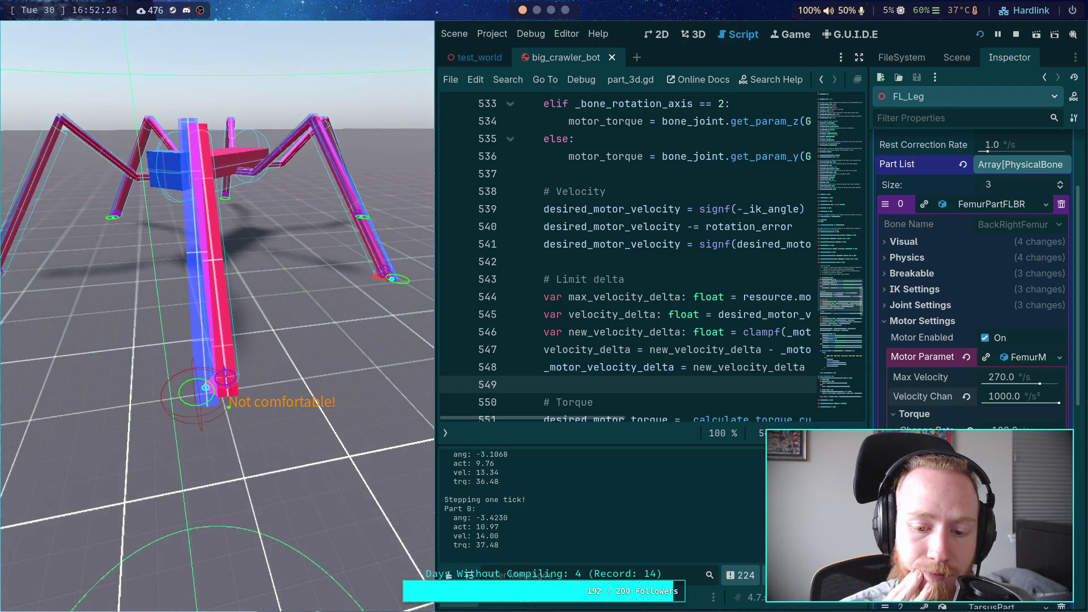
{"action": "key", "text": "space"}
{"action": "key", "text": "space"}
{"action": "key", "text": "space"}
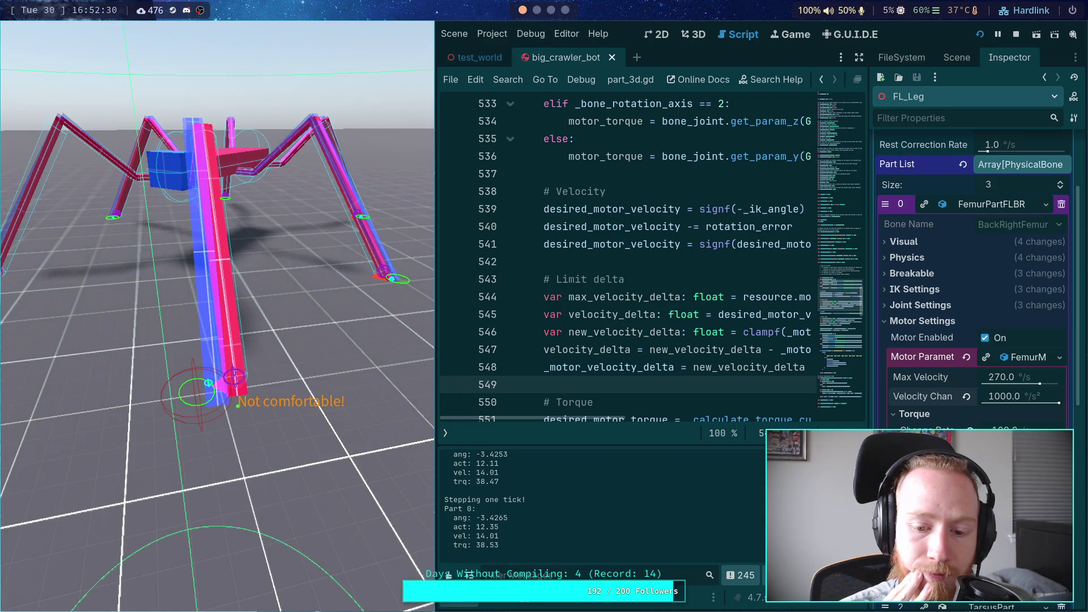
{"action": "key", "text": "space"}
{"action": "key", "text": "space"}
{"action": "key", "text": "space"}
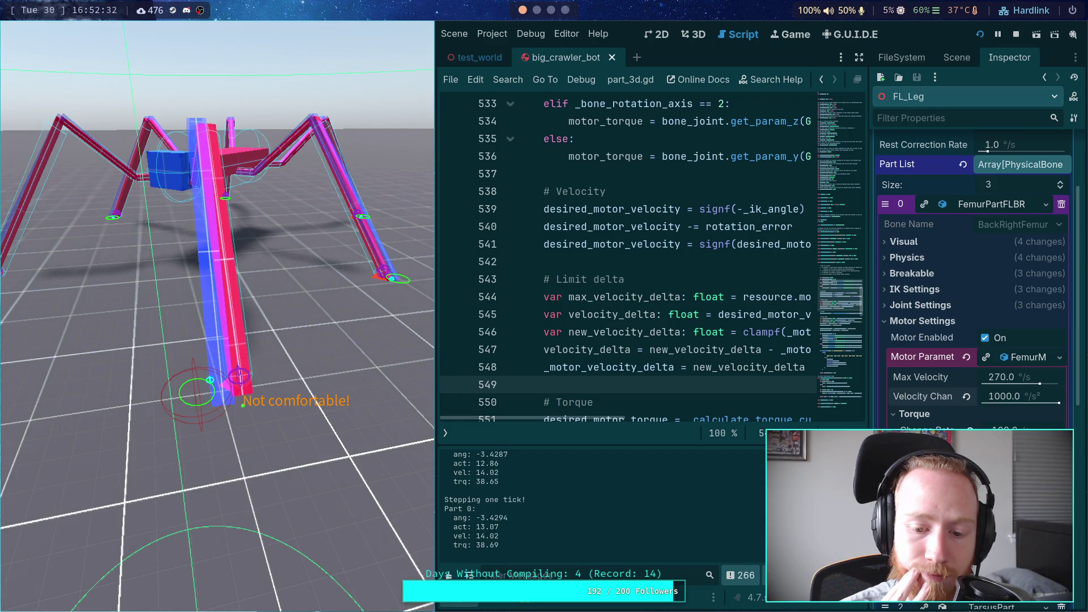
{"action": "key", "text": "space"}
{"action": "key", "text": "space"}
{"action": "key", "text": "space"}
{"action": "key", "text": "space"}
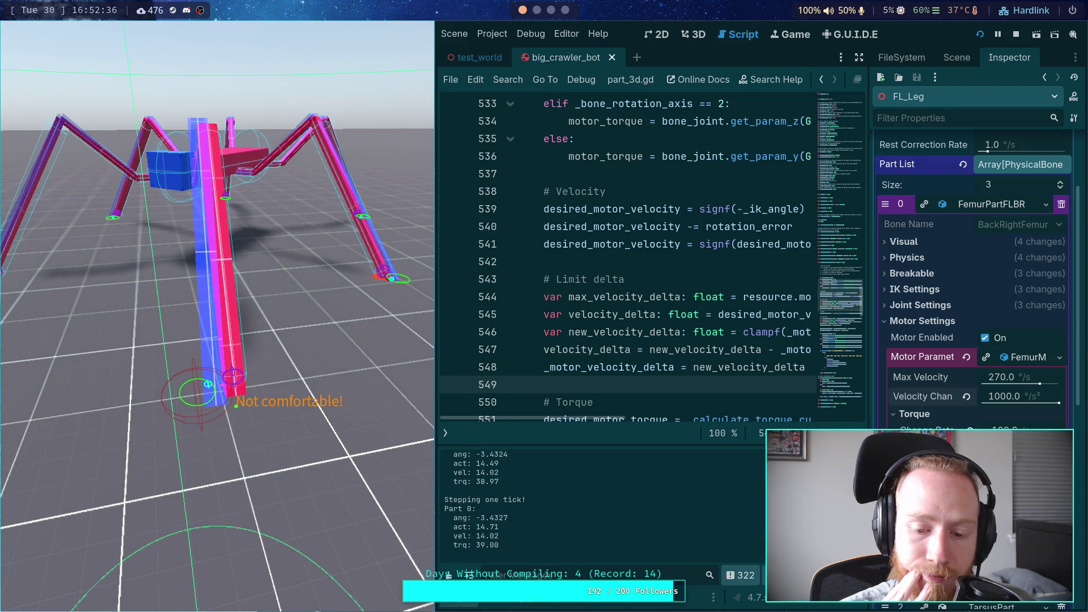
{"action": "key", "text": "space"}
{"action": "key", "text": "space"}
{"action": "key", "text": "space"}
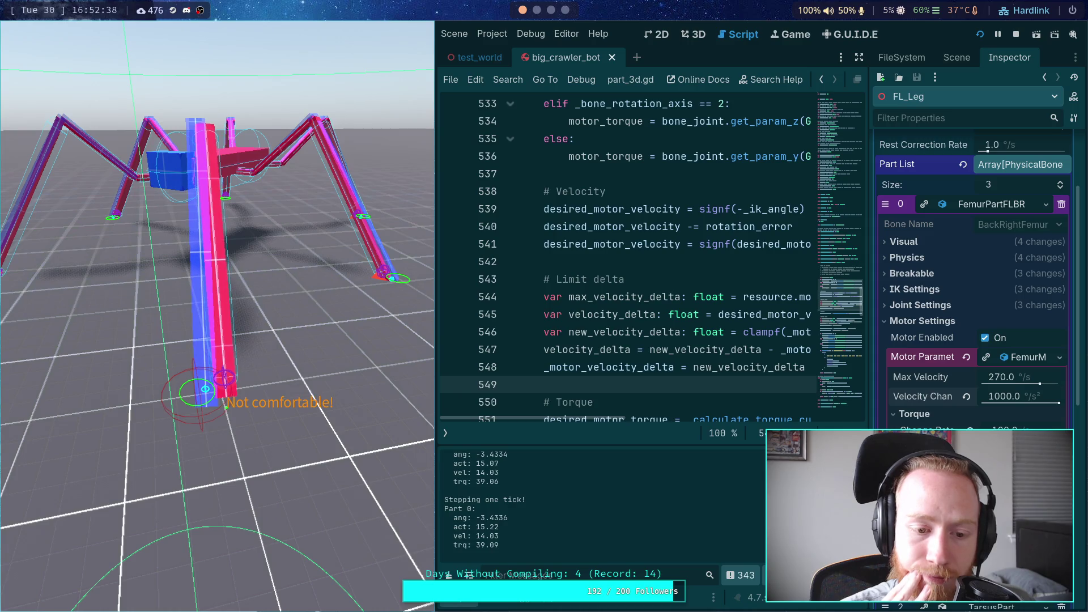
{"action": "key", "text": "space"}
{"action": "key", "text": "space"}
{"action": "key", "text": "space"}
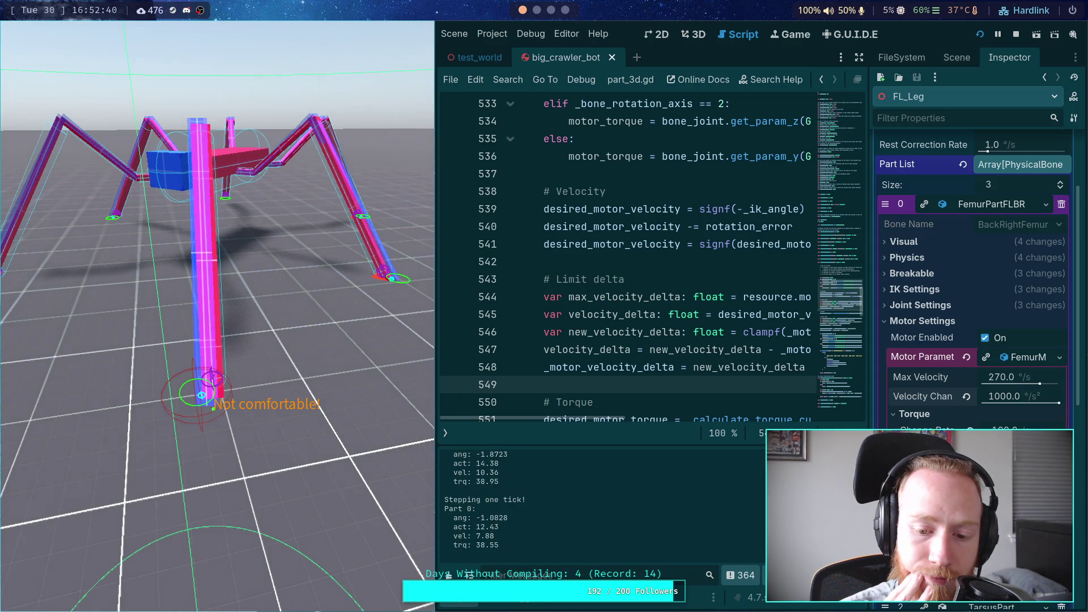
{"action": "key", "text": "space"}
{"action": "key", "text": "space"}
{"action": "key", "text": "space"}
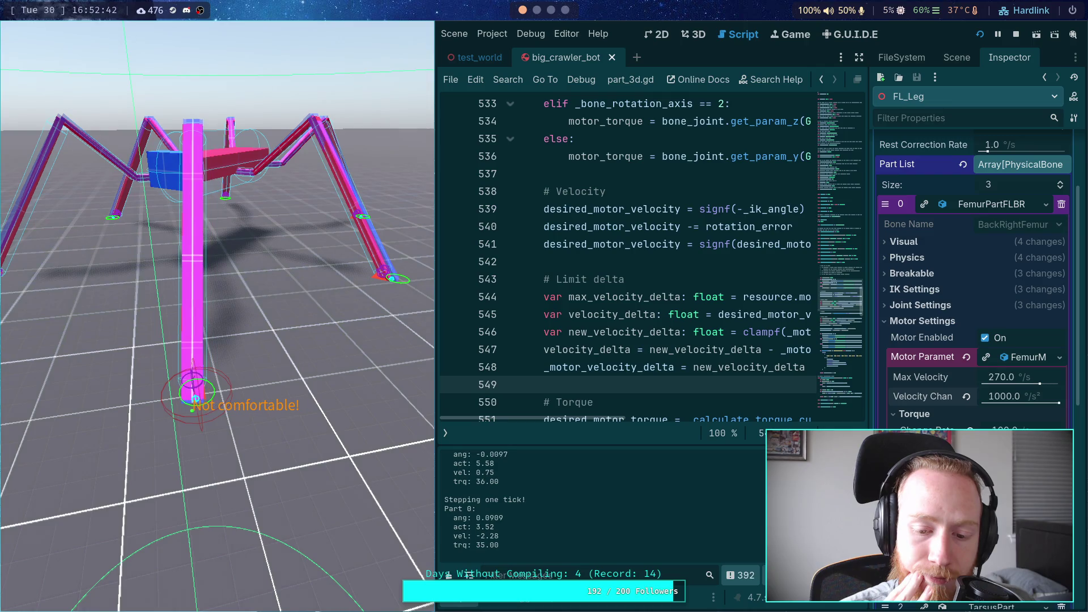
{"action": "key", "text": "space"}
{"action": "key", "text": "space"}
{"action": "key", "text": "space"}
{"action": "key", "text": "space"}
{"action": "key", "text": "space"}
{"action": "key", "text": "space"}
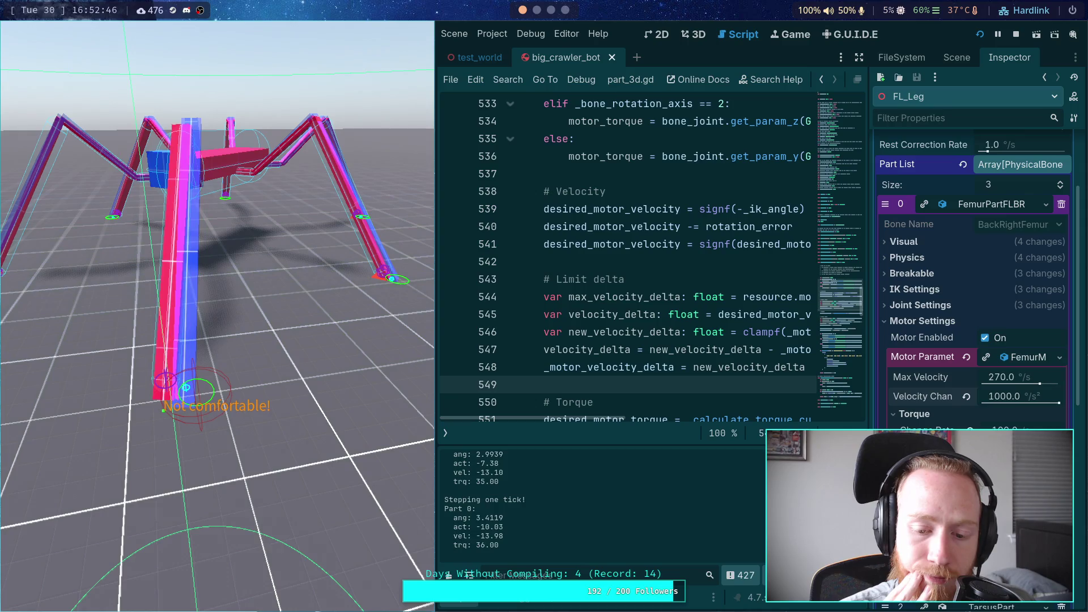
{"action": "key", "text": "space"}
{"action": "key", "text": "space"}
{"action": "key", "text": "space"}
{"action": "key", "text": "space"}
{"action": "key", "text": "space"}
{"action": "key", "text": "space"}
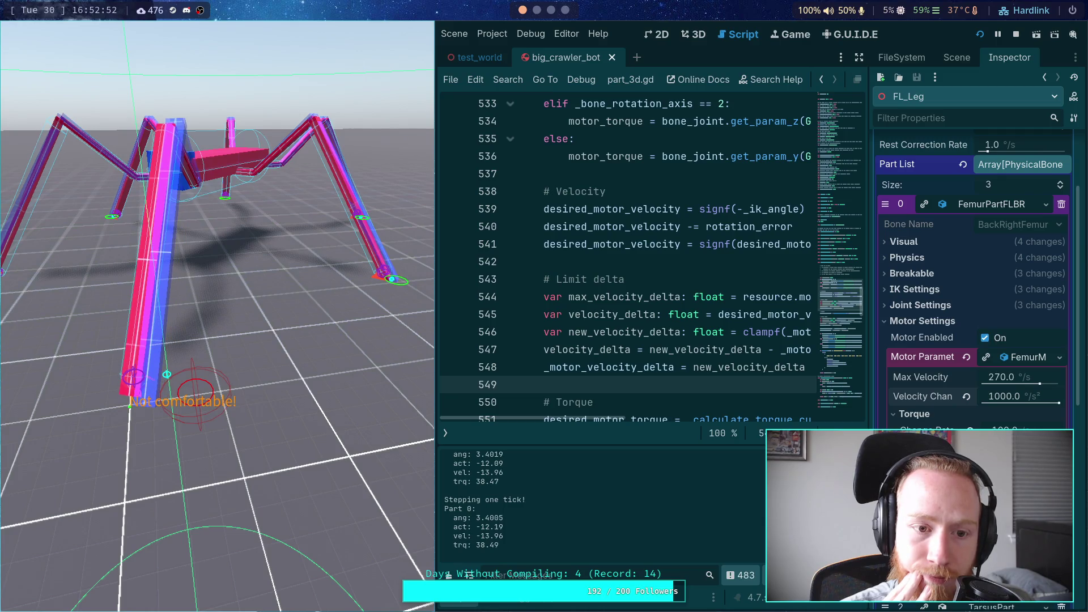
{"action": "key", "text": "space"}
{"action": "key", "text": "space"}
{"action": "key", "text": "space"}
{"action": "key", "text": "space"}
{"action": "key", "text": "space"}
{"action": "key", "text": "space"}
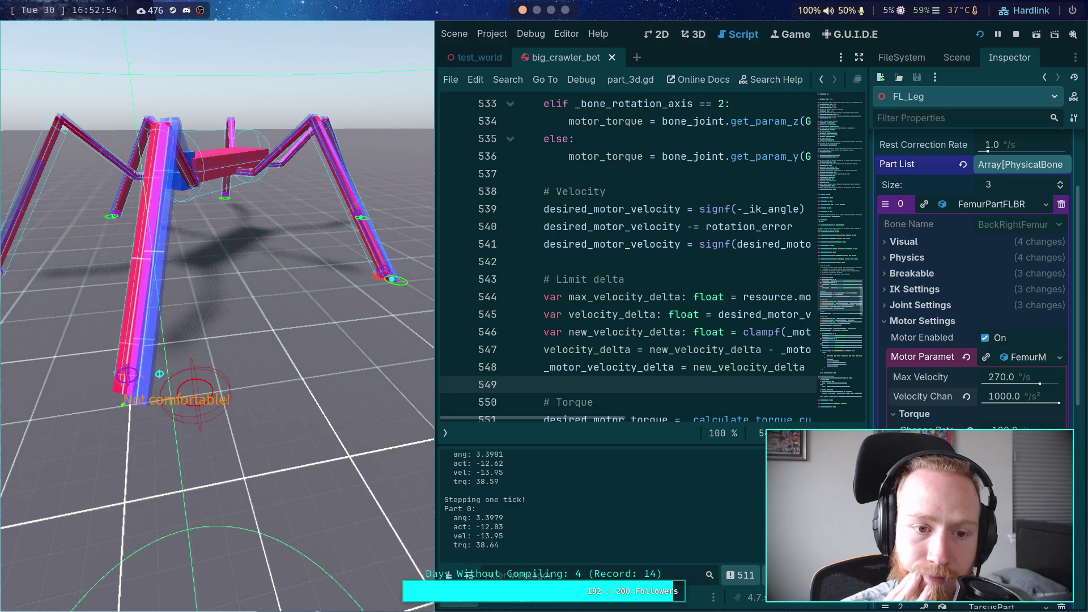
{"action": "key", "text": "space"}
{"action": "key", "text": "space"}
{"action": "key", "text": "space"}
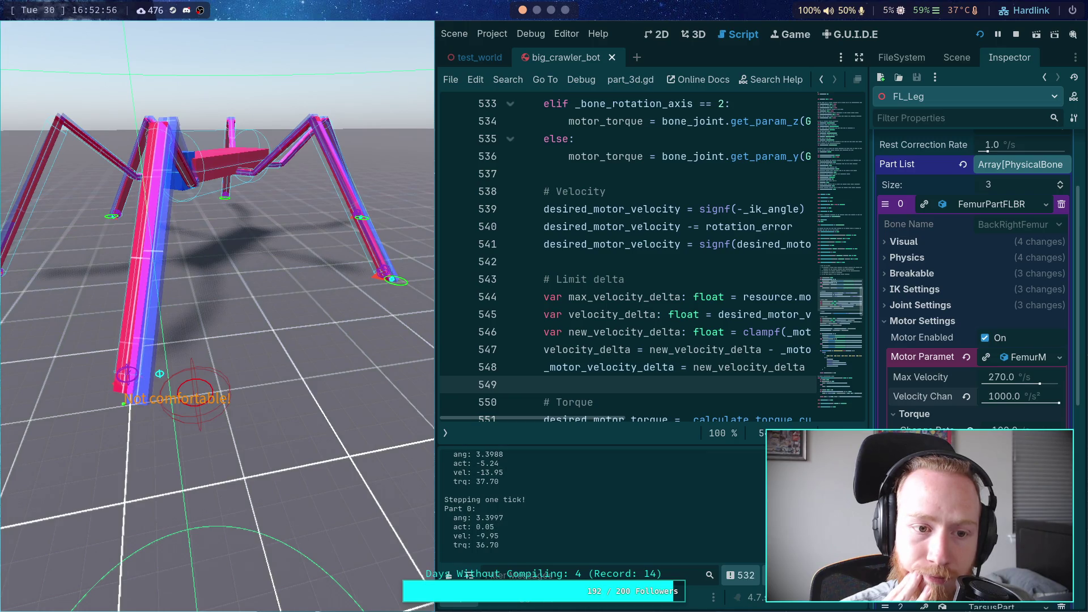
{"action": "key", "text": "space"}
{"action": "key", "text": "space"}
{"action": "key", "text": "space"}
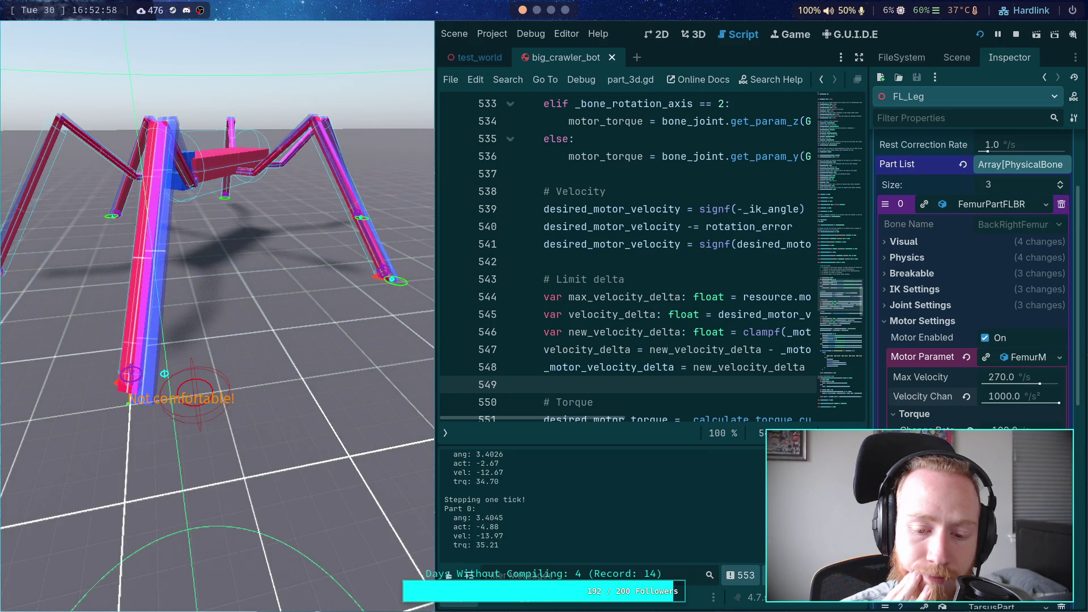
{"action": "key", "text": "space"}
{"action": "key", "text": "space"}
{"action": "key", "text": "space"}
{"action": "key", "text": "space"}
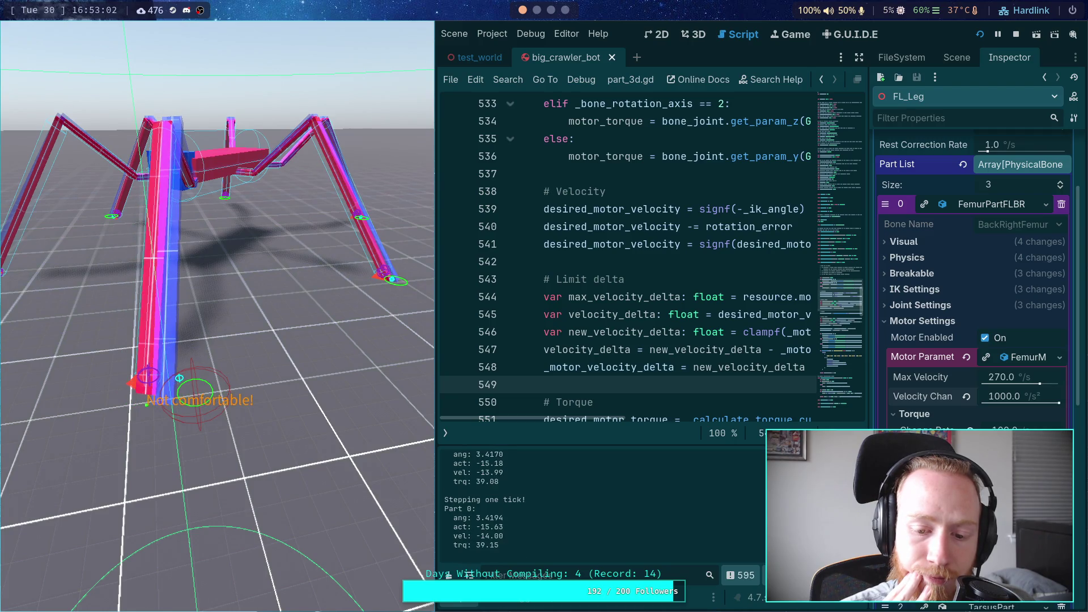
{"action": "key", "text": "space"}
{"action": "key", "text": "space"}
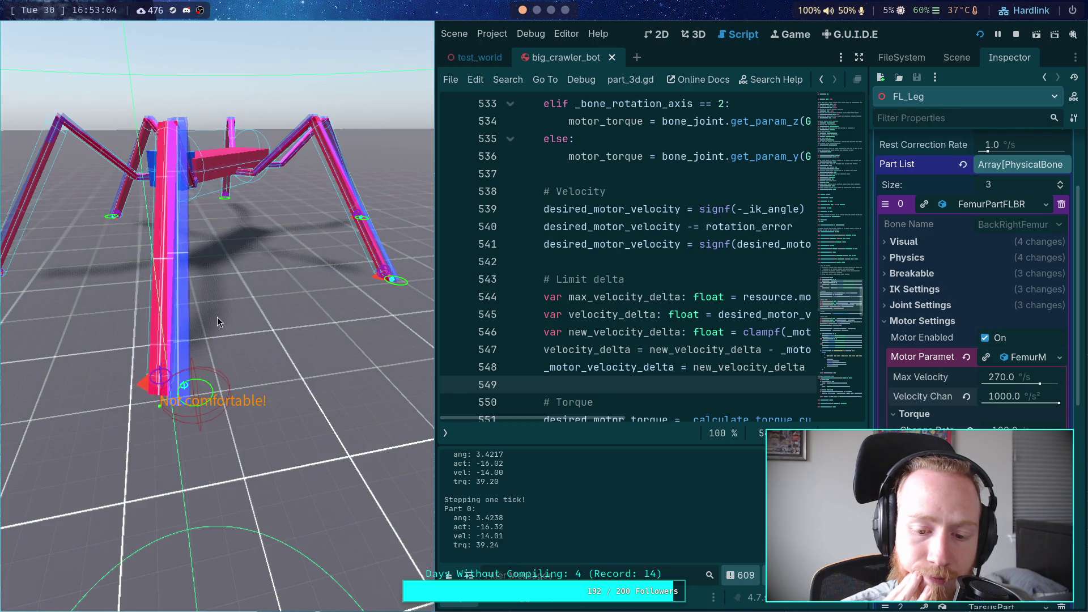
{"action": "key", "text": "space"}
{"action": "key", "text": "space"}
{"action": "key", "text": "space"}
{"action": "key", "text": "space"}
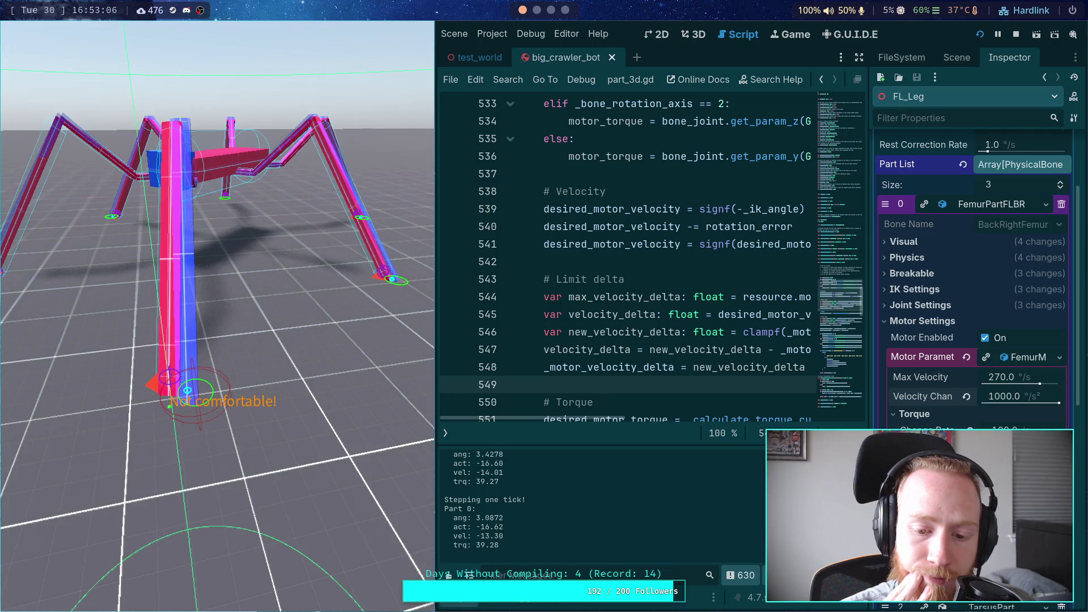
{"action": "key", "text": "space"}
{"action": "key", "text": "space"}
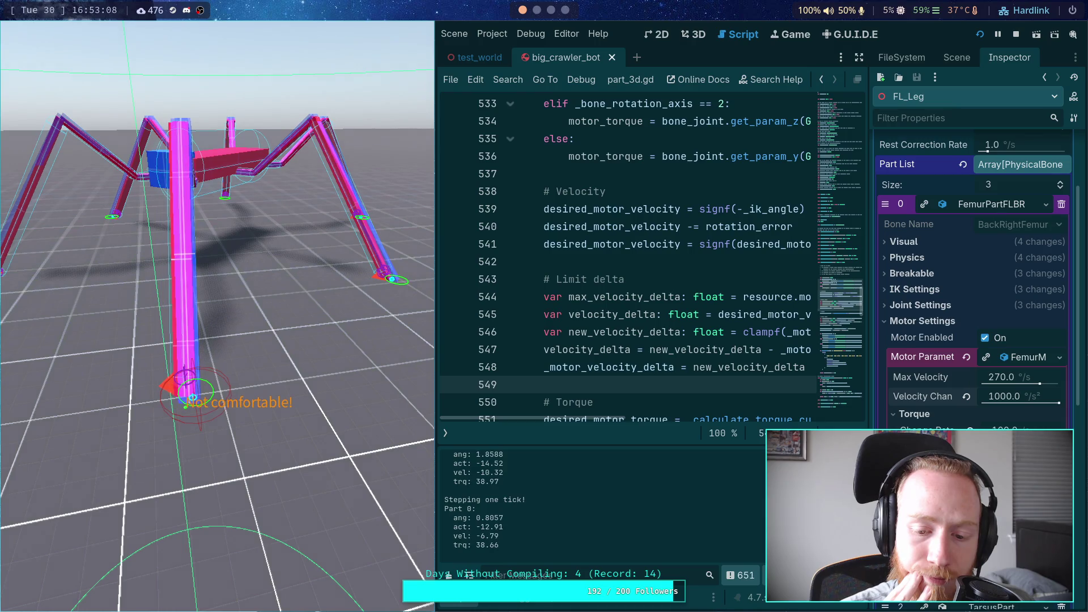
{"action": "key", "text": "space"}
{"action": "key", "text": "space"}
{"action": "key", "text": "space"}
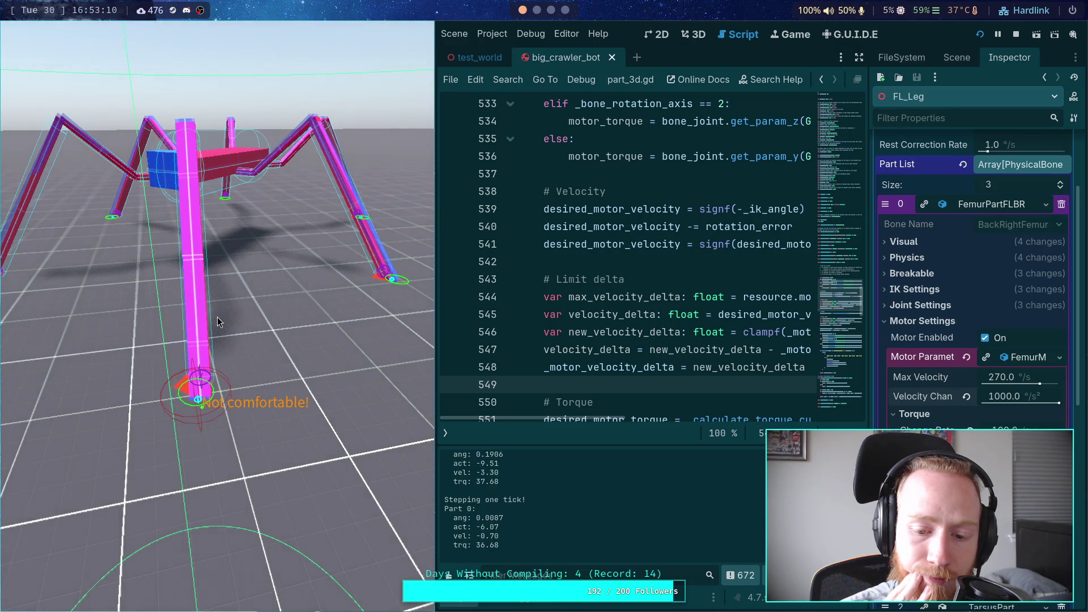
{"action": "key", "text": "space"}
{"action": "key", "text": "space"}
{"action": "key", "text": "space"}
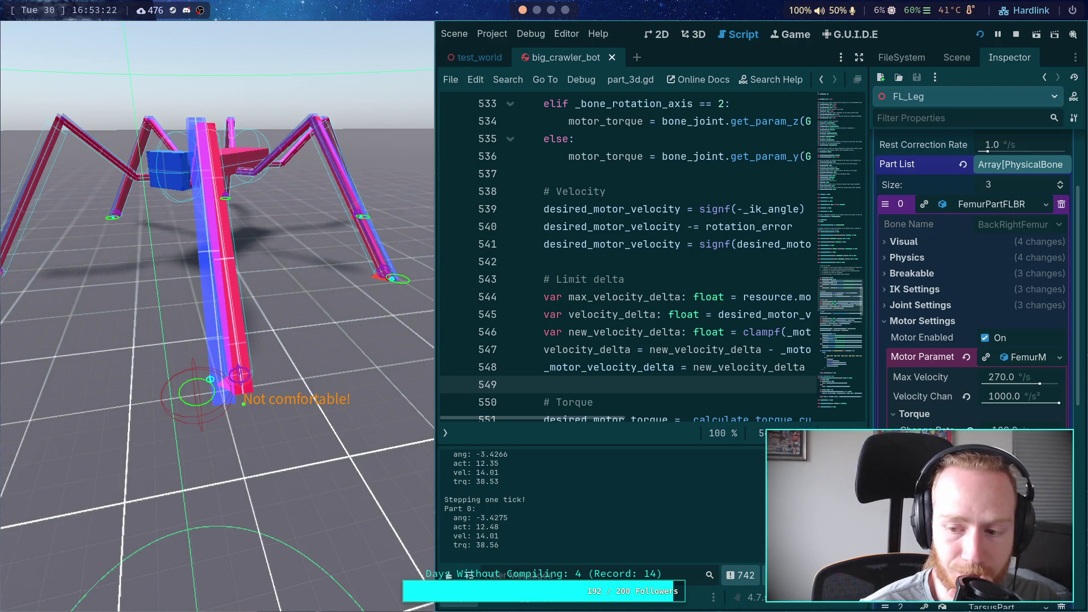
{"action": "key", "text": "h"}
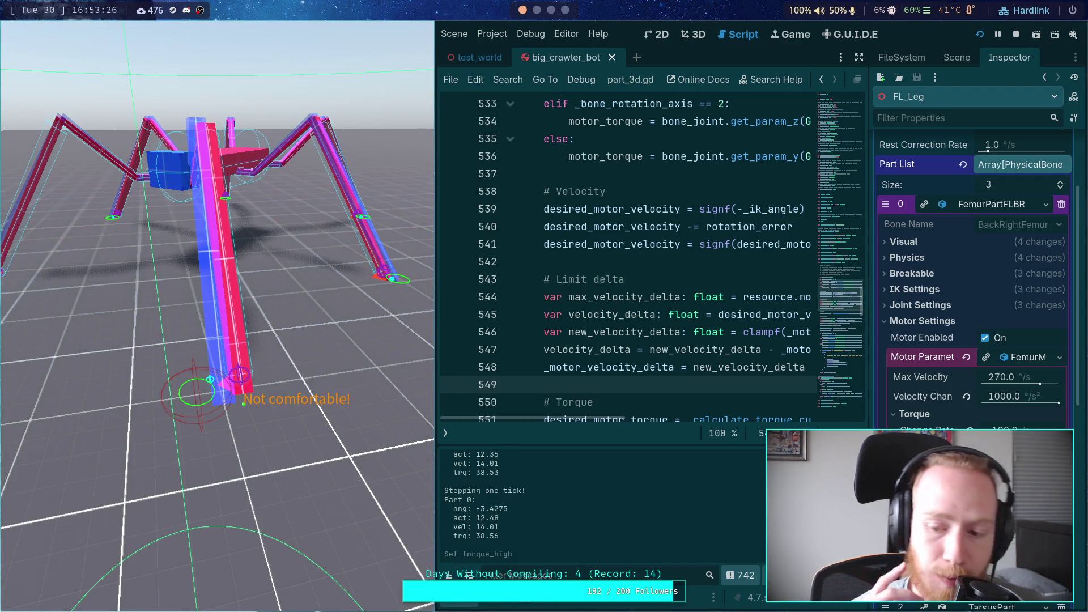
Keep stepping physics as the leg swings from about -3.43 through zero to 1.7349.
{"action": "key", "text": "space"}
{"action": "key", "text": "space"}
{"action": "key", "text": "space"}
{"action": "key", "text": "space"}
{"action": "key", "text": "space"}
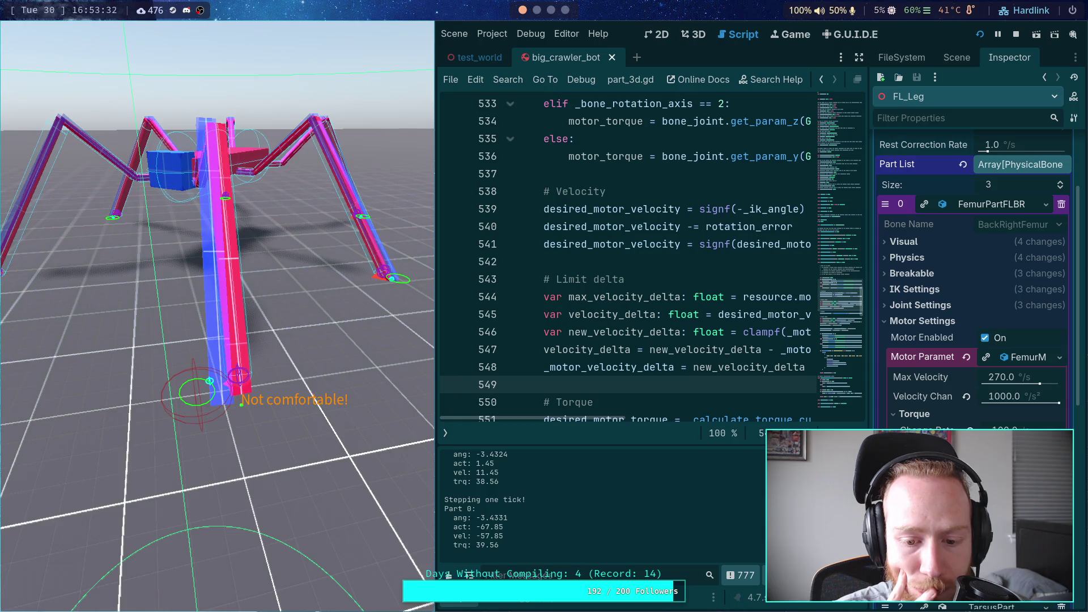
{"action": "key", "text": "space"}
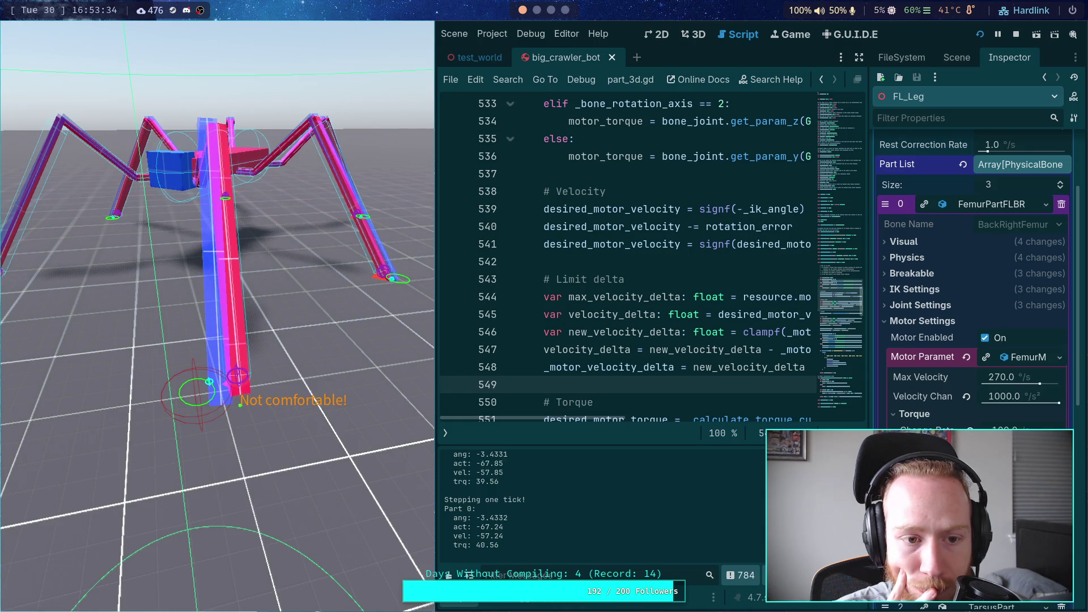
{"action": "key", "text": "space"}
{"action": "key", "text": "space"}
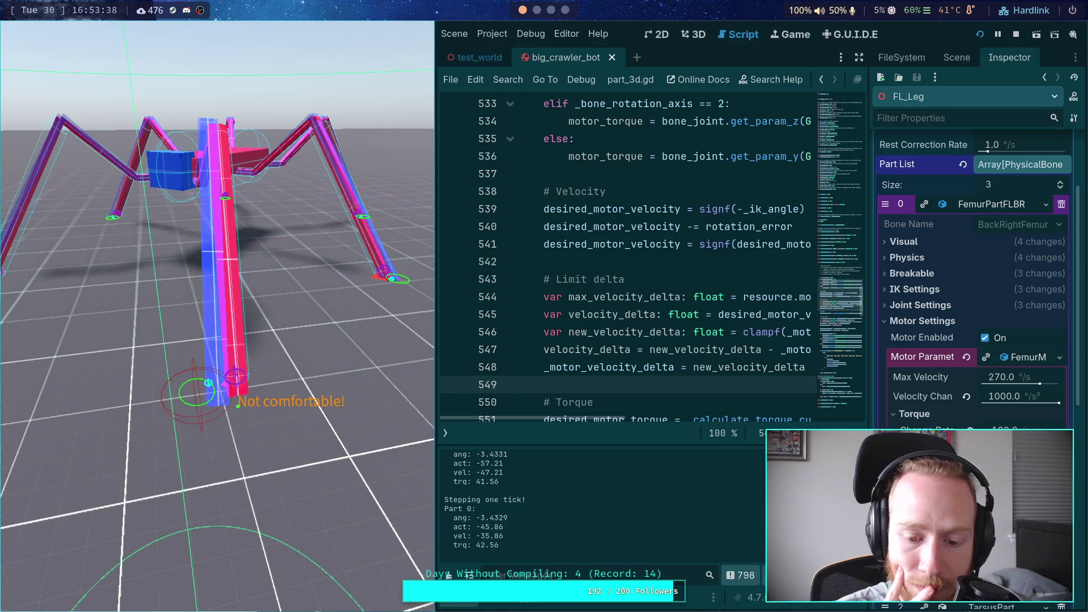
{"action": "key", "text": "space"}
{"action": "key", "text": "space"}
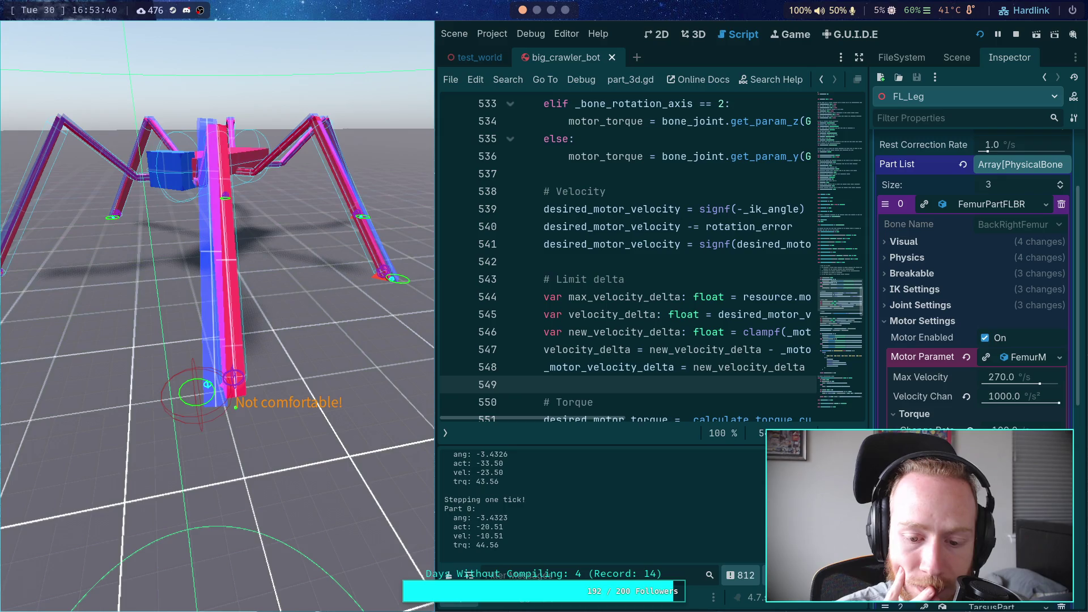
{"action": "key", "text": "space"}
{"action": "key", "text": "space"}
{"action": "key", "text": "space"}
{"action": "key", "text": "space"}
{"action": "key", "text": "space"}
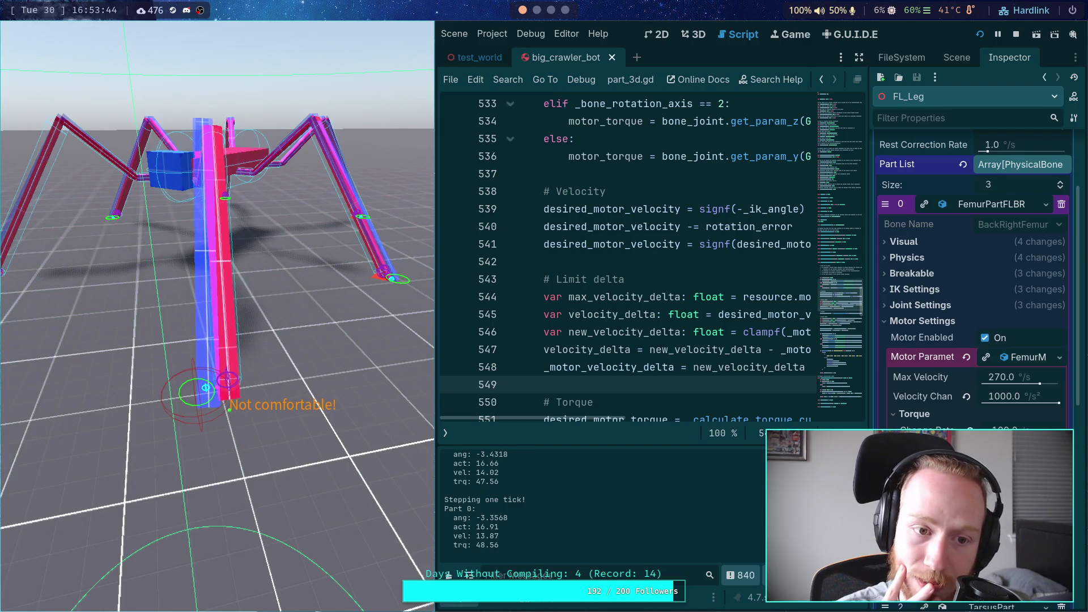
{"action": "key", "text": "space"}
{"action": "key", "text": "space"}
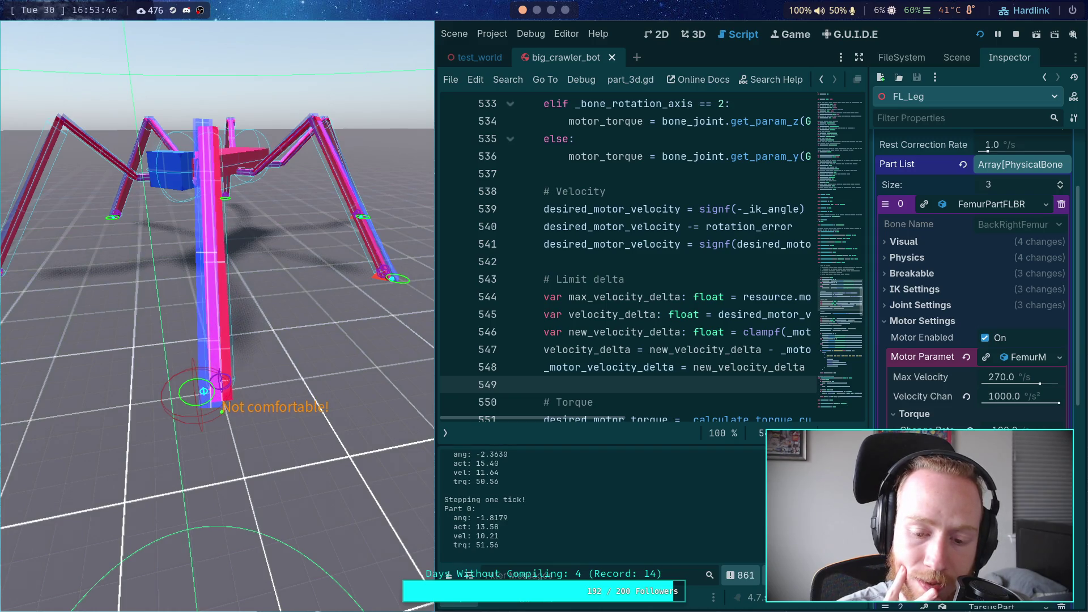
{"action": "key", "text": "space"}
{"action": "key", "text": "space"}
{"action": "key", "text": "space"}
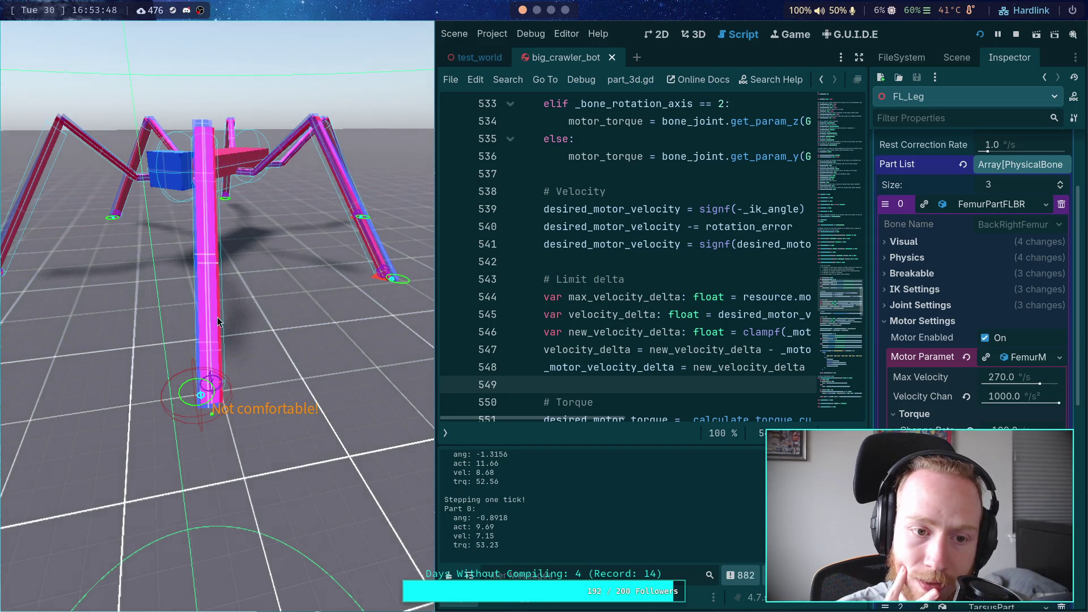
{"action": "key", "text": "space"}
{"action": "key", "text": "space"}
{"action": "key", "text": "space"}
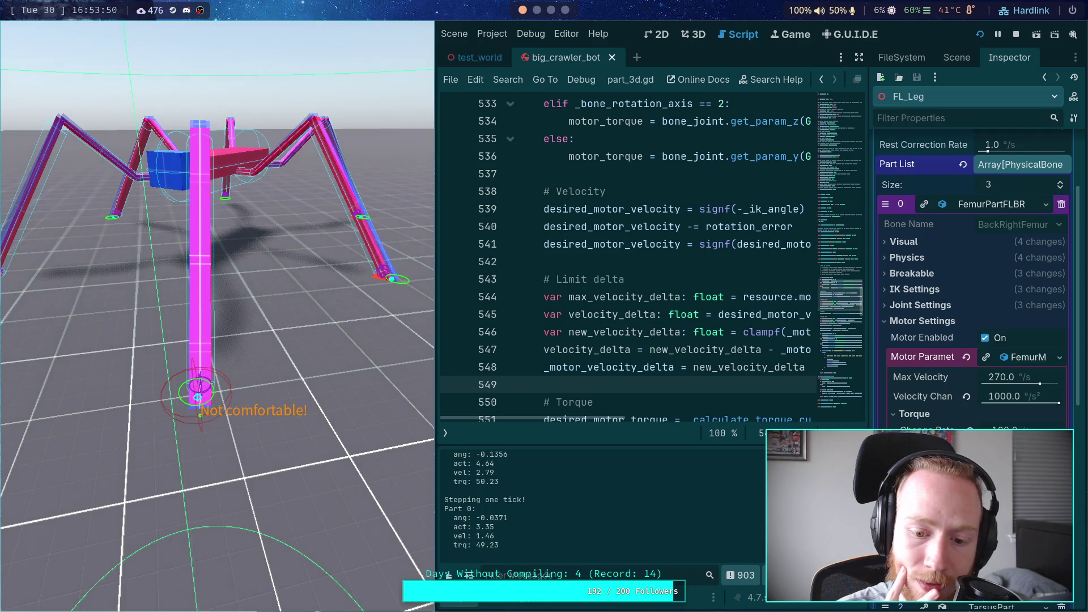
{"action": "key", "text": "space"}
{"action": "key", "text": "space"}
{"action": "key", "text": "space"}
{"action": "key", "text": "space"}
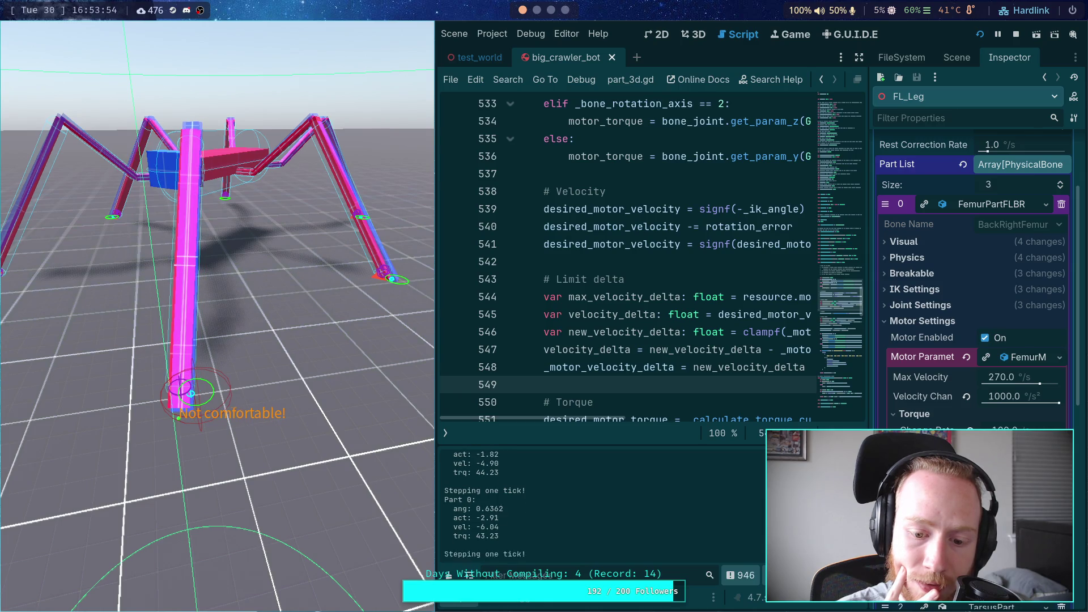
{"action": "key", "text": "space"}
{"action": "key", "text": "space"}
{"action": "key", "text": "space"}
{"action": "key", "text": "space"}
{"action": "key", "text": "space"}
{"action": "key", "text": "space"}
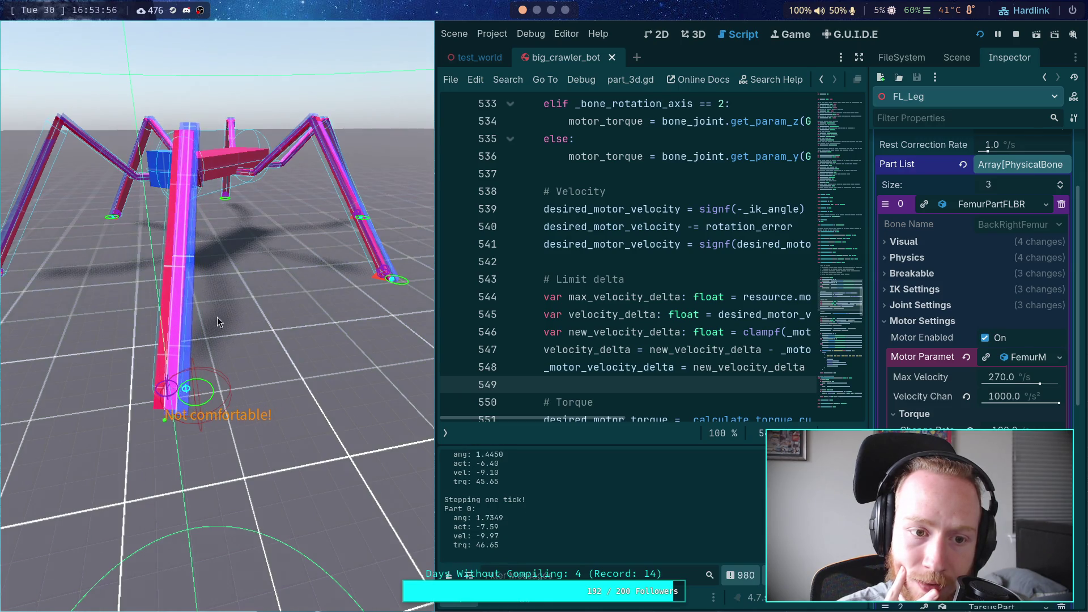
{"action": "key", "text": "space"}
{"action": "key", "text": "space"}
{"action": "key", "text": "space"}
{"action": "key", "text": "space"}
Run the simulation freely, pause it again, and clear the output log.
{"action": "key", "text": "p"}
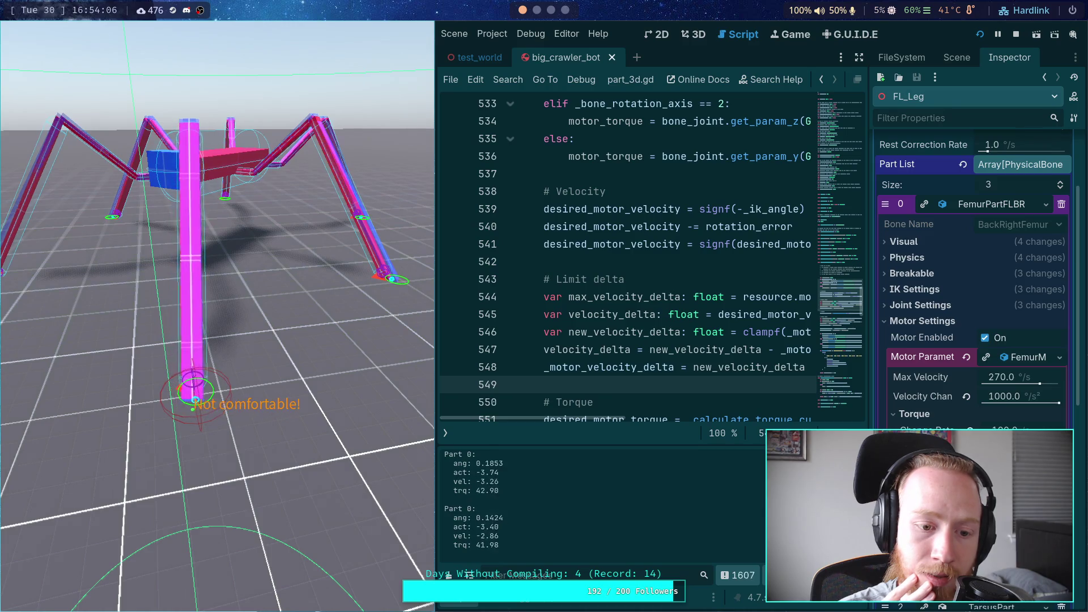
{"action": "key", "text": "p"}
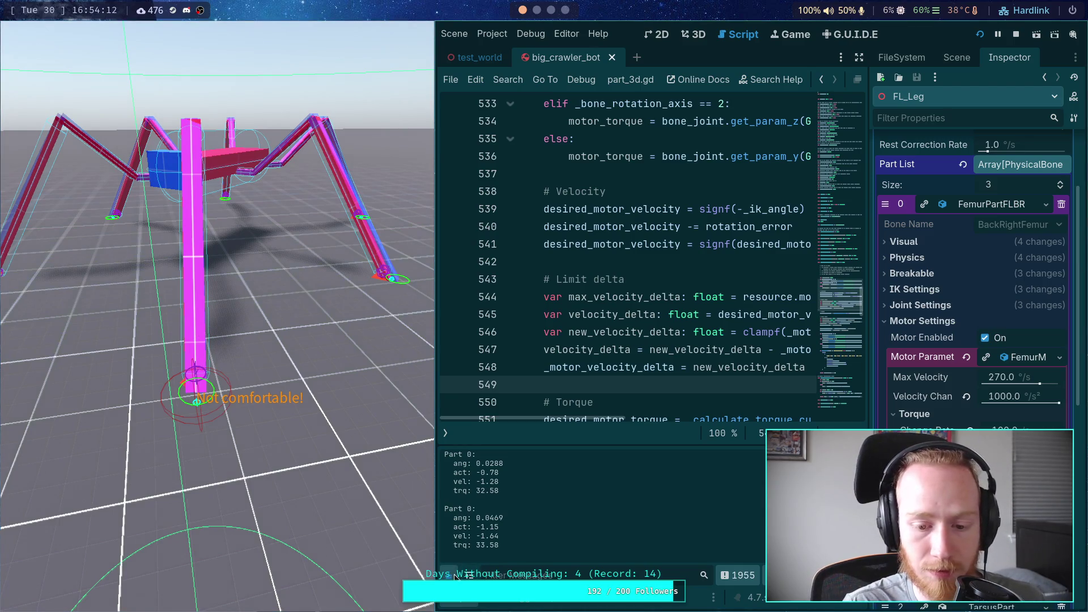
{"action": "key", "text": "r"}
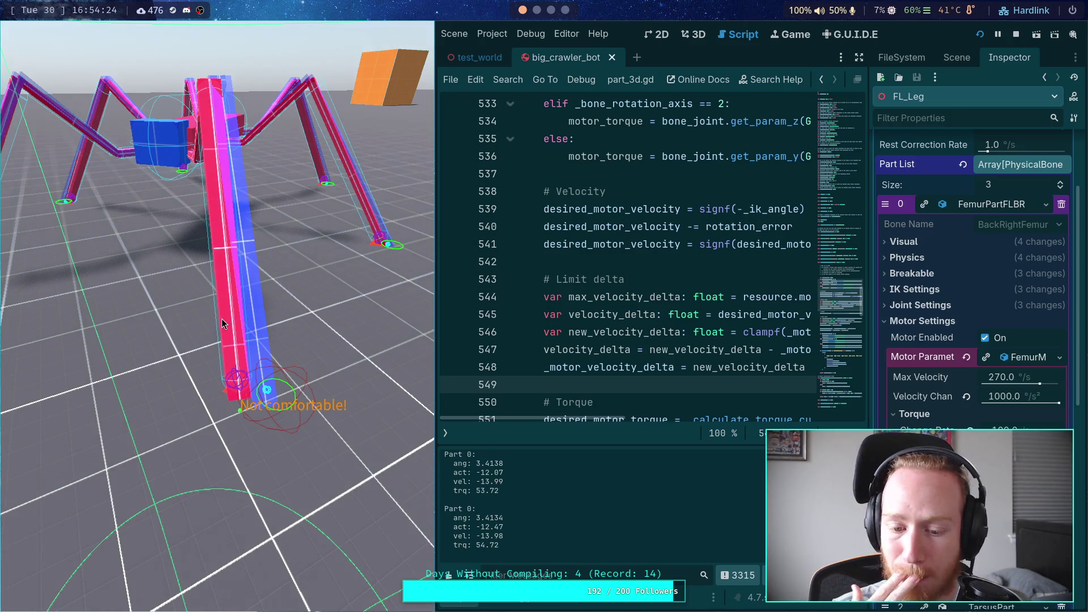
Step physics tick by tick as the leg angle rises to about 3.41 and falls to -0.8355.
{"action": "key", "text": "period"}
{"action": "key", "text": "period"}
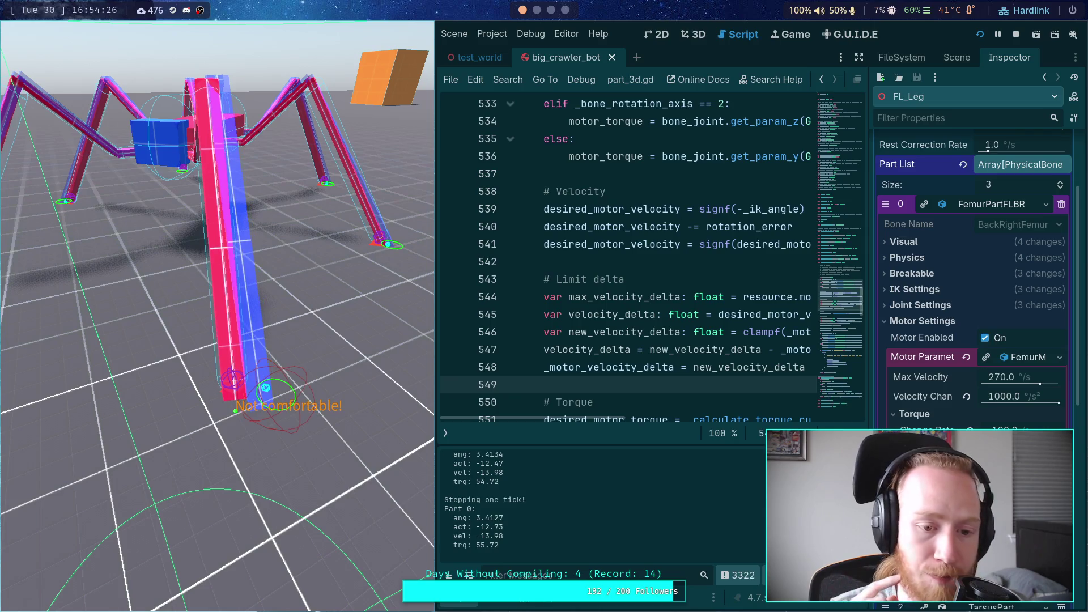
{"action": "key", "text": "period"}
{"action": "key", "text": "period"}
{"action": "key", "text": "period"}
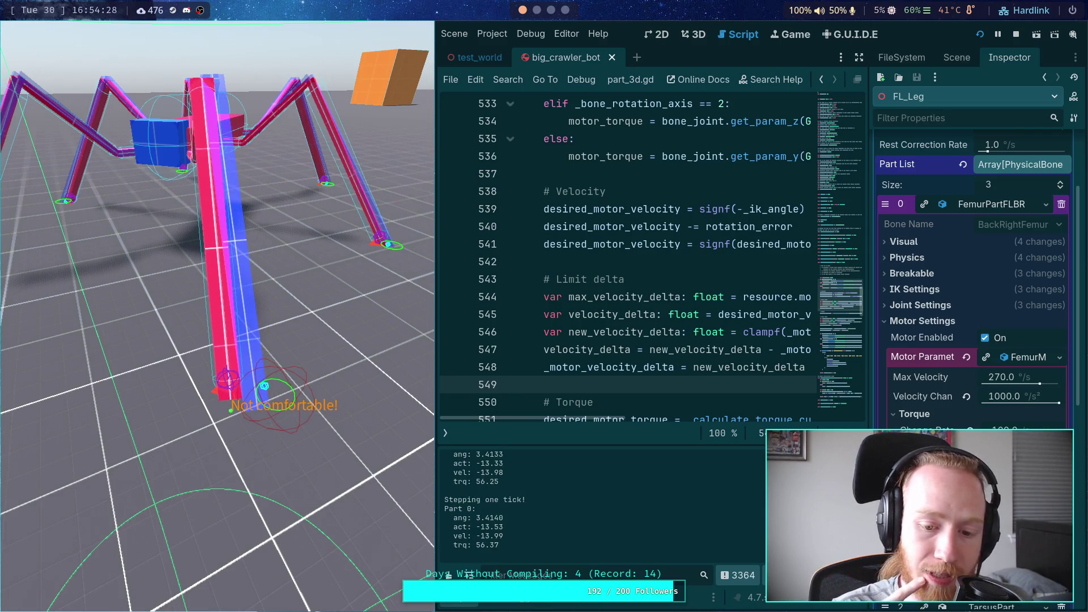
{"action": "key", "text": "period"}
{"action": "key", "text": "period"}
{"action": "key", "text": "period"}
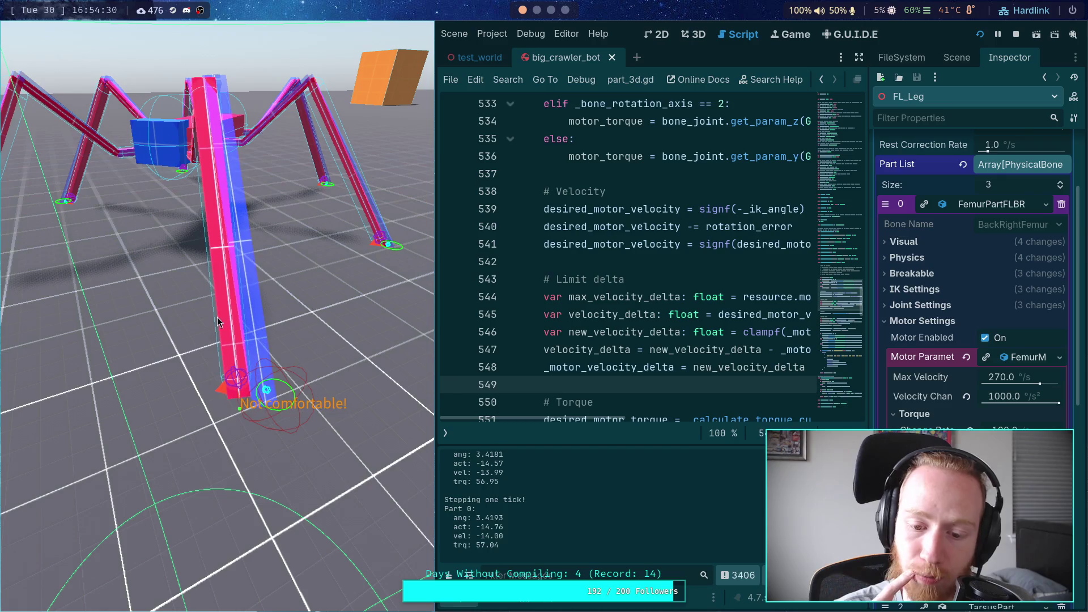
{"action": "key", "text": "period"}
{"action": "key", "text": "period"}
{"action": "key", "text": "period"}
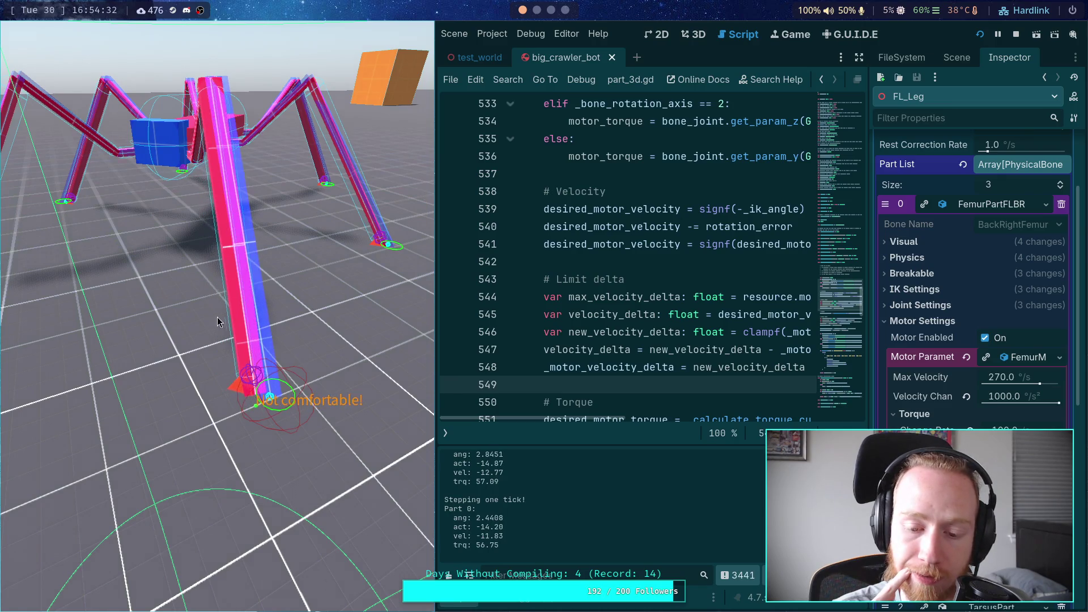
{"action": "key", "text": "period"}
{"action": "key", "text": "period"}
{"action": "key", "text": "period"}
{"action": "key", "text": "period"}
{"action": "key", "text": "period"}
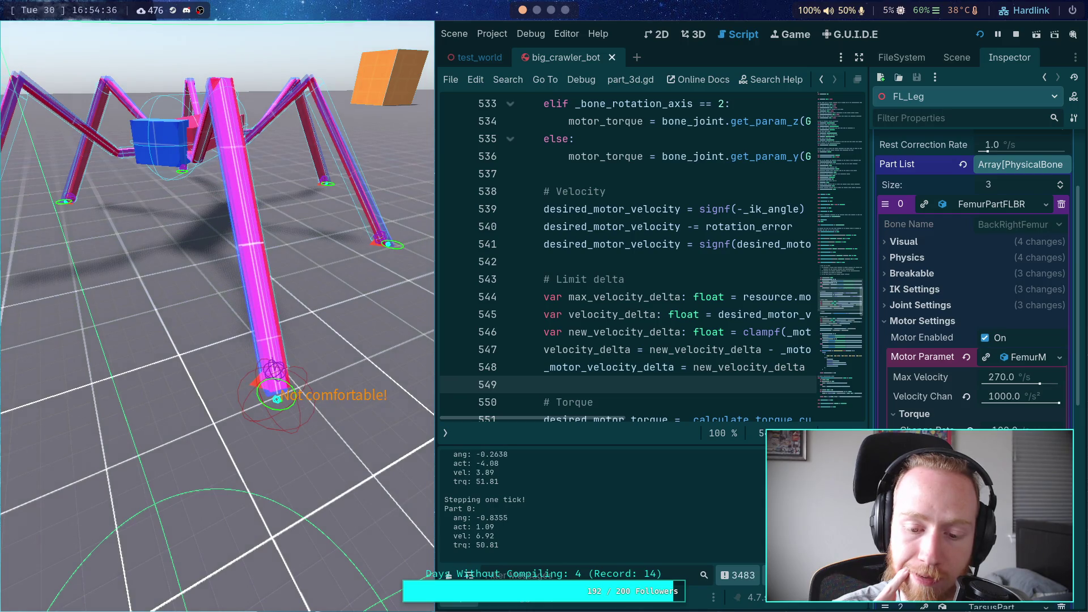
{"action": "key", "text": "period"}
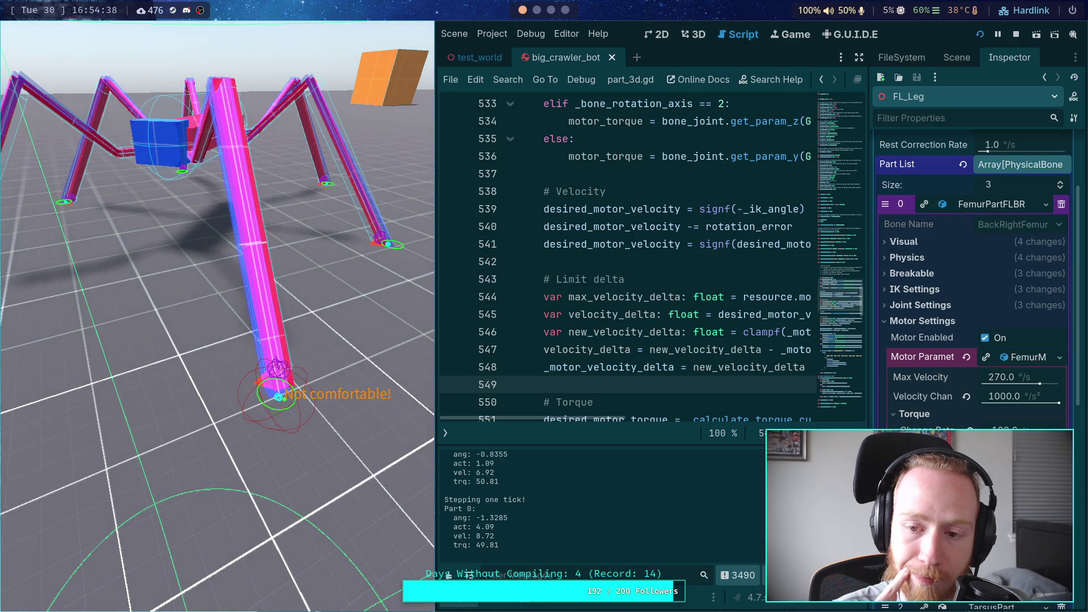
Scroll the script editor right and select the -_ik_angle term on line 539.
{"action": "mouse_move", "coordinate": [521, 417]}
{"action": "left_mouse_down"}
{"action": "mouse_move", "coordinate": [600, 420]}
{"action": "mouse_move", "coordinate": [585, 424]}
{"action": "left_mouse_up"}
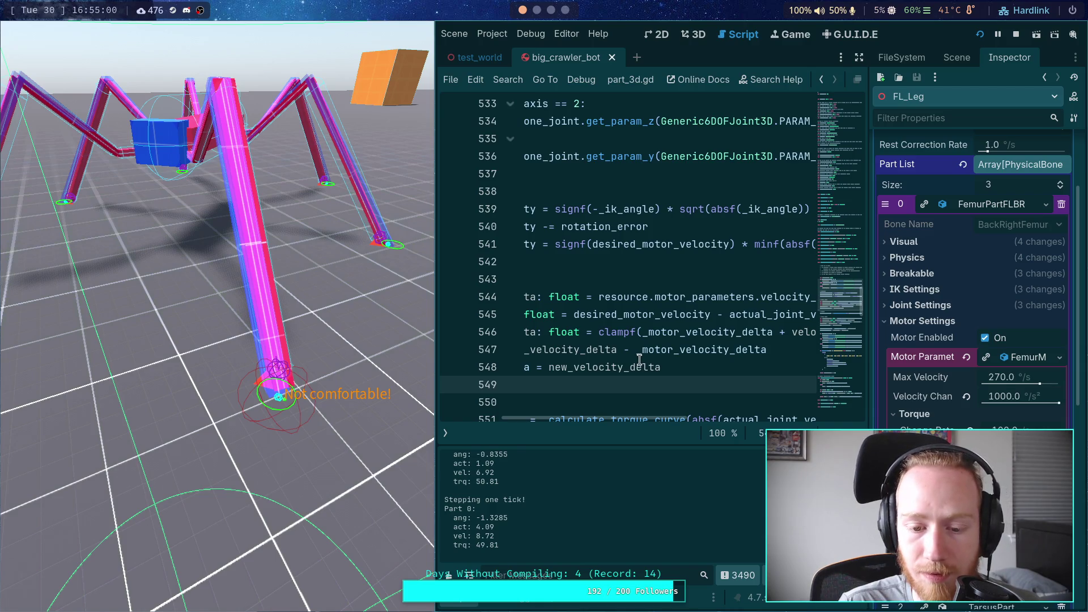
{"action": "left_click_drag", "start_coordinate": [593, 209], "coordinate": [656, 209]}
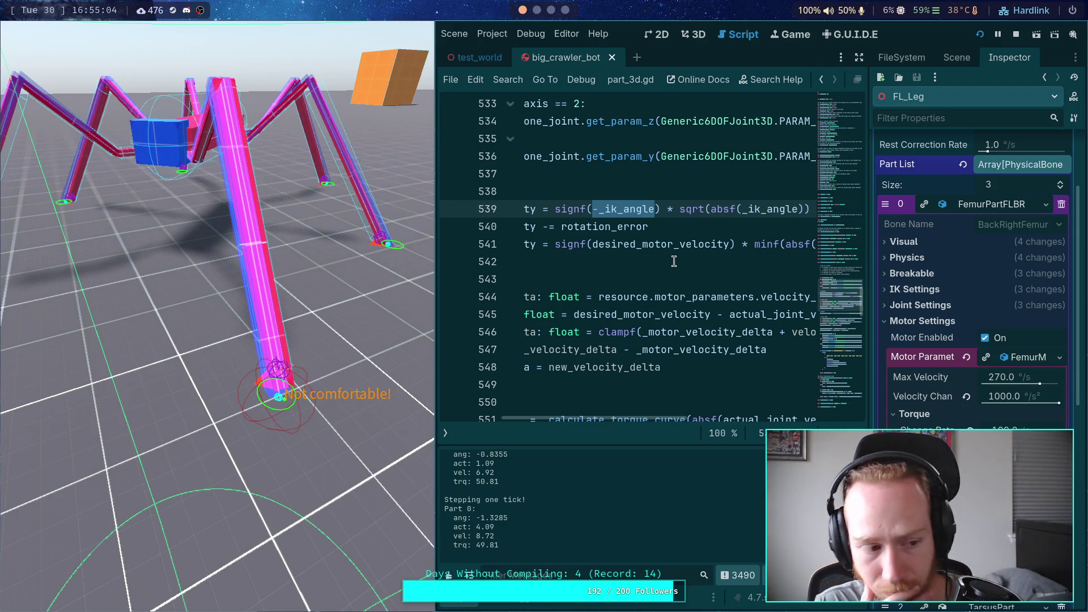